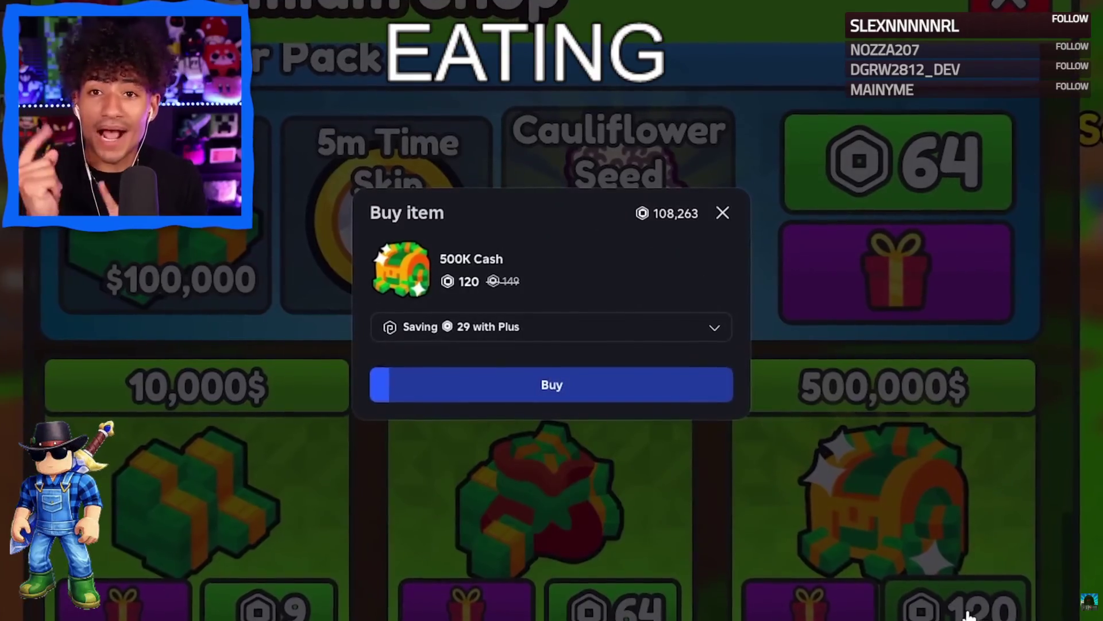
Buy the 500K Cash pack and walk around the tower to the locked garden plots.
{"action": "left_click", "coordinate": [551, 385]}
{"action": "left_click", "coordinate": [551, 342]}
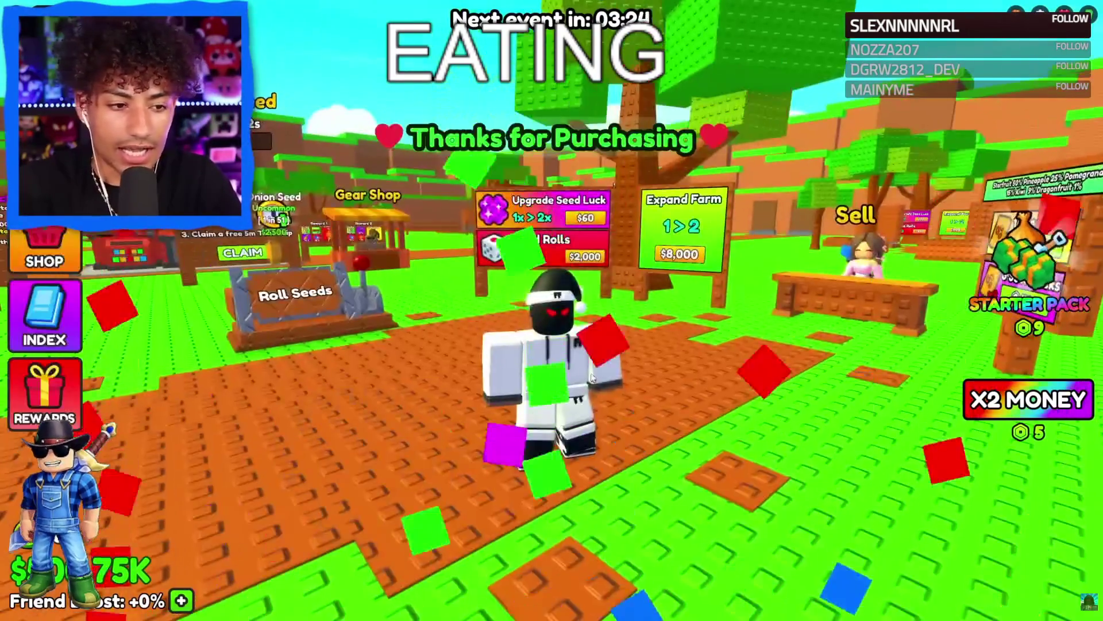
{"action": "key", "text": "w"}
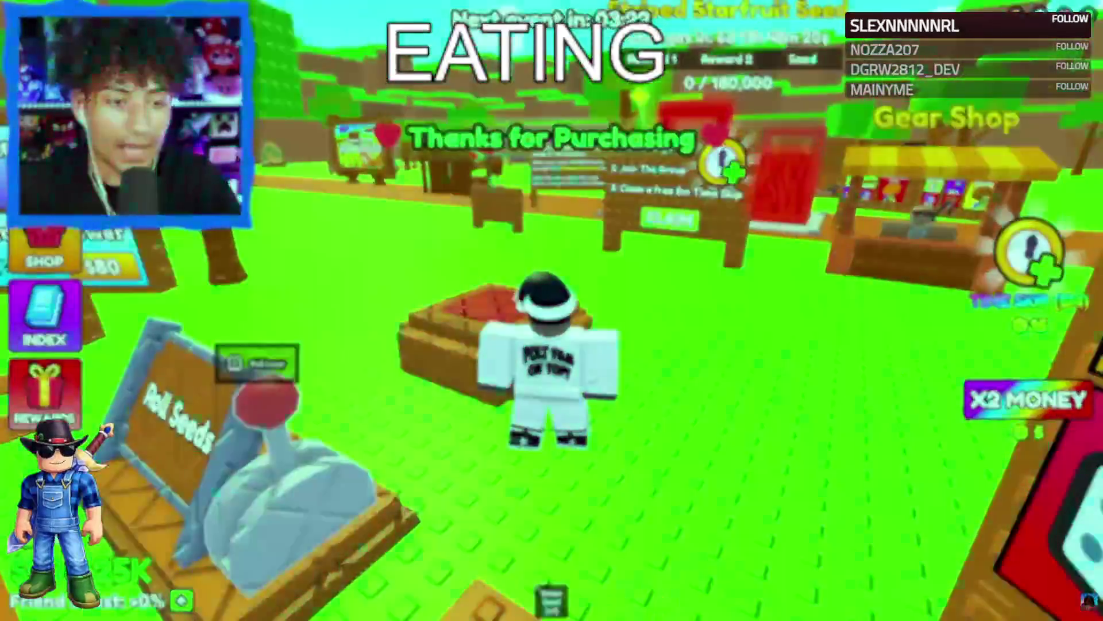
{"action": "key", "text": "w"}
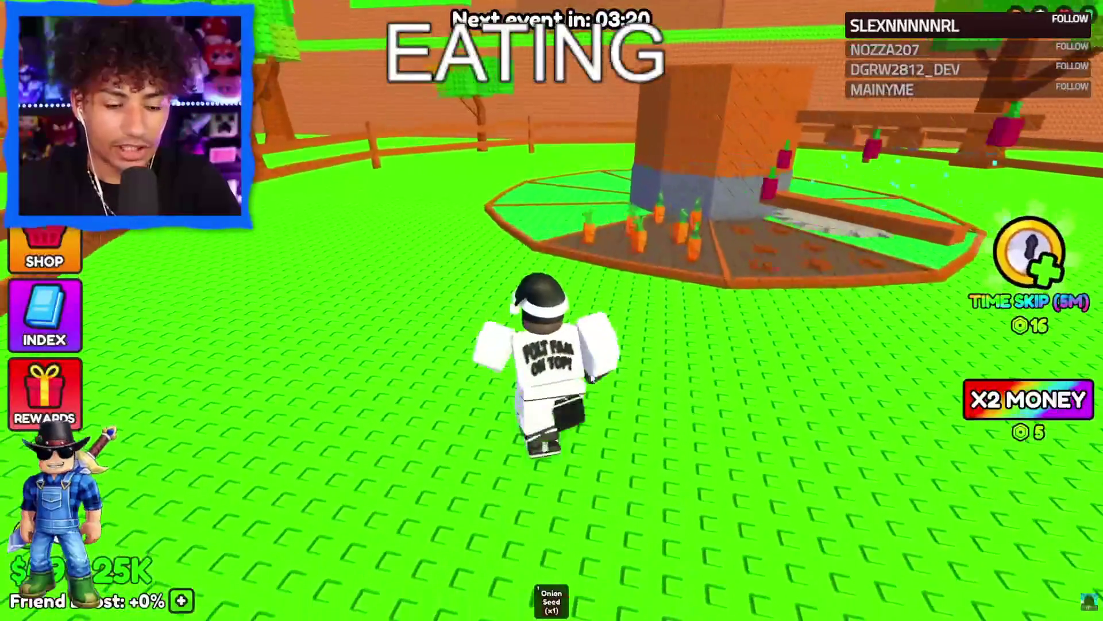
{"action": "key", "text": "w"}
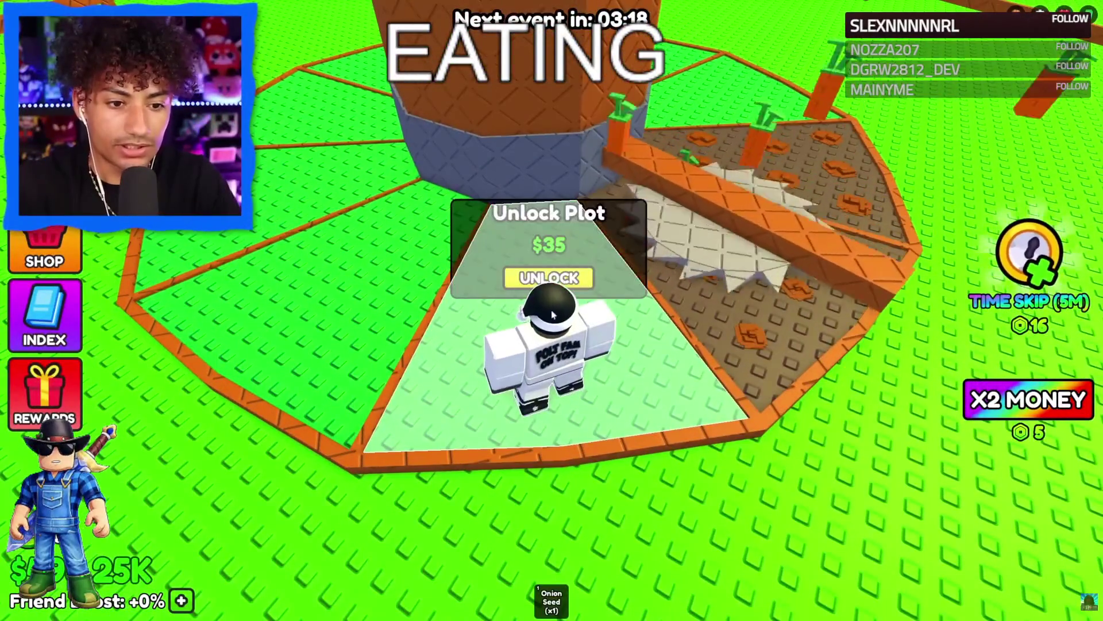
{"action": "key", "text": "a"}
{"action": "scroll", "coordinate": [463, 399], "scroll_direction": "down", "scroll_amount": 5}
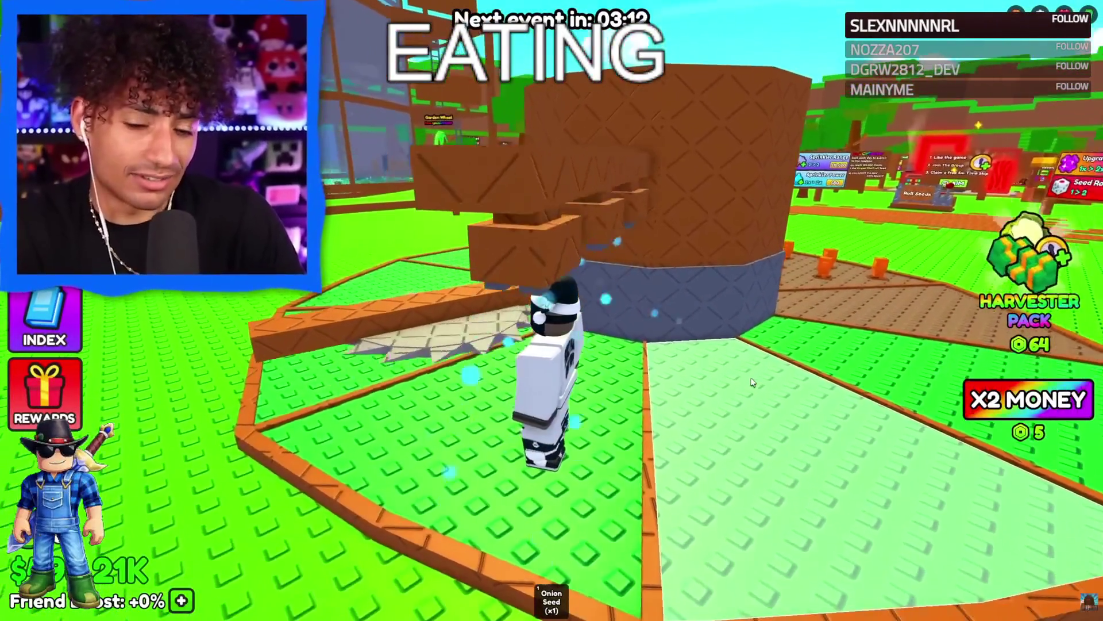
{"action": "key", "text": "s"}
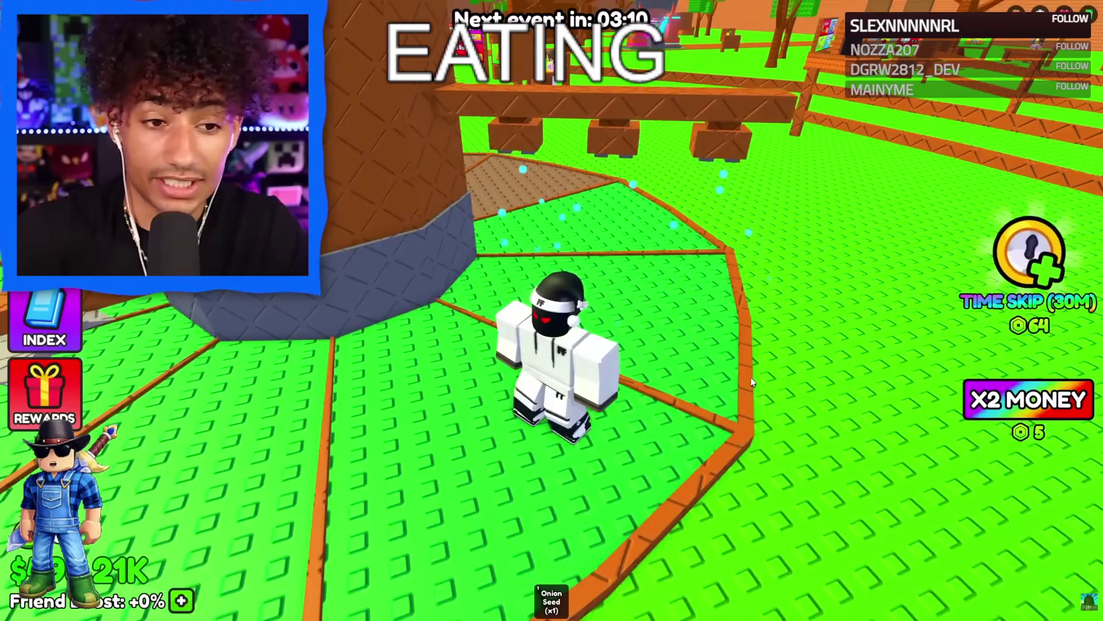
{"action": "key", "text": "w"}
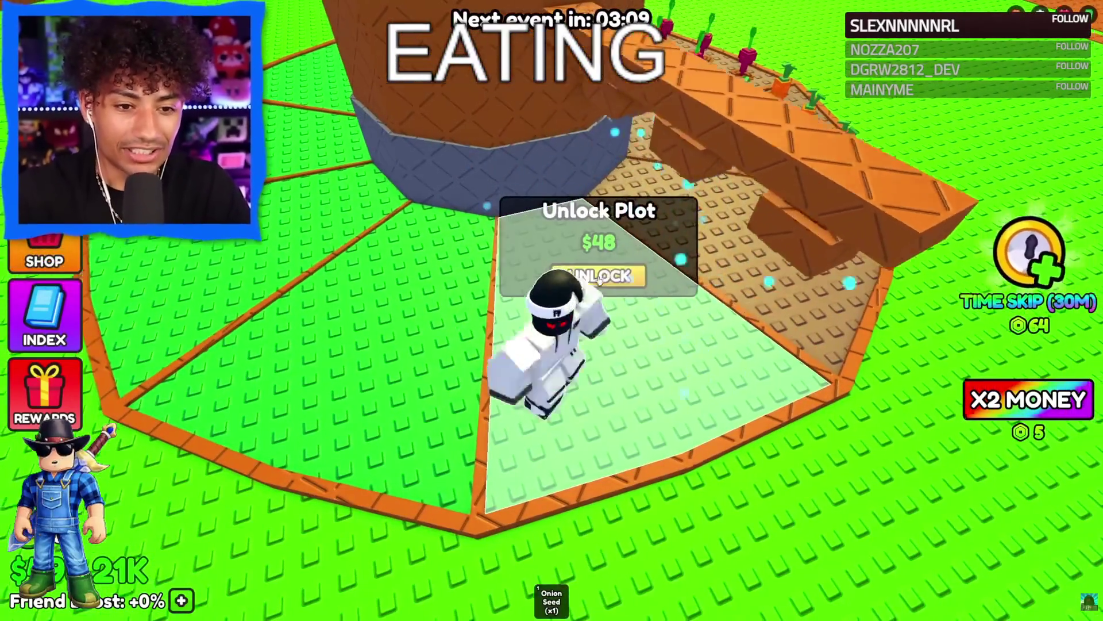
Unlock the ring of plots costing $48, $96, $134, $188, $263 and $368.
{"action": "left_click", "coordinate": [599, 278]}
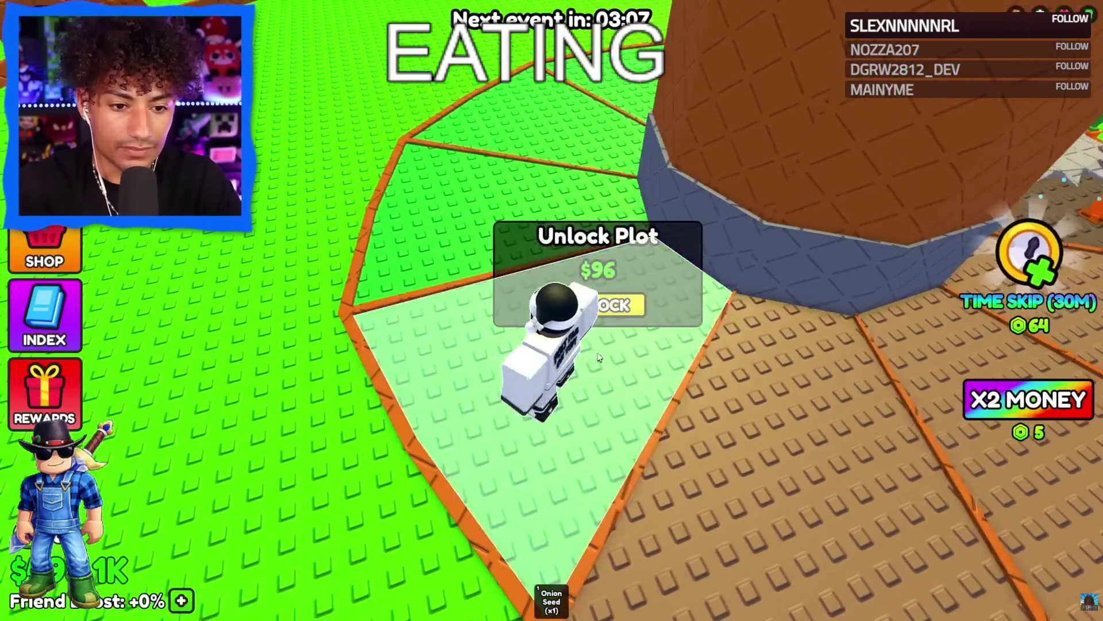
{"action": "left_click", "coordinate": [612, 304]}
{"action": "key", "text": "w"}
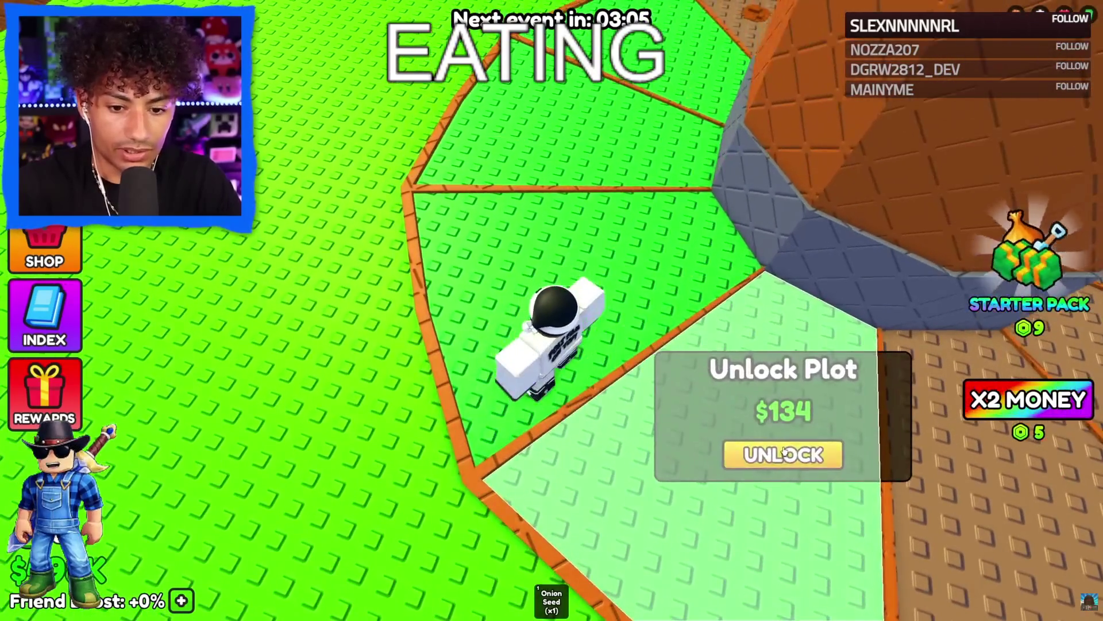
{"action": "left_click", "coordinate": [785, 447]}
{"action": "key", "text": "w"}
{"action": "left_click", "coordinate": [640, 300]}
{"action": "key", "text": "w"}
{"action": "left_click", "coordinate": [625, 308]}
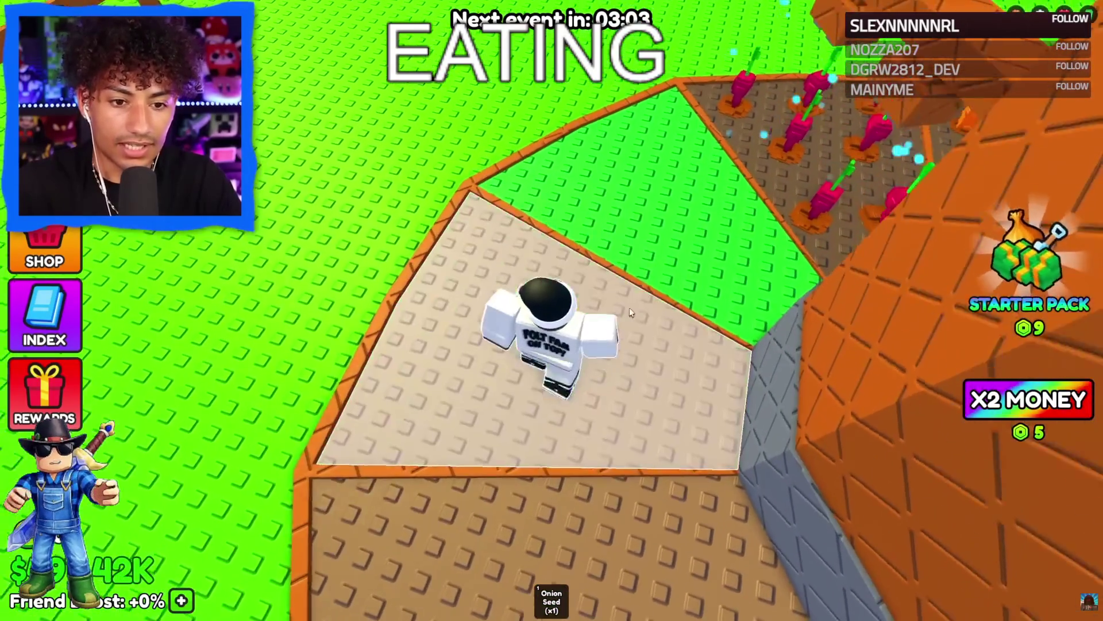
{"action": "left_click", "coordinate": [609, 266]}
{"action": "key", "text": "w"}
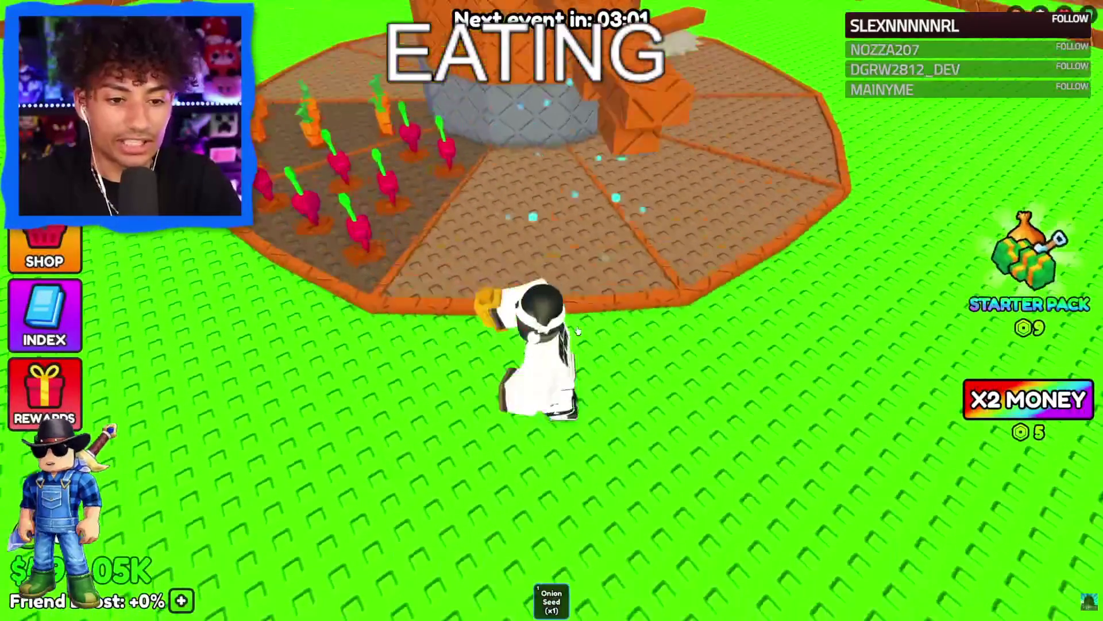
{"action": "key", "text": "w"}
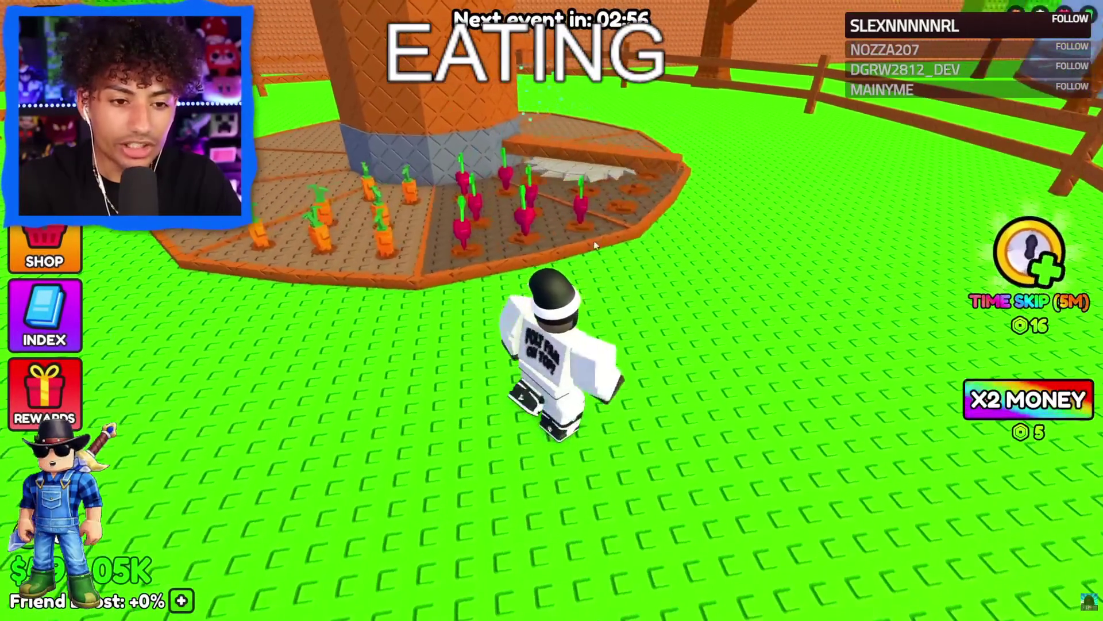
{"action": "key", "text": "s"}
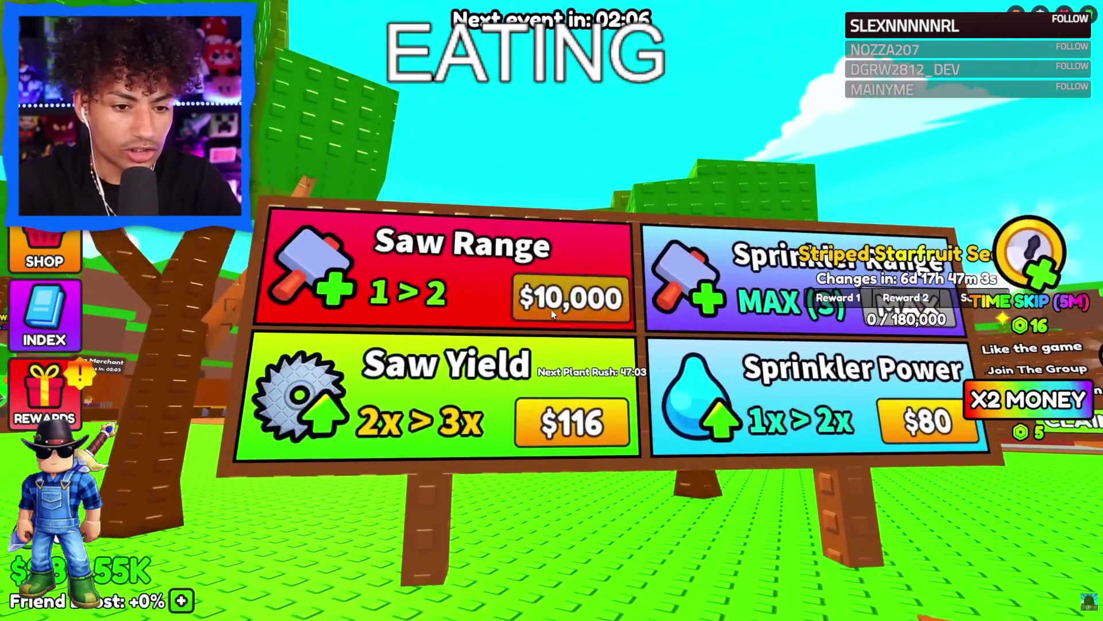
Upgrade Saw Range to level 2 and raise Sprinkler Power to 24x, dismissing the Time Skip prompt.
{"action": "left_click", "coordinate": [551, 310]}
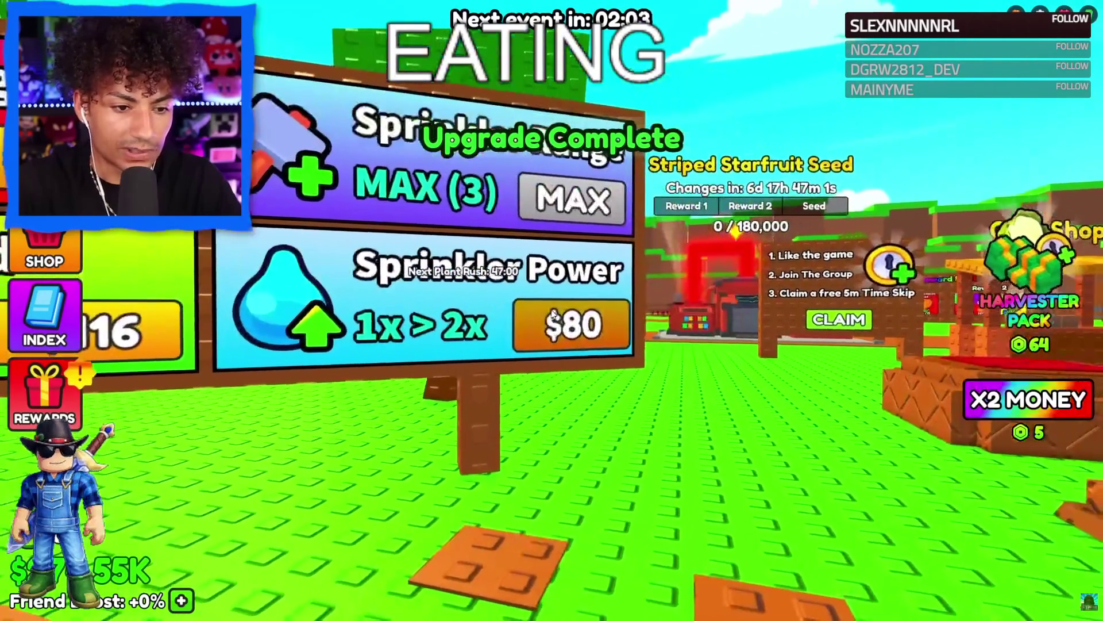
{"action": "left_click", "coordinate": [551, 310]}
{"action": "left_click", "coordinate": [552, 314]}
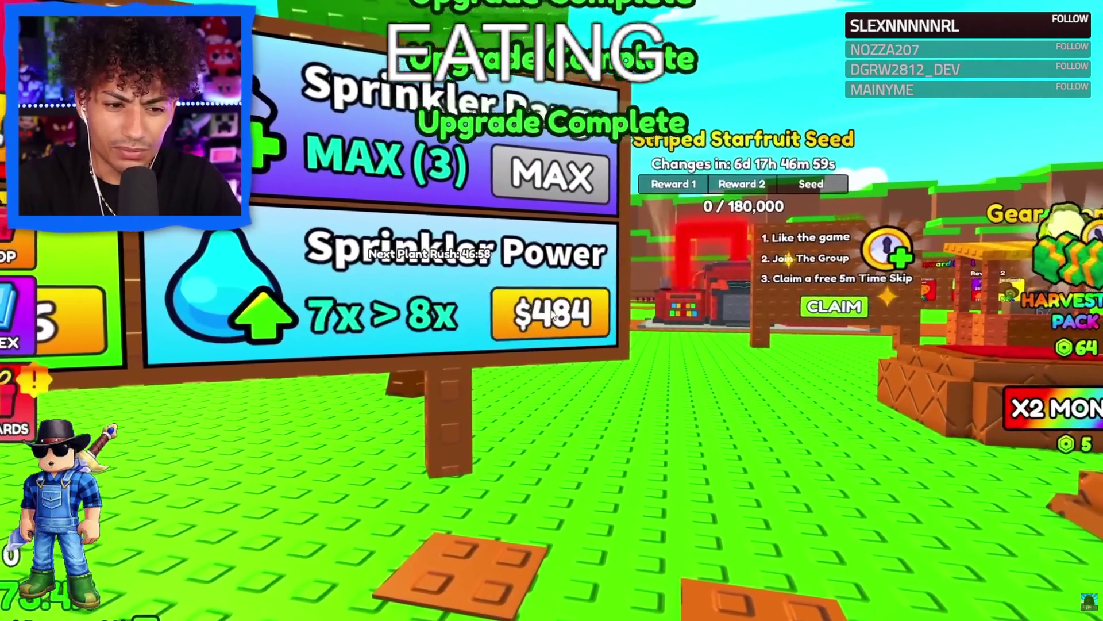
{"action": "left_click", "coordinate": [553, 314]}
{"action": "left_click", "coordinate": [552, 314]}
{"action": "left_click", "coordinate": [552, 316]}
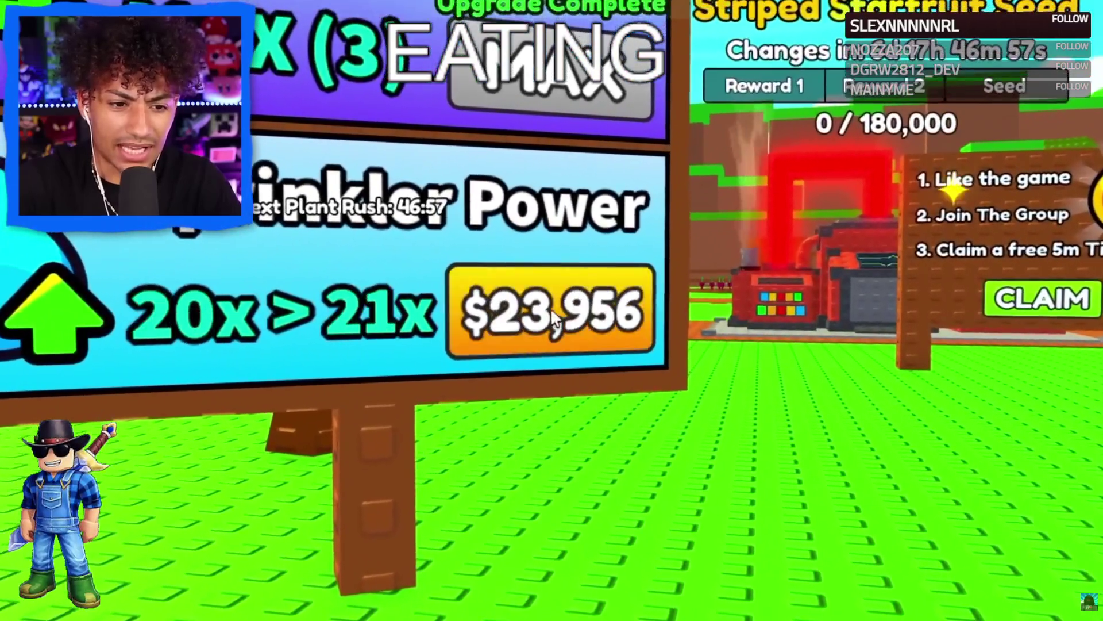
{"action": "left_click", "coordinate": [551, 308]}
{"action": "left_click", "coordinate": [551, 308]}
{"action": "left_click", "coordinate": [550, 308]}
{"action": "left_click", "coordinate": [550, 308]}
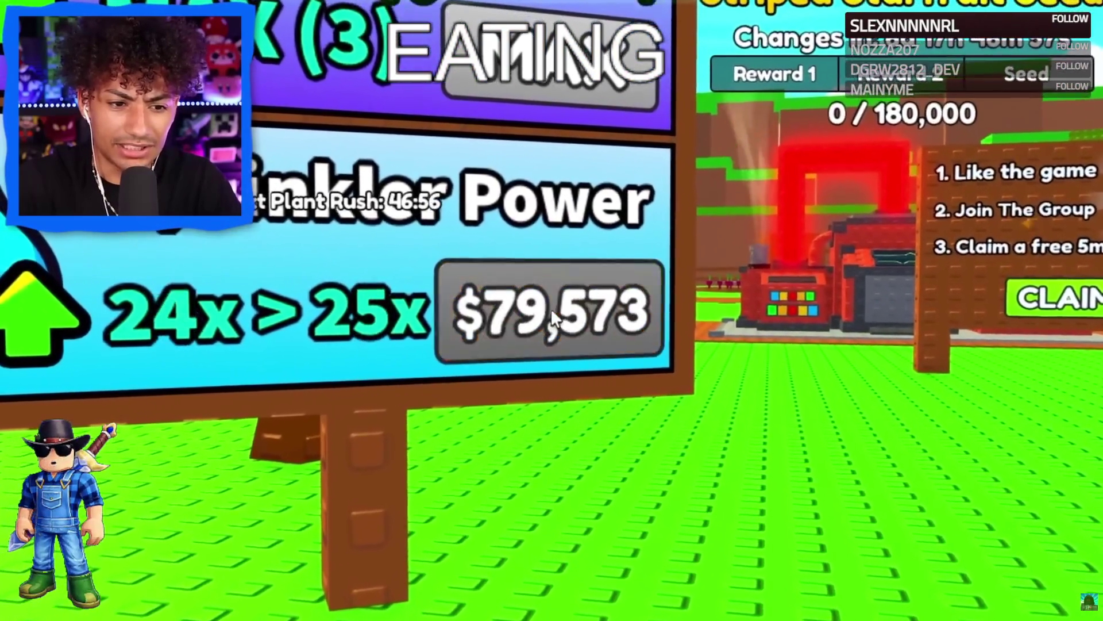
{"action": "left_click", "coordinate": [551, 308]}
{"action": "key", "text": "Escape"}
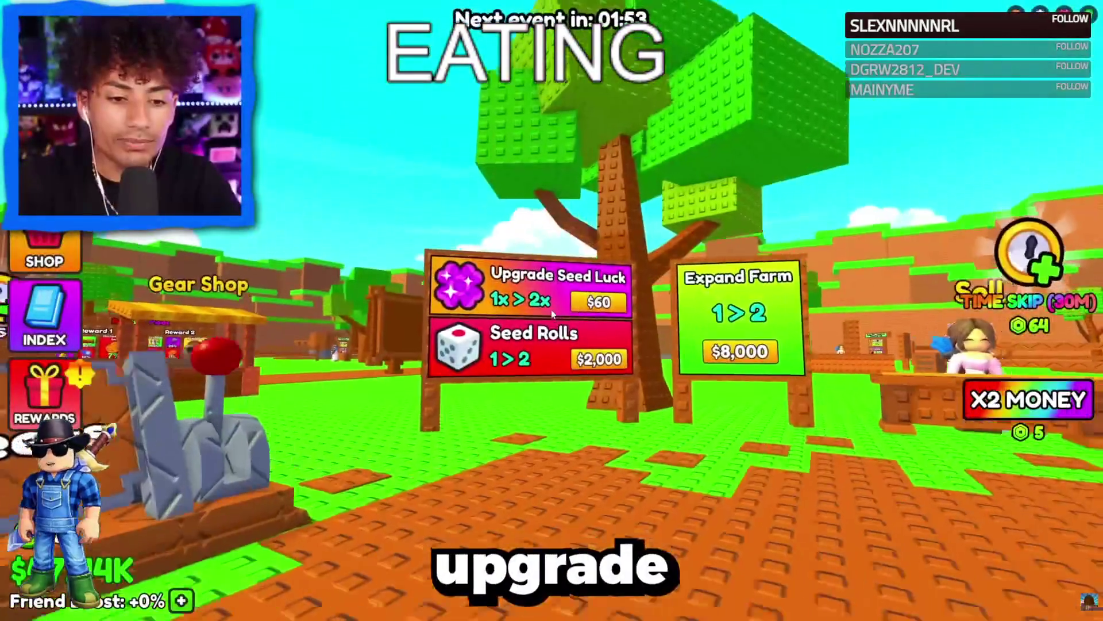
Expand the farm to level 2 for $8,000 at the Expand Farm board.
{"action": "scroll", "coordinate": [551, 309], "scroll_direction": "up", "scroll_amount": 2}
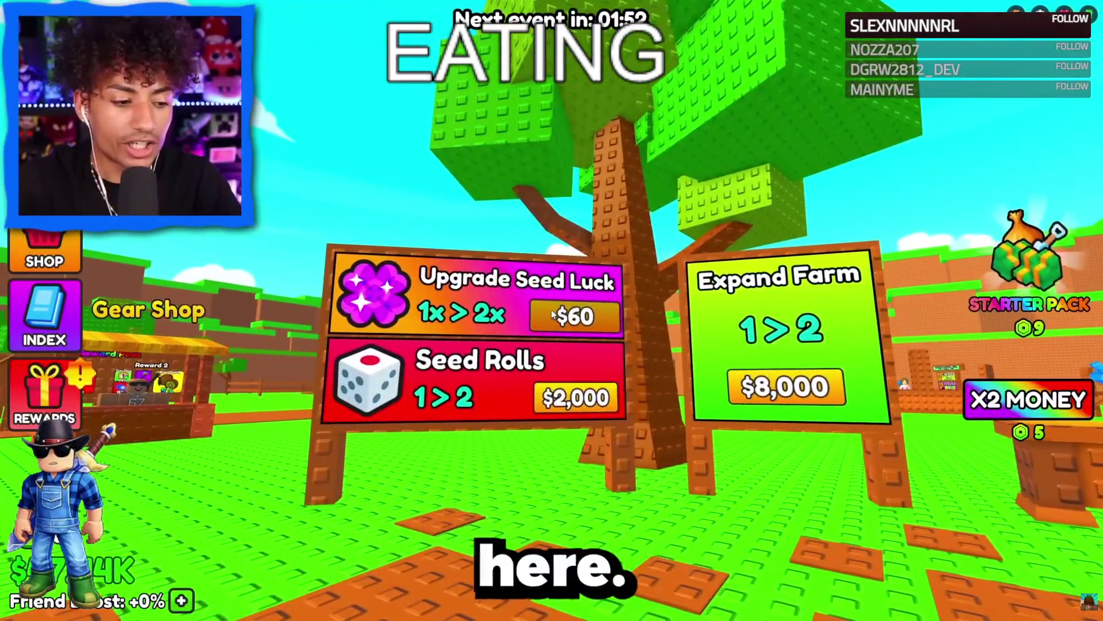
{"action": "key", "text": "d"}
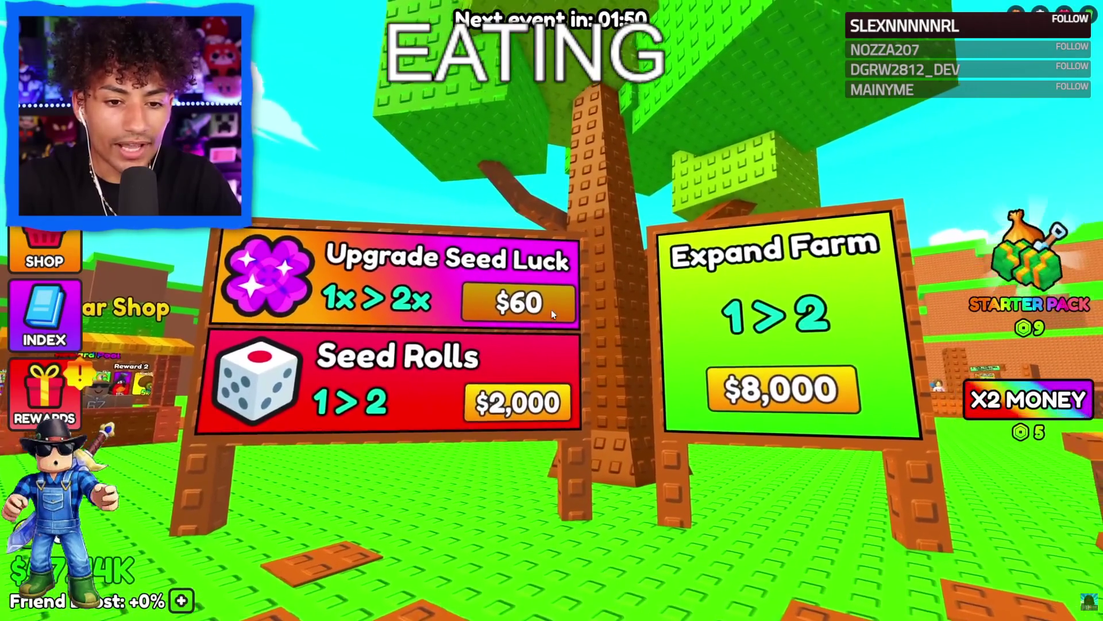
{"action": "key", "text": "w"}
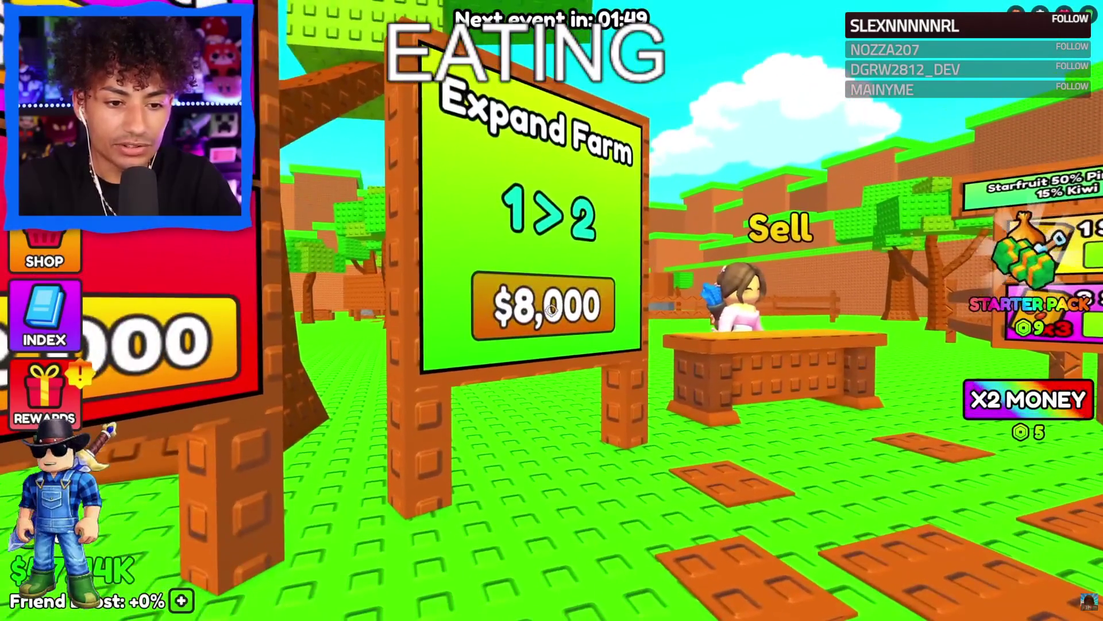
{"action": "left_click", "coordinate": [551, 310]}
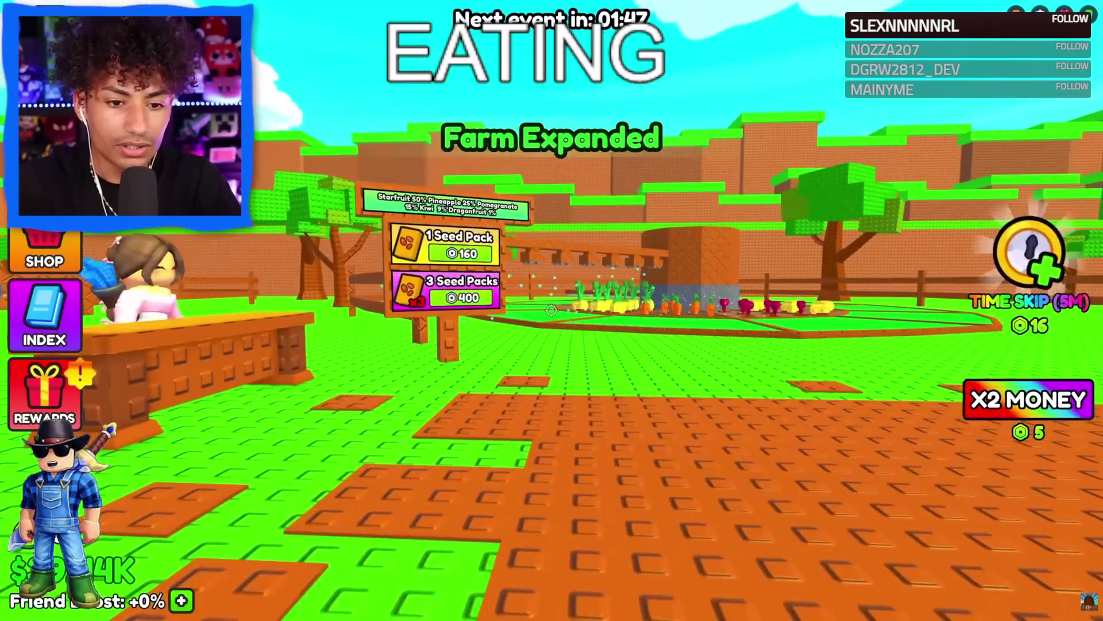
{"action": "key", "text": "w"}
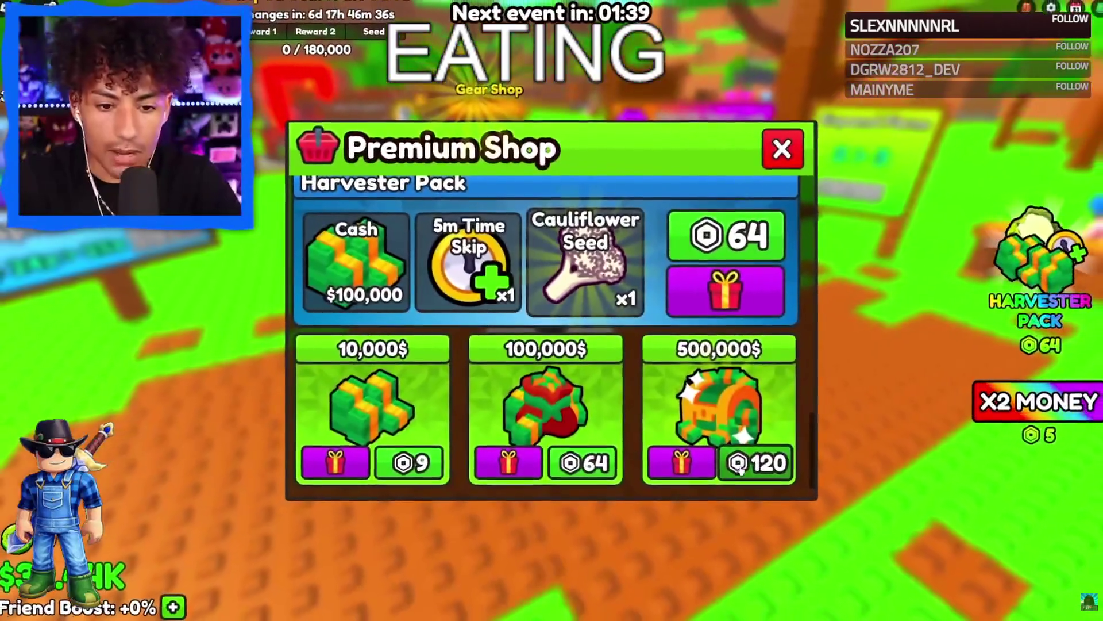
Buy repeated 500K Cash packs at 120 Robux each, bringing cash to $10.04M.
{"action": "left_click", "coordinate": [741, 464]}
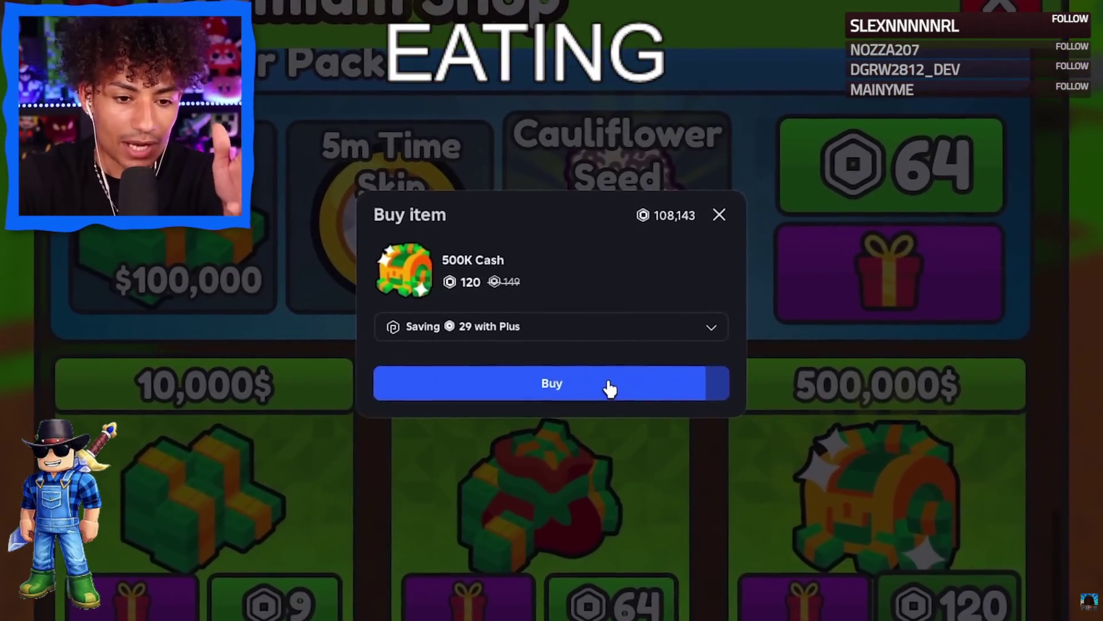
{"action": "left_click", "coordinate": [598, 384]}
{"action": "left_click", "coordinate": [552, 345]}
{"action": "left_click", "coordinate": [733, 471]}
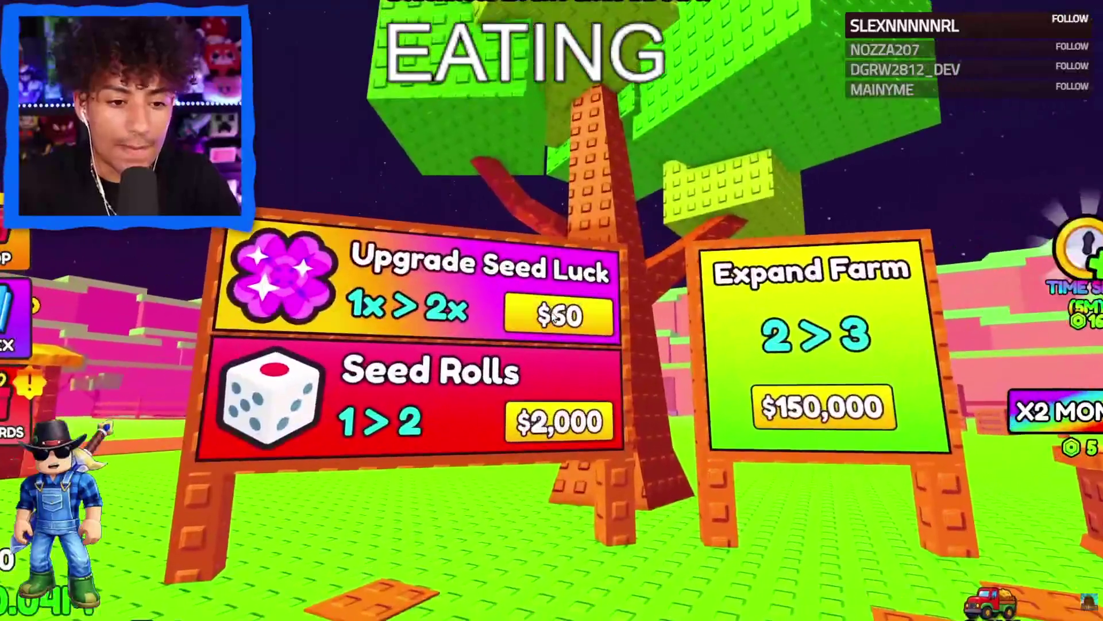
Upgrade Seed Luck repeatedly up to 25x.
{"action": "left_click", "coordinate": [560, 359]}
{"action": "left_click", "coordinate": [560, 359]}
{"action": "left_click", "coordinate": [560, 359]}
{"action": "left_click", "coordinate": [561, 357]}
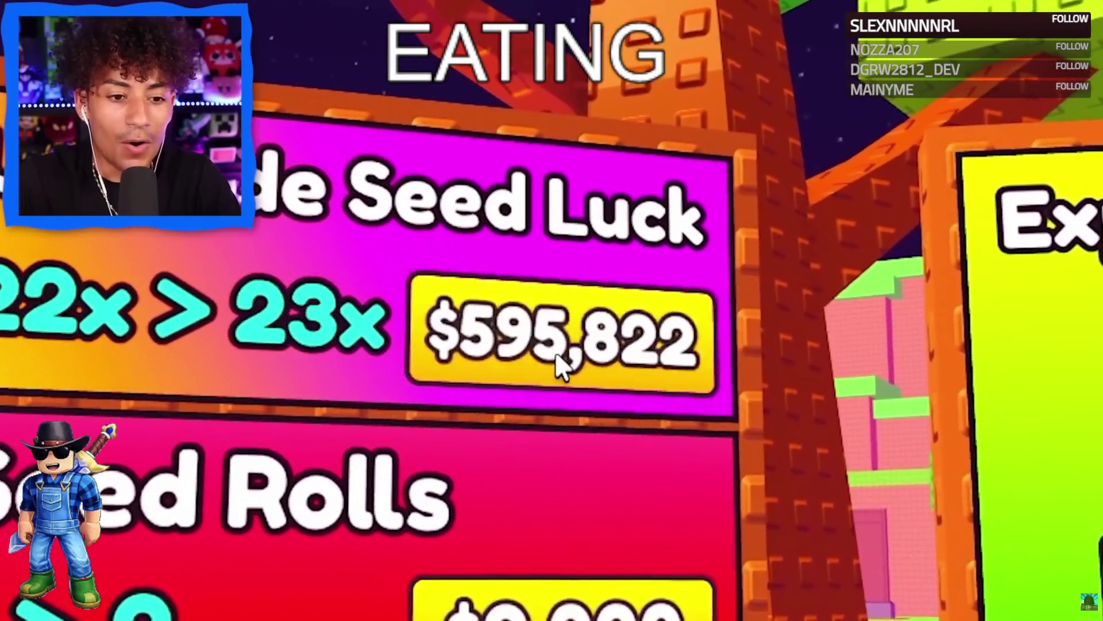
{"action": "left_click", "coordinate": [561, 357]}
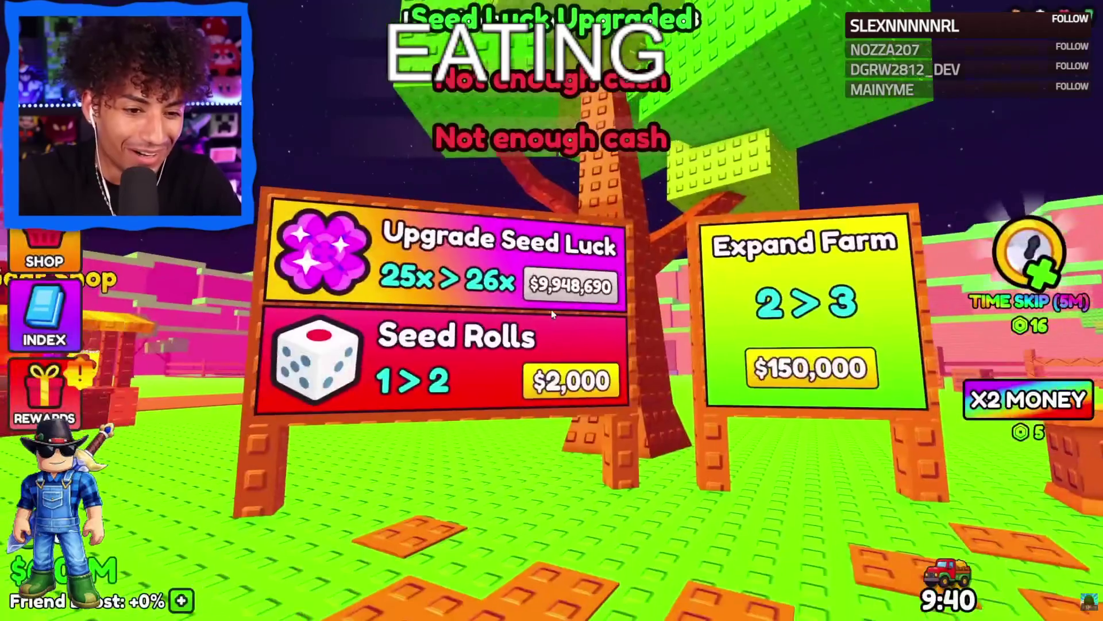
Expand the farm to level 3 for $150,000 and turn back toward the field.
{"action": "key", "text": "w"}
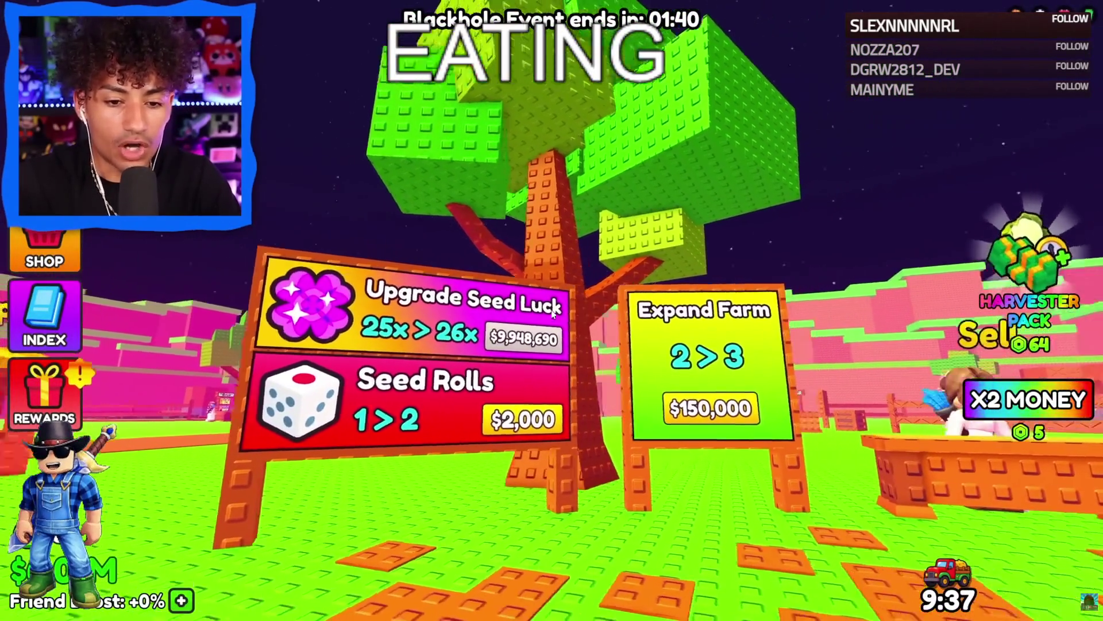
{"action": "key", "text": "d"}
{"action": "left_click", "coordinate": [550, 310]}
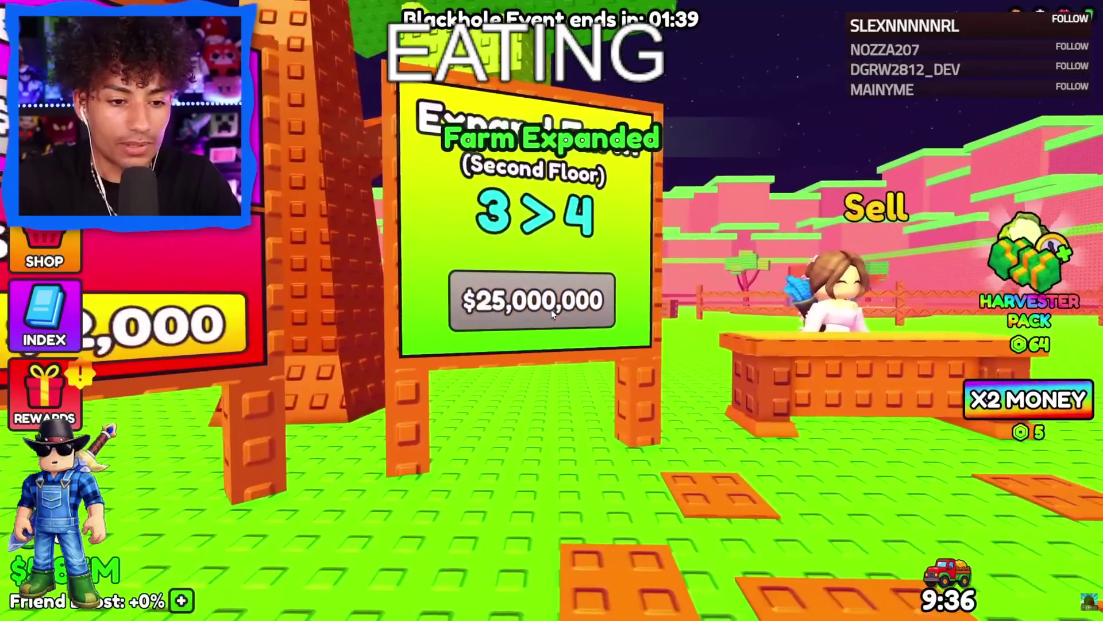
{"action": "key", "text": "s"}
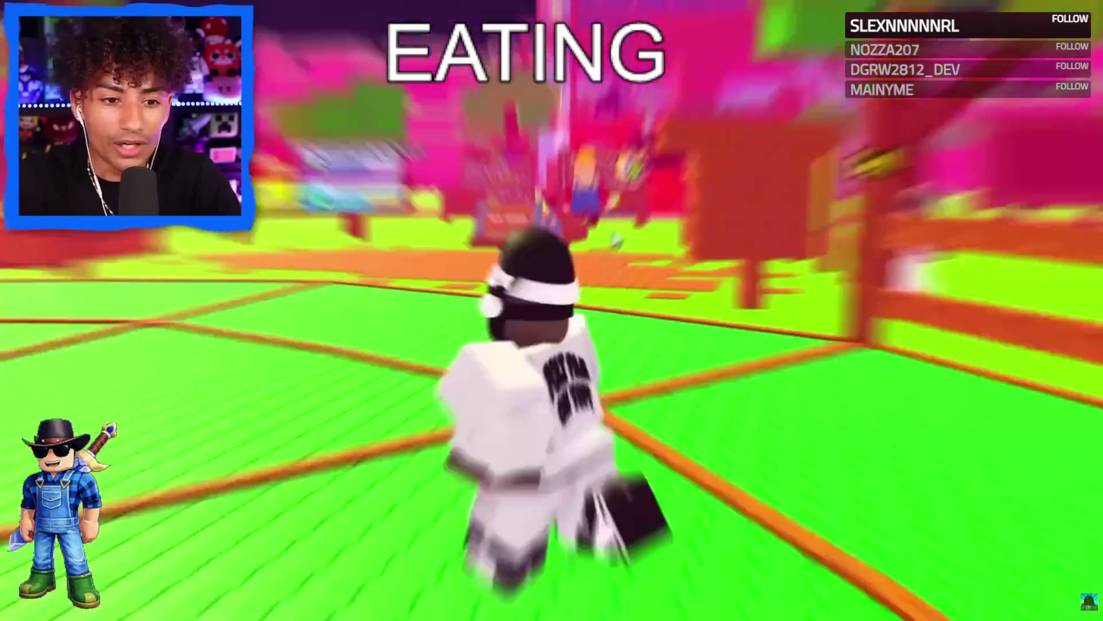
Walk past the red truck and Trucker into the red building and climb the ladder to the upper walkway.
{"action": "key", "text": "w"}
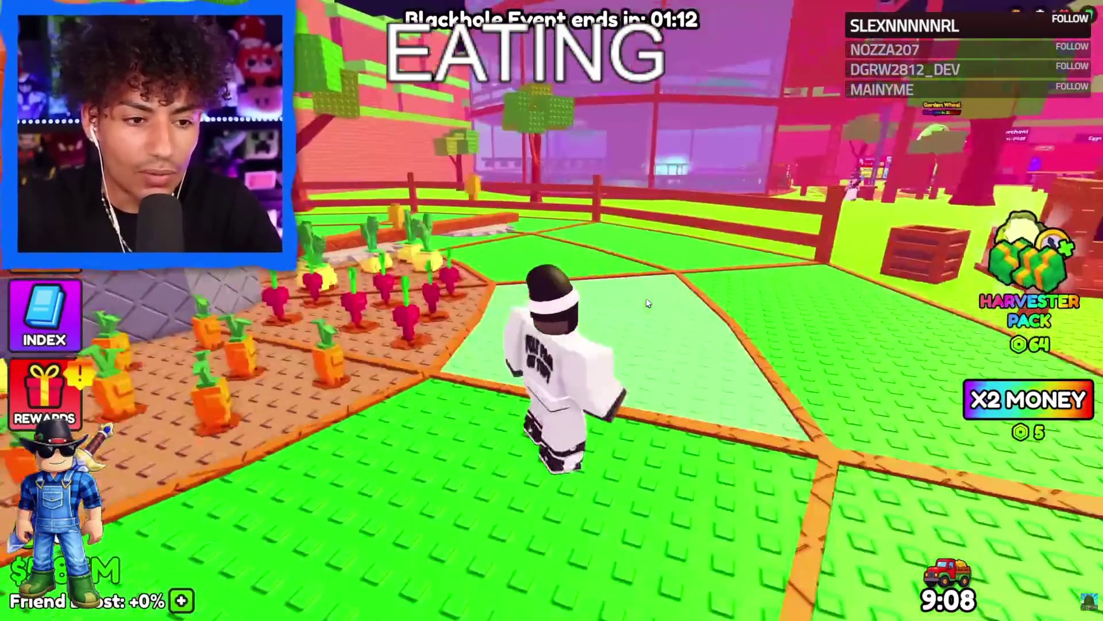
{"action": "key", "text": "w"}
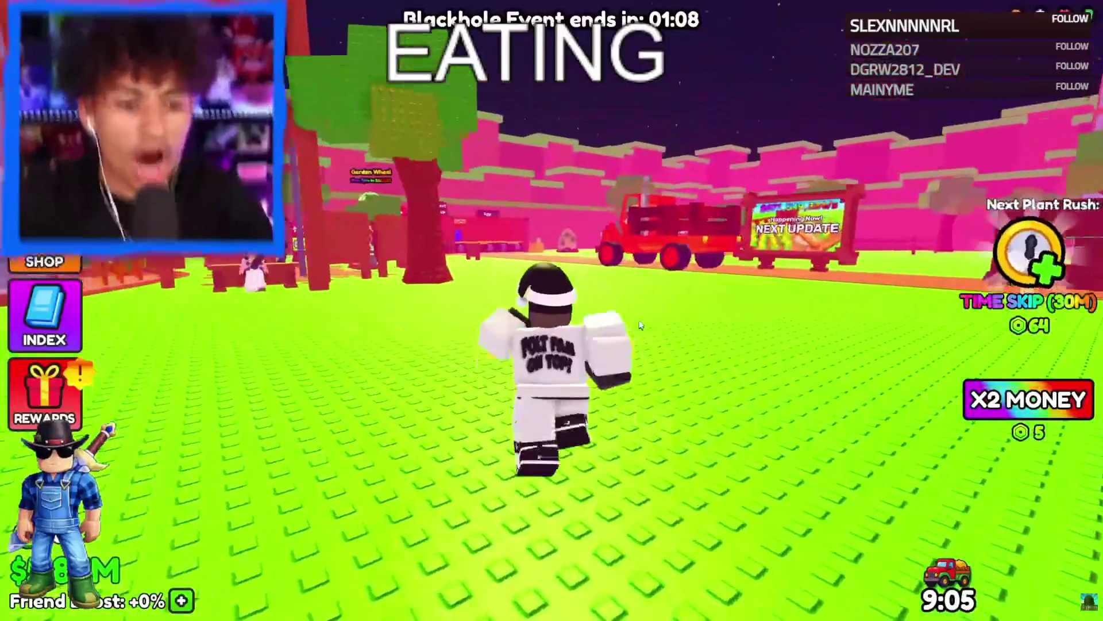
{"action": "key", "text": "w"}
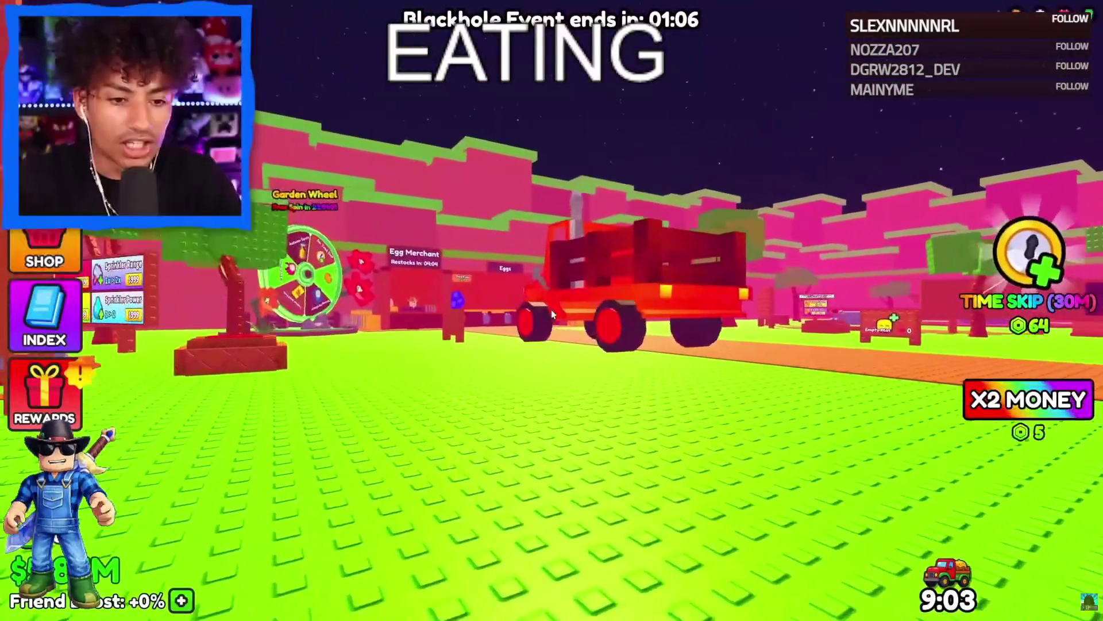
{"action": "key", "text": "s"}
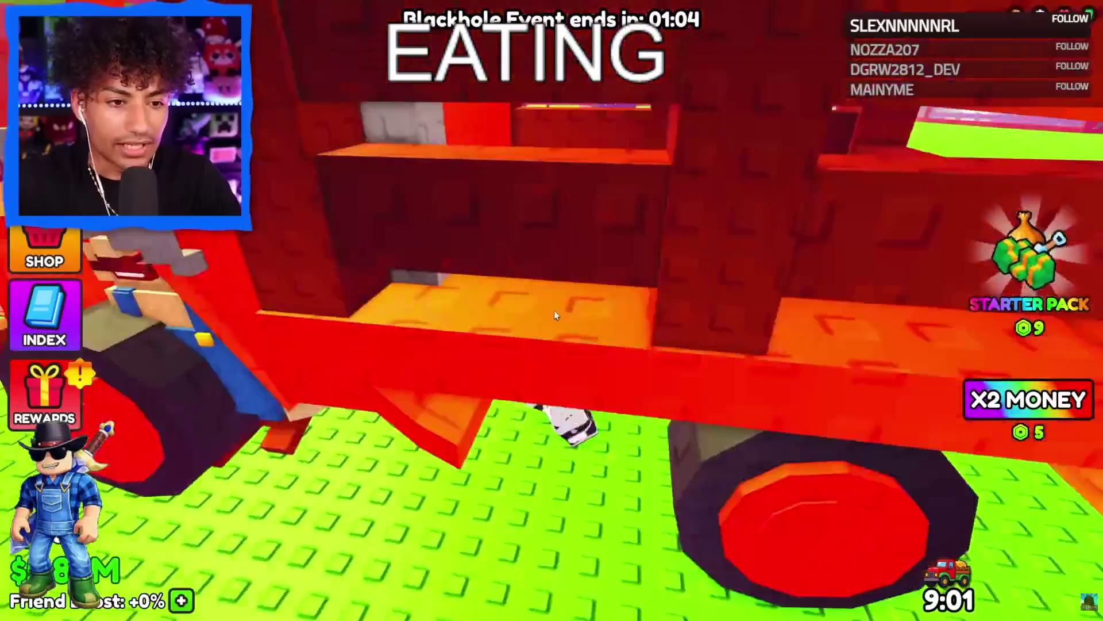
{"action": "key", "text": "s"}
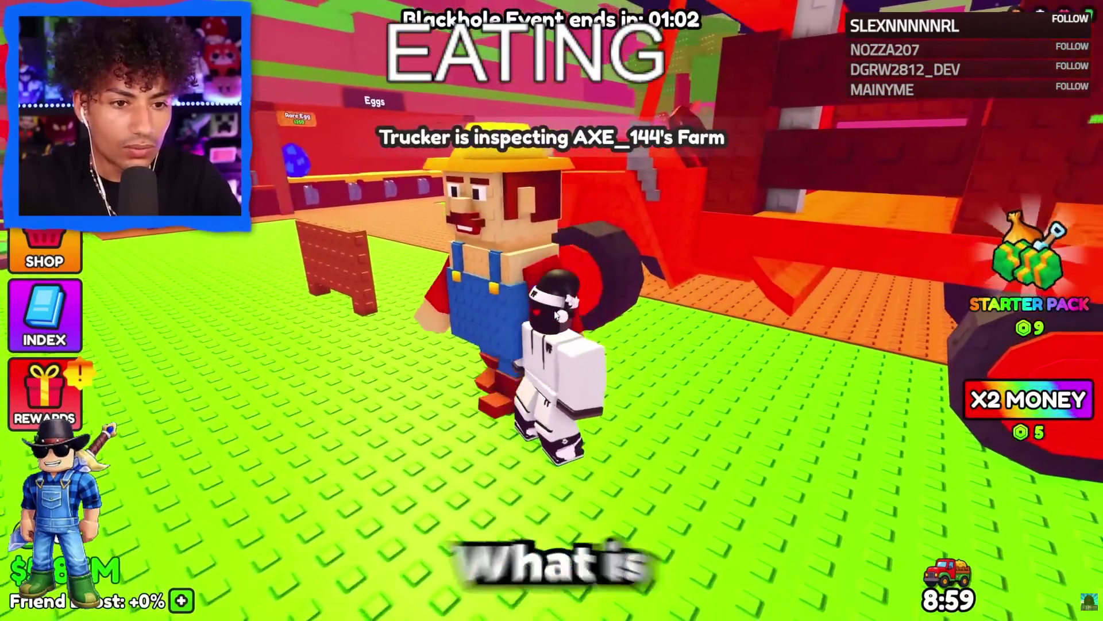
{"action": "key", "text": "w"}
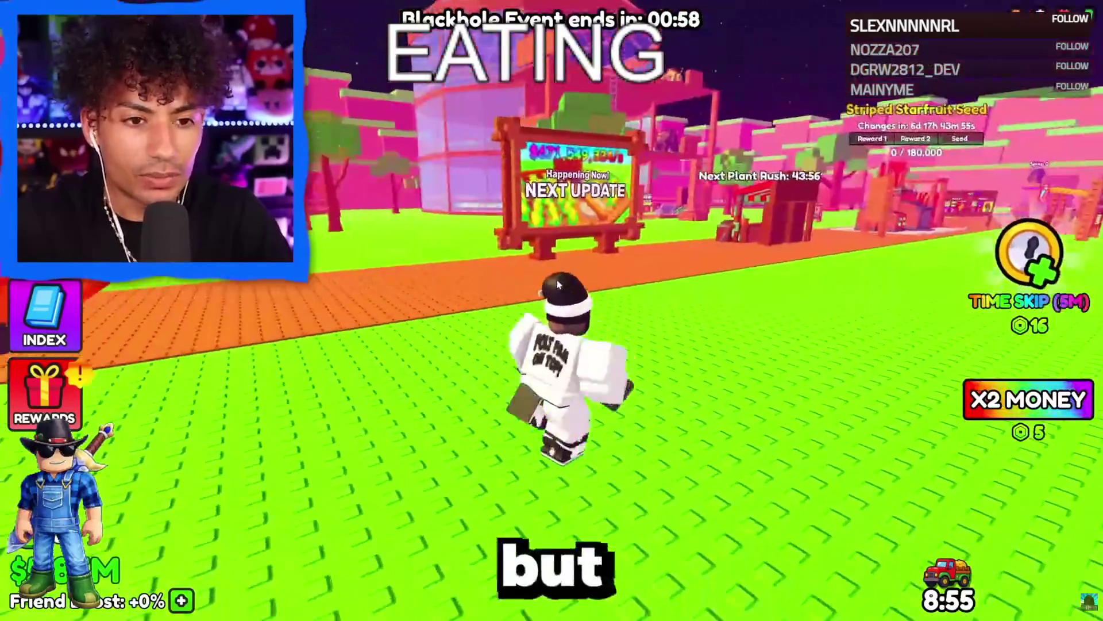
{"action": "scroll", "coordinate": [550, 309], "scroll_direction": "up", "scroll_amount": 5}
{"action": "key", "text": "w"}
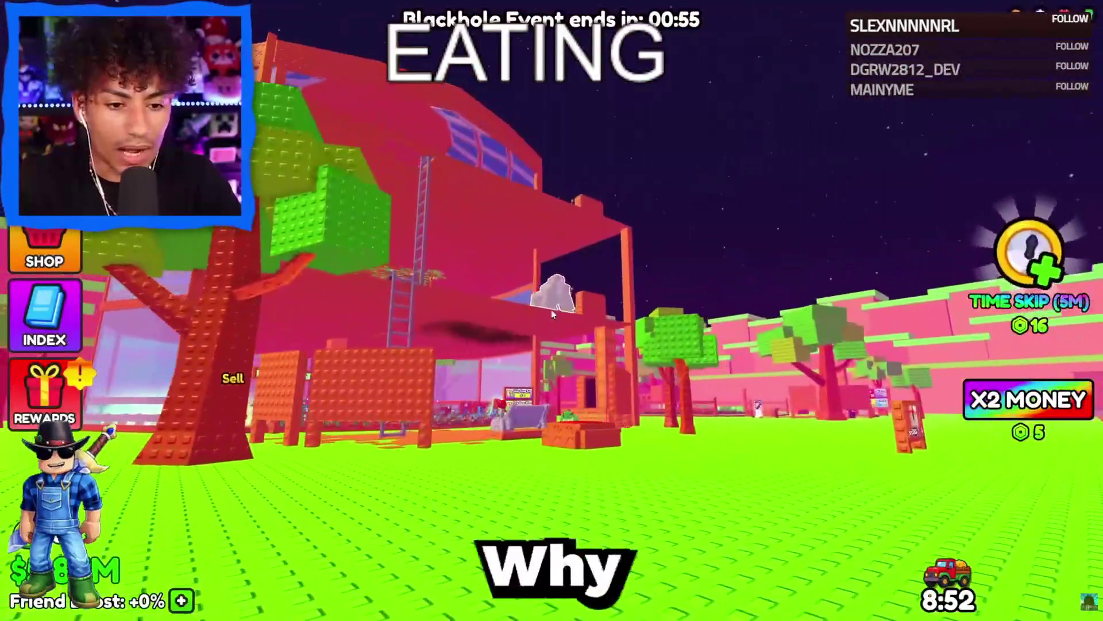
{"action": "key", "text": "w"}
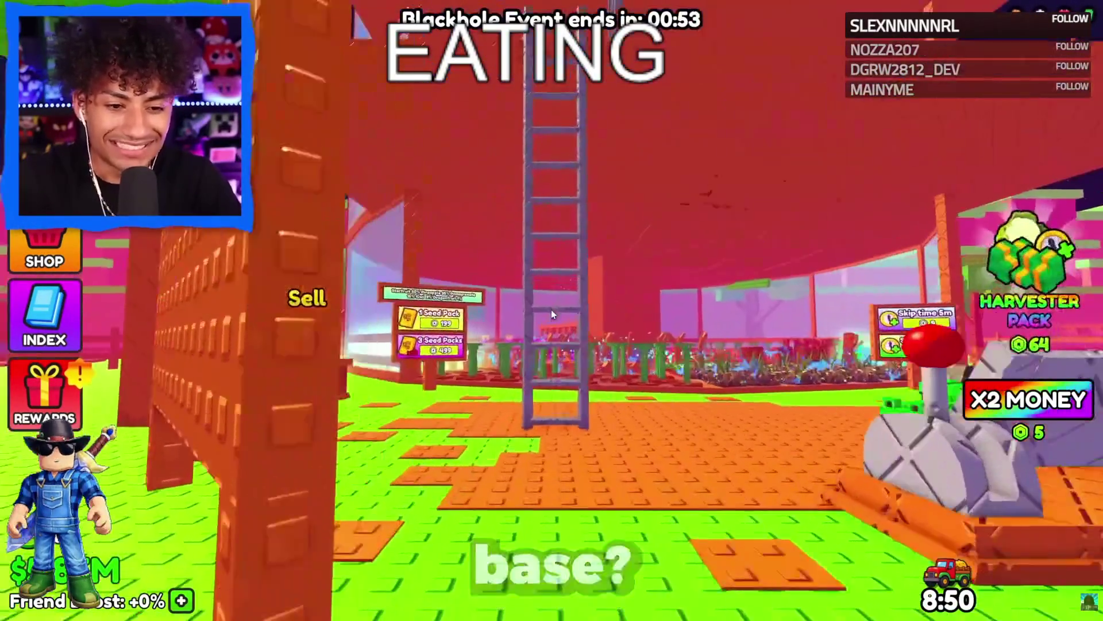
{"action": "key", "text": "w"}
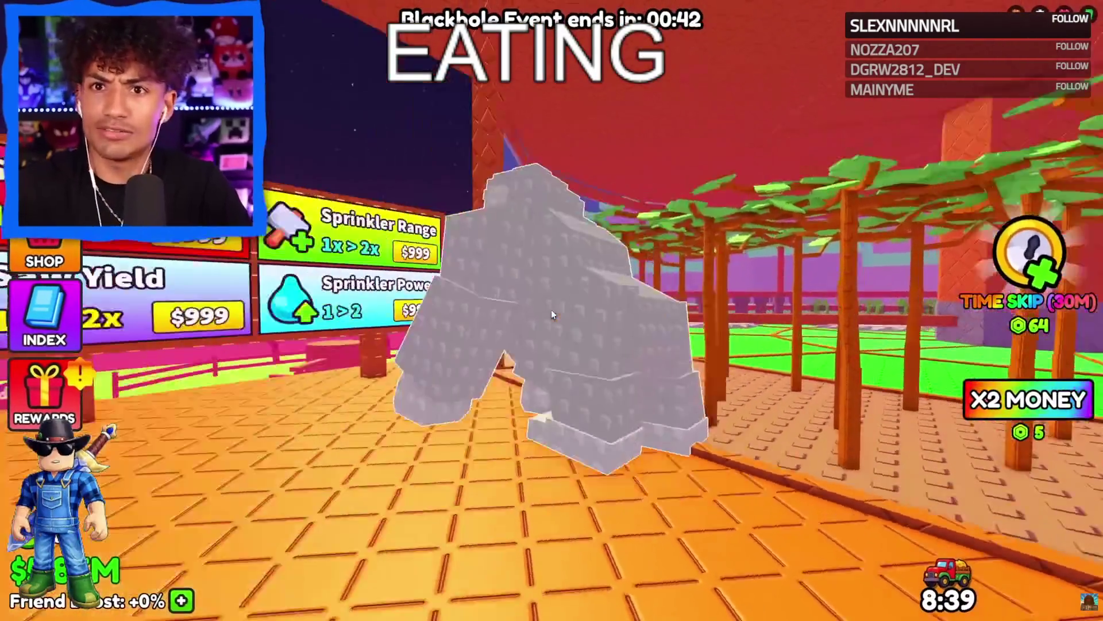
{"action": "key", "text": "w"}
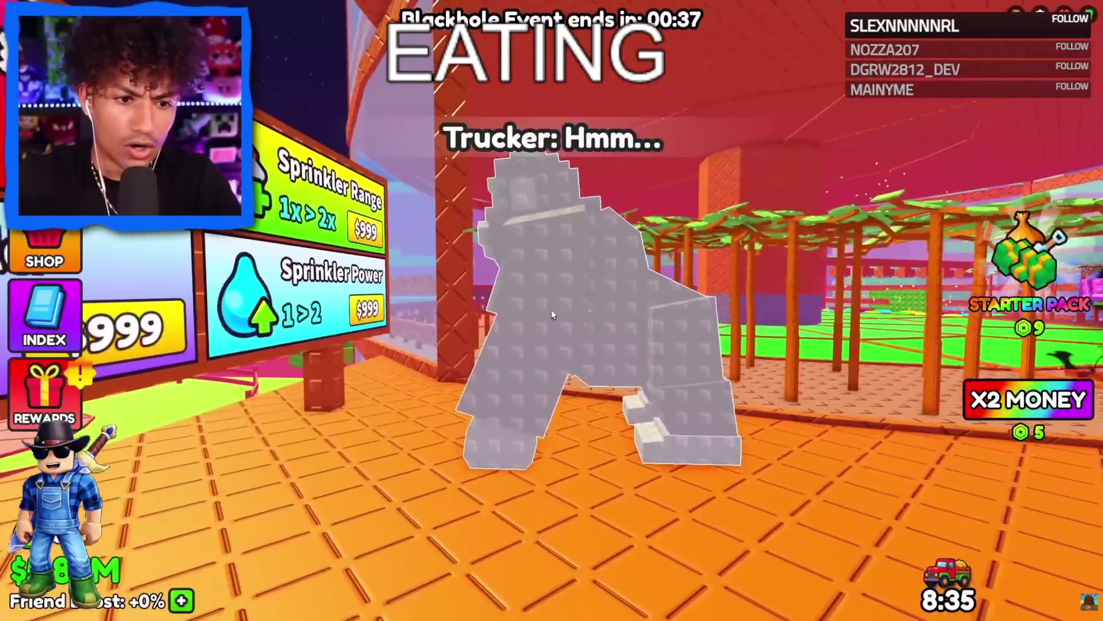
{"action": "key", "text": "w"}
{"action": "key", "text": "s"}
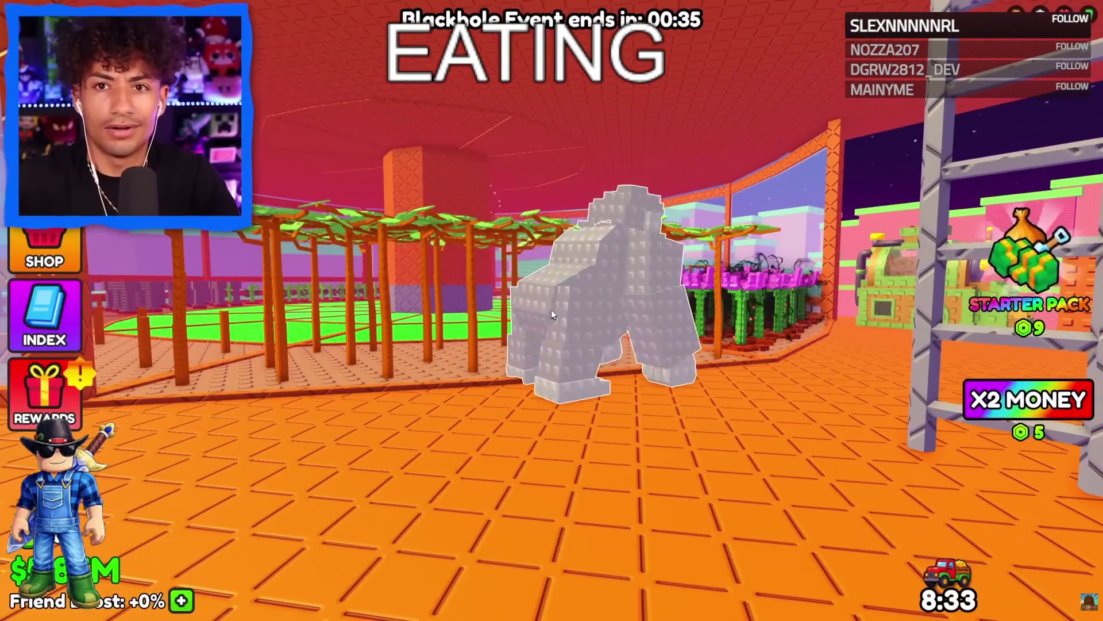
{"action": "key", "text": "a"}
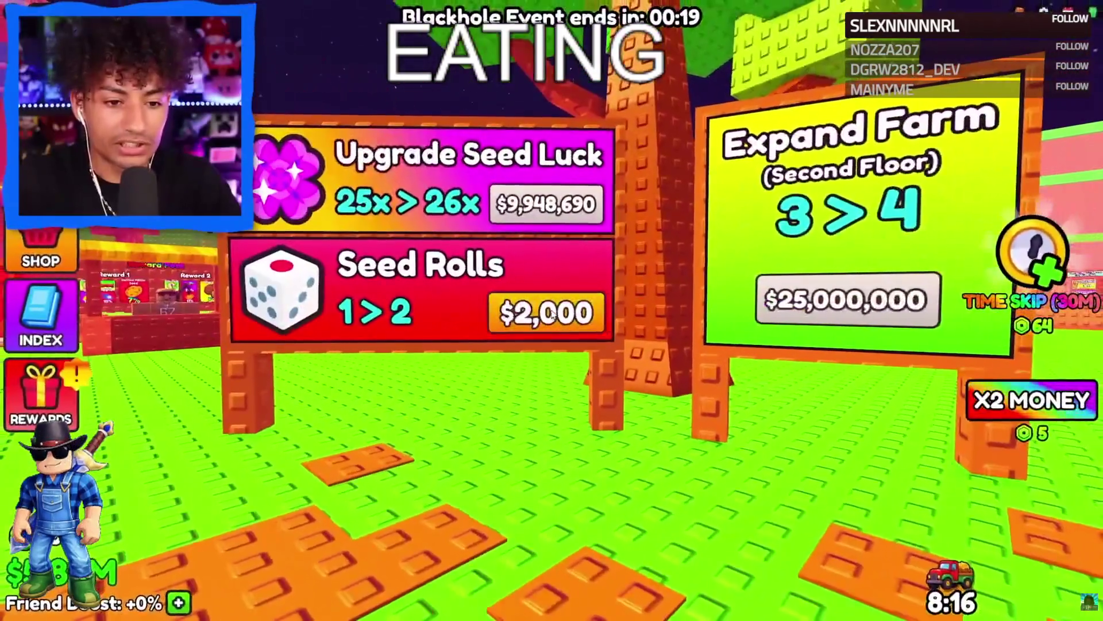
{"action": "left_click", "coordinate": [554, 311]}
{"action": "left_click", "coordinate": [554, 311]}
{"action": "left_click", "coordinate": [554, 311]}
{"action": "left_click", "coordinate": [553, 311]}
Upgrade Seed Rolls to 5>6, Sprinkler Power to 27x and Saw Yield to 24x.
{"action": "key", "text": "a"}
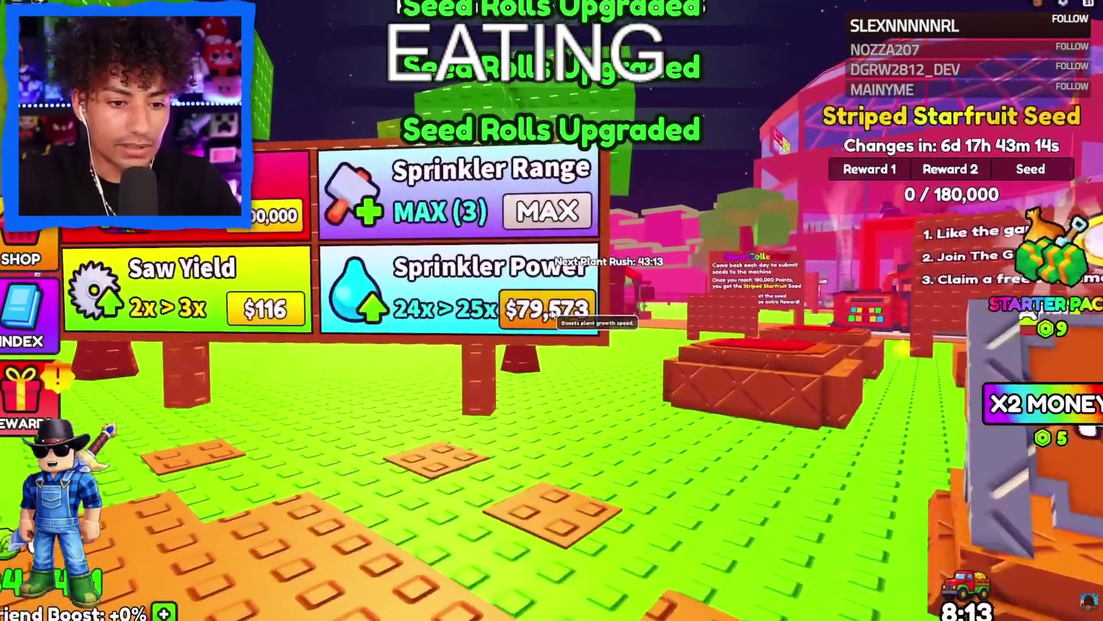
{"action": "left_click", "coordinate": [551, 313]}
{"action": "left_click", "coordinate": [552, 313]}
{"action": "key", "text": "a"}
{"action": "left_click", "coordinate": [548, 311]}
{"action": "left_click", "coordinate": [549, 310]}
{"action": "left_click", "coordinate": [554, 317]}
{"action": "left_click", "coordinate": [553, 318]}
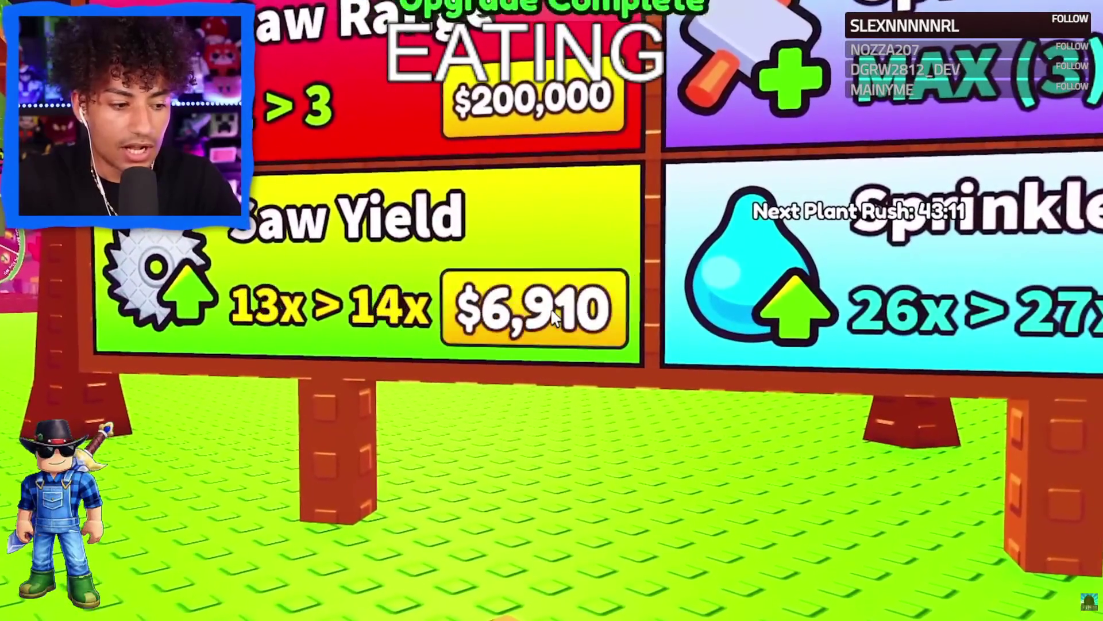
{"action": "left_click", "coordinate": [552, 313]}
{"action": "left_click", "coordinate": [552, 313]}
{"action": "left_click", "coordinate": [551, 308]}
{"action": "left_click", "coordinate": [550, 308]}
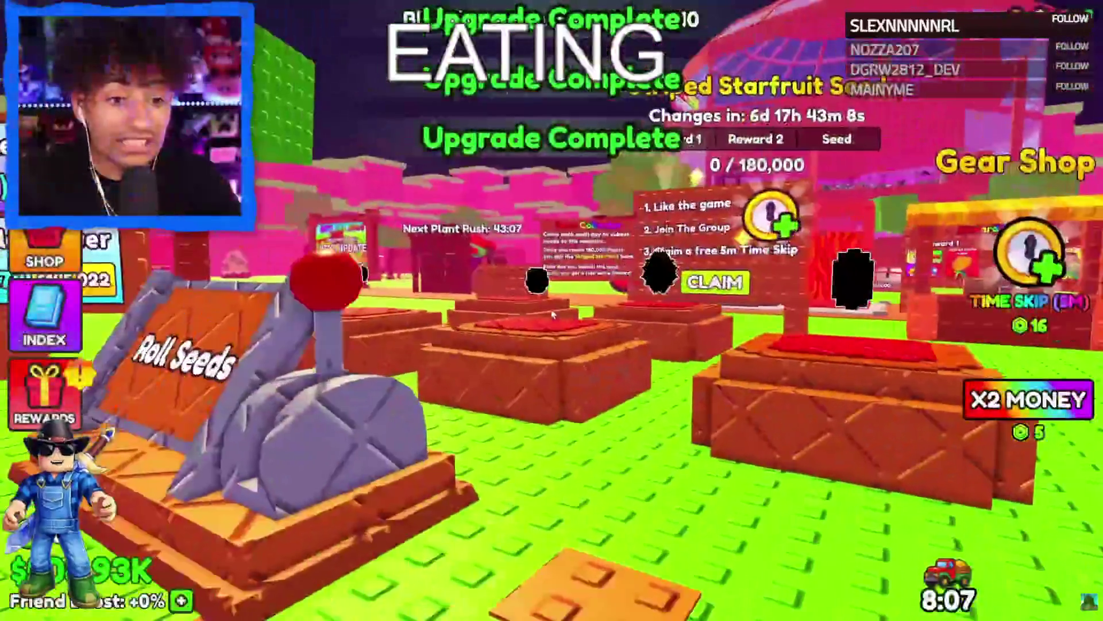
Walk up to the Citrus Seed pedestal, then step back from the seed pedestals.
{"action": "scroll", "coordinate": [553, 314], "scroll_direction": "down", "scroll_amount": 2}
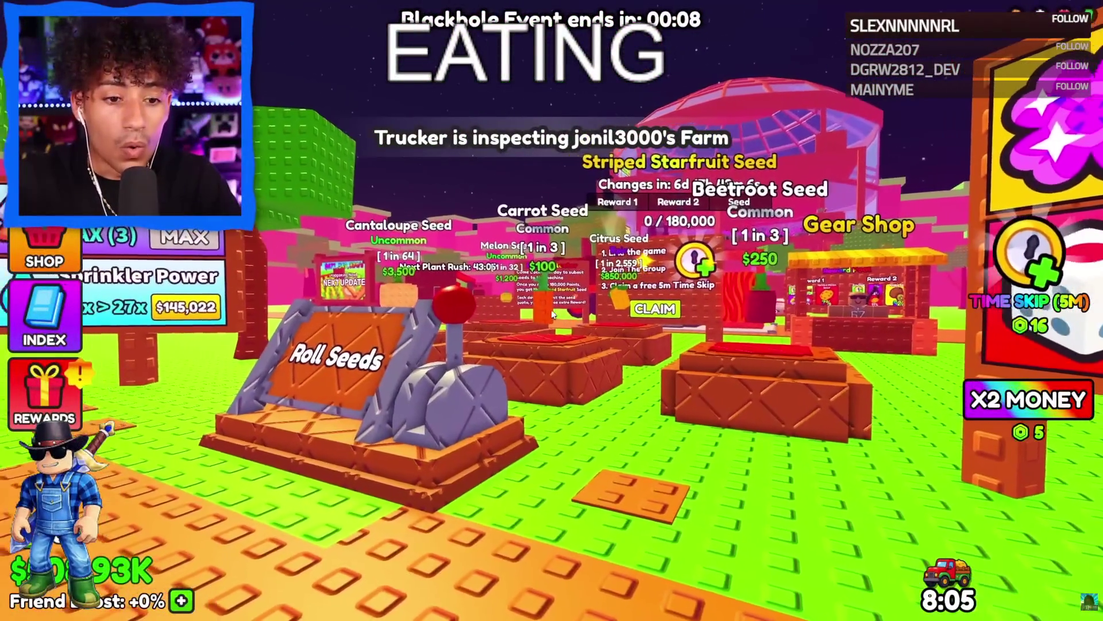
{"action": "key", "text": "w"}
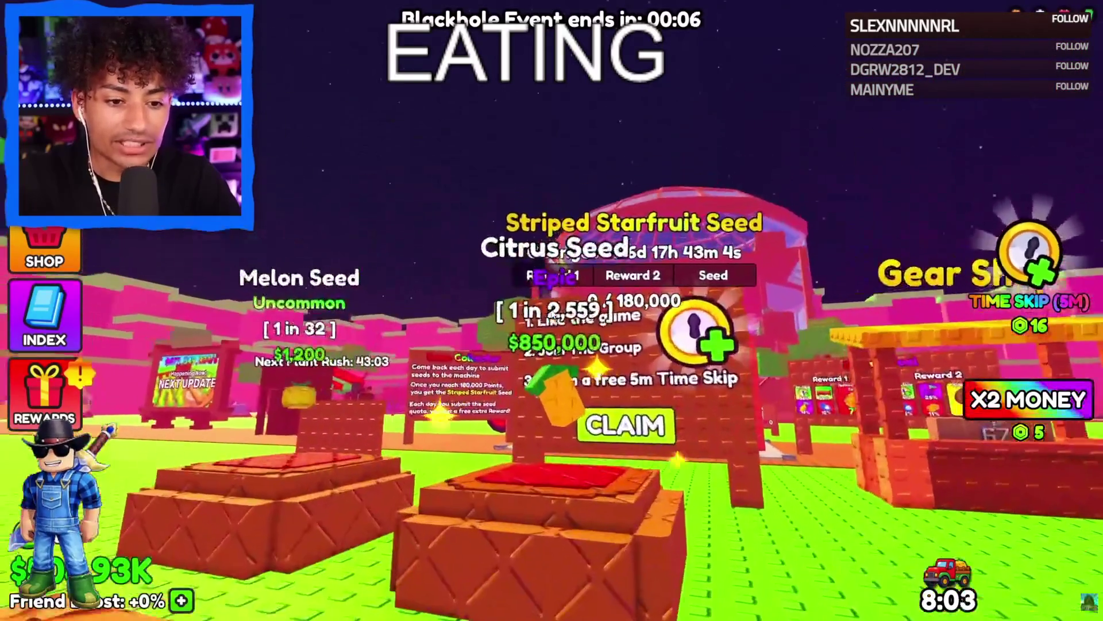
{"action": "key", "text": "a"}
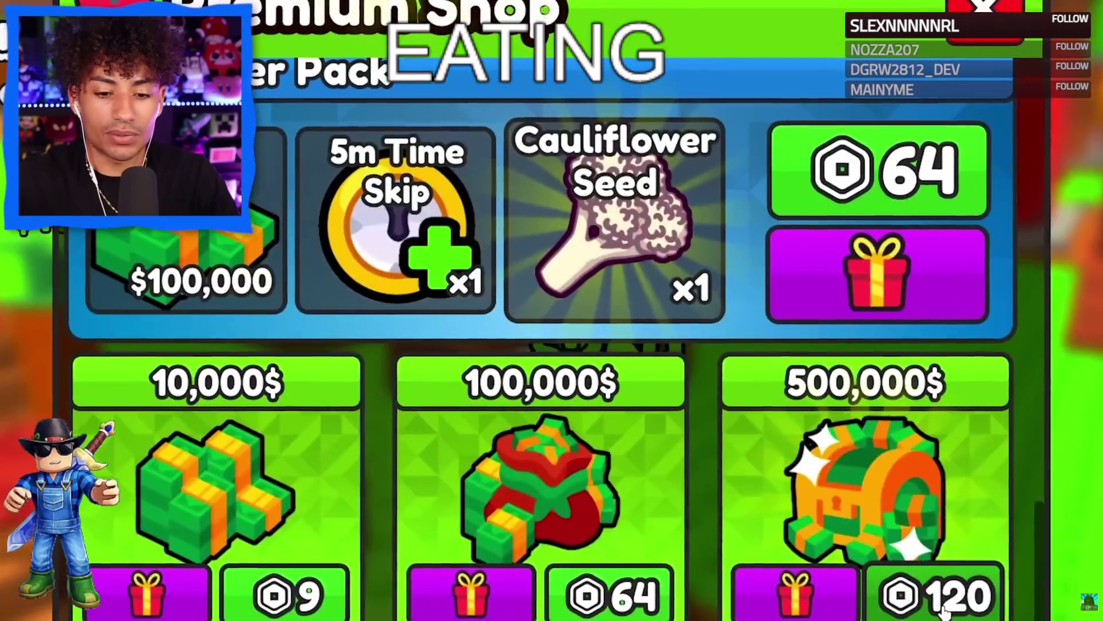
Buy the 120 Robux 500K Cash pack, then sell the harvested crops at the Sell counter.
{"action": "left_click", "coordinate": [931, 612]}
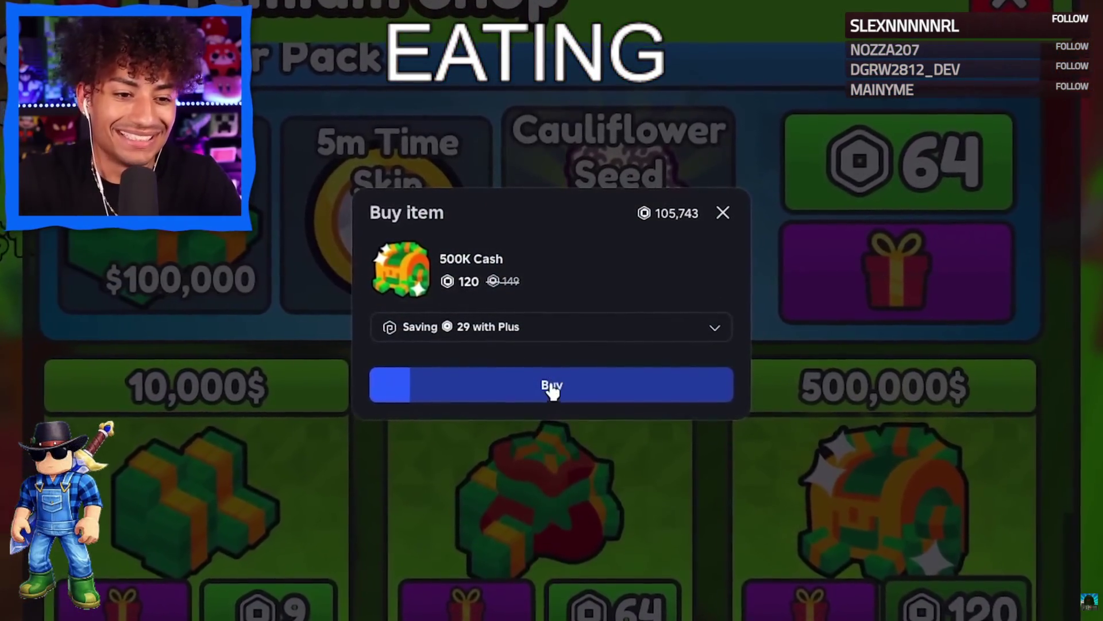
{"action": "left_click", "coordinate": [551, 385]}
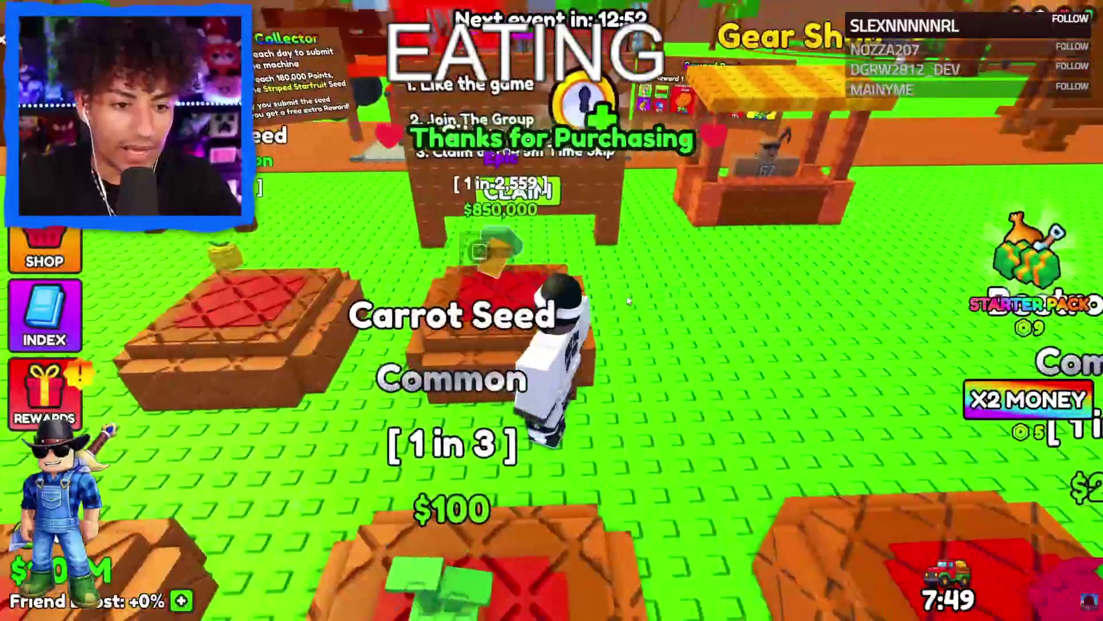
{"action": "key", "text": "w"}
{"action": "key", "text": "w"}
{"action": "key", "text": "w"}
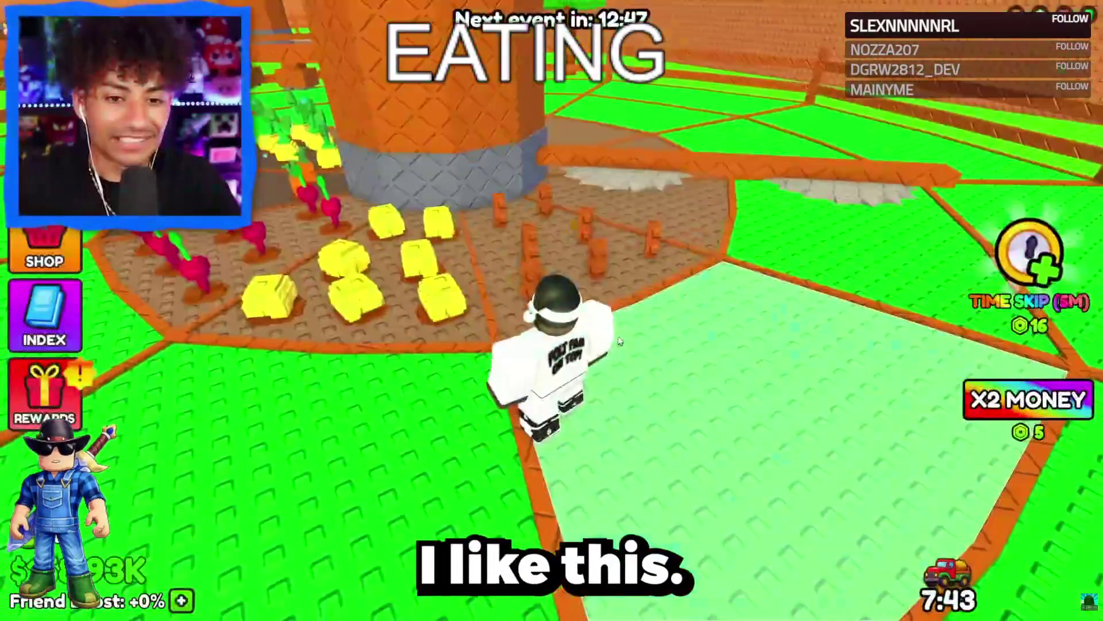
{"action": "key", "text": "w"}
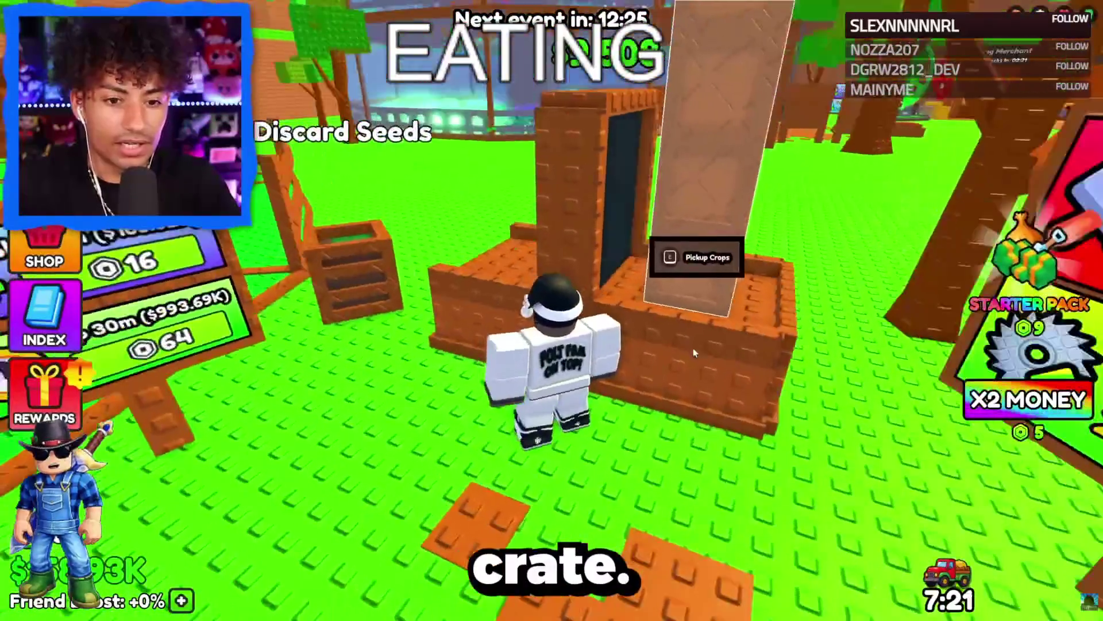
{"action": "key", "text": "w"}
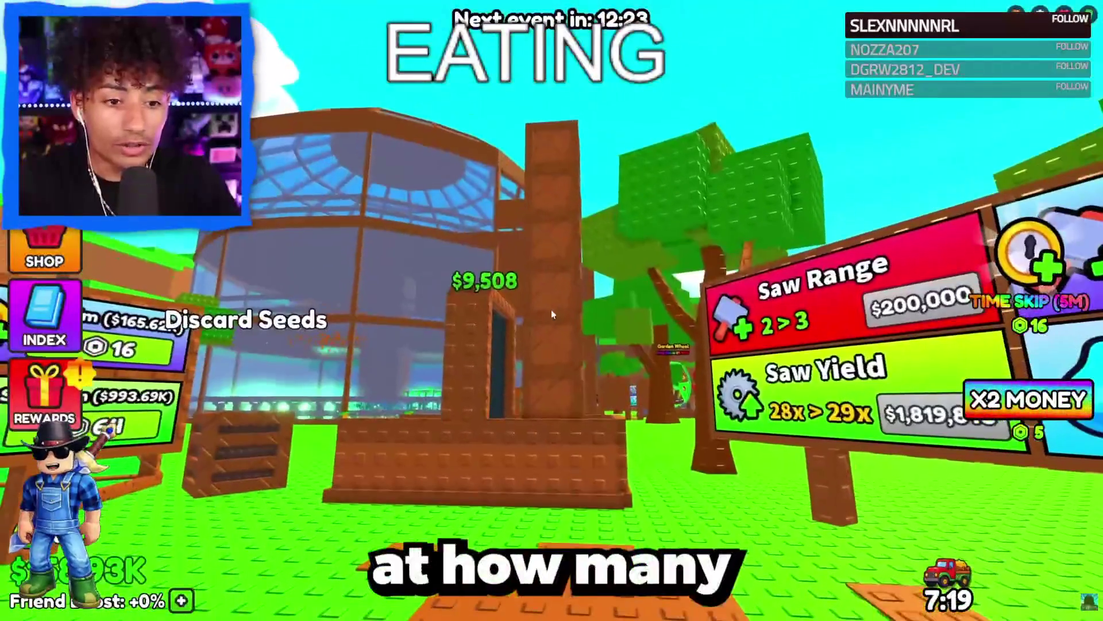
{"action": "key", "text": "w"}
{"action": "key", "text": "e"}
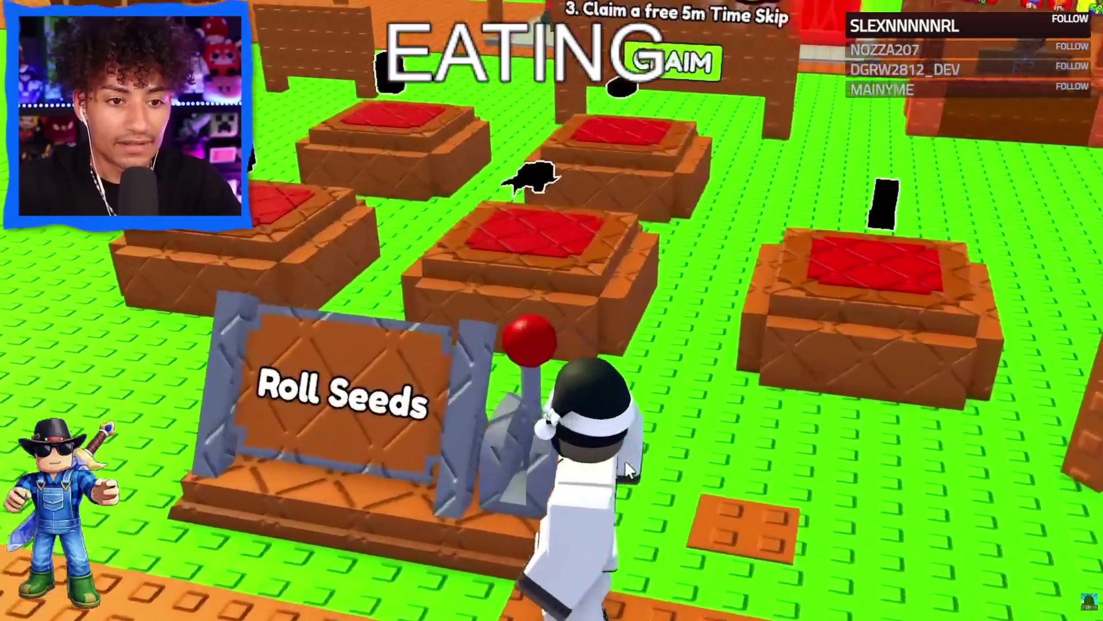
Roll new seeds, skip the Corn Seed offer and buy a 500K Cash pack instead.
{"action": "key", "text": "e"}
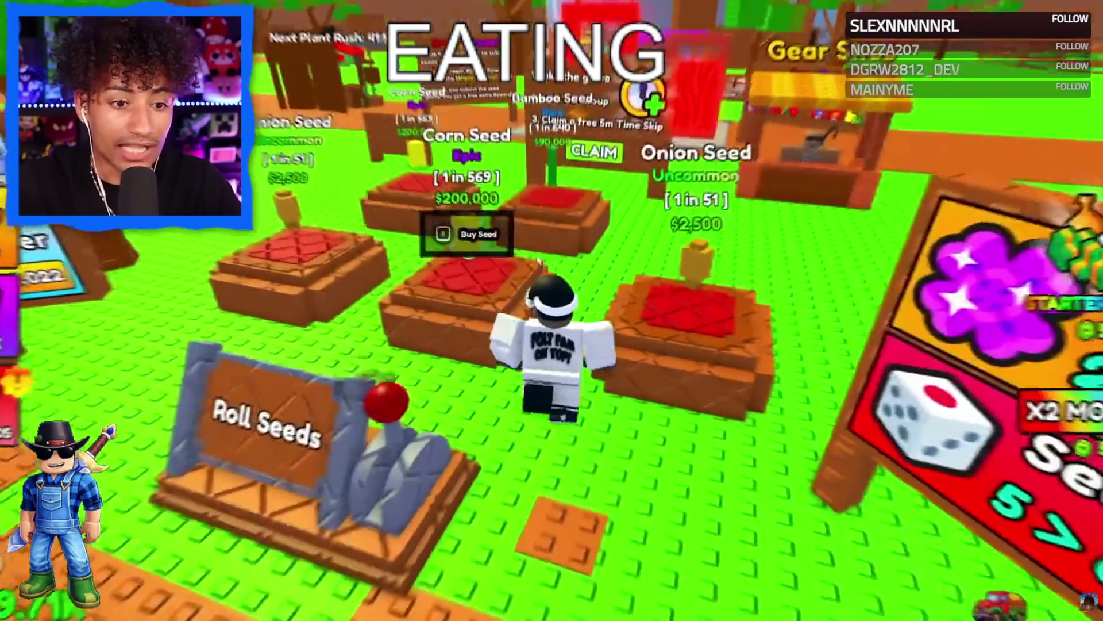
{"action": "left_click", "coordinate": [468, 234]}
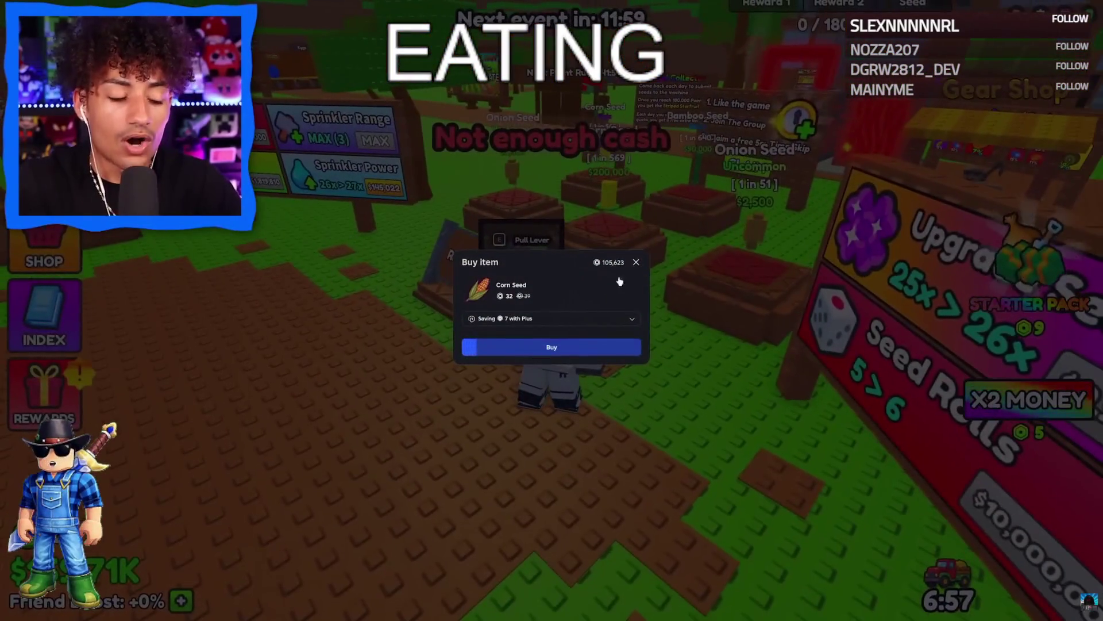
{"action": "left_click", "coordinate": [636, 262]}
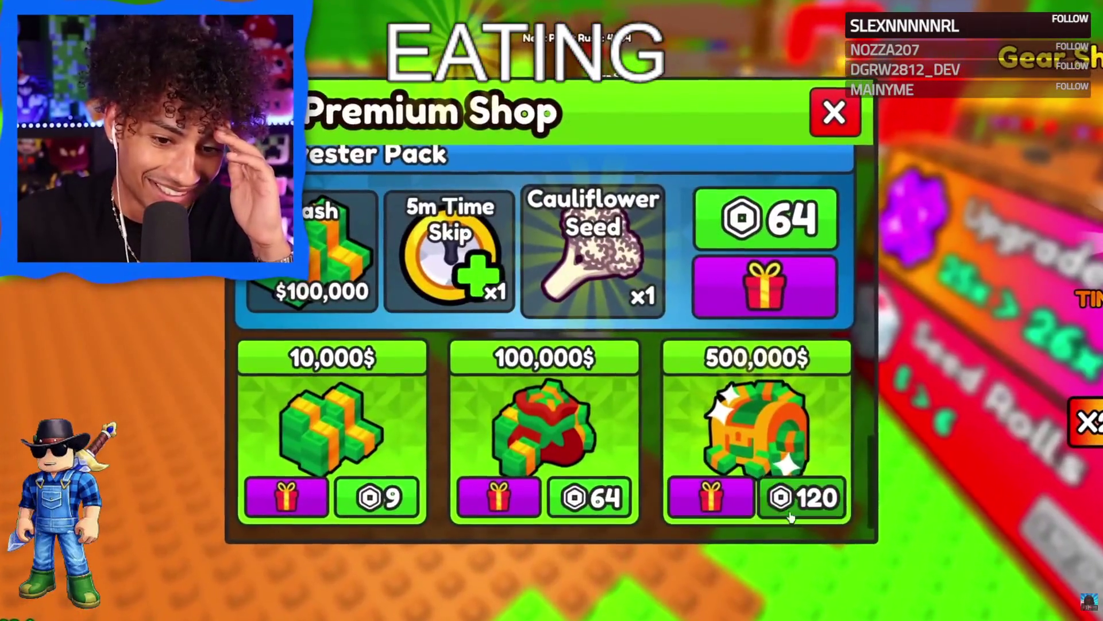
{"action": "left_click", "coordinate": [791, 514]}
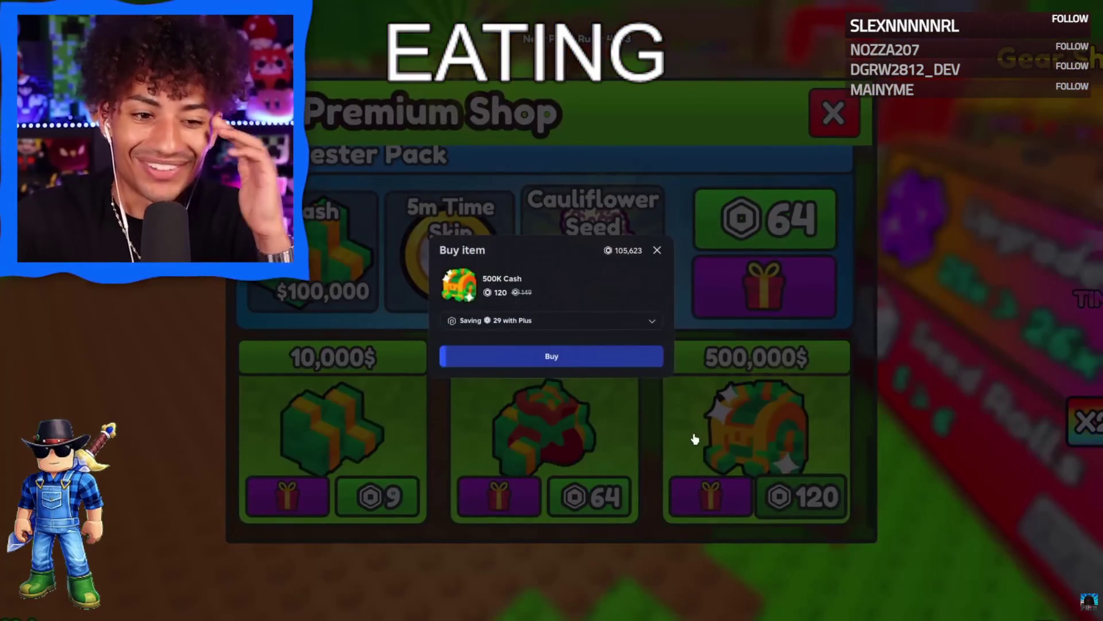
{"action": "left_click", "coordinate": [551, 356]}
Walk from the plots beside the corn back toward the Roll Seeds area and central tower.
{"action": "key", "text": "w"}
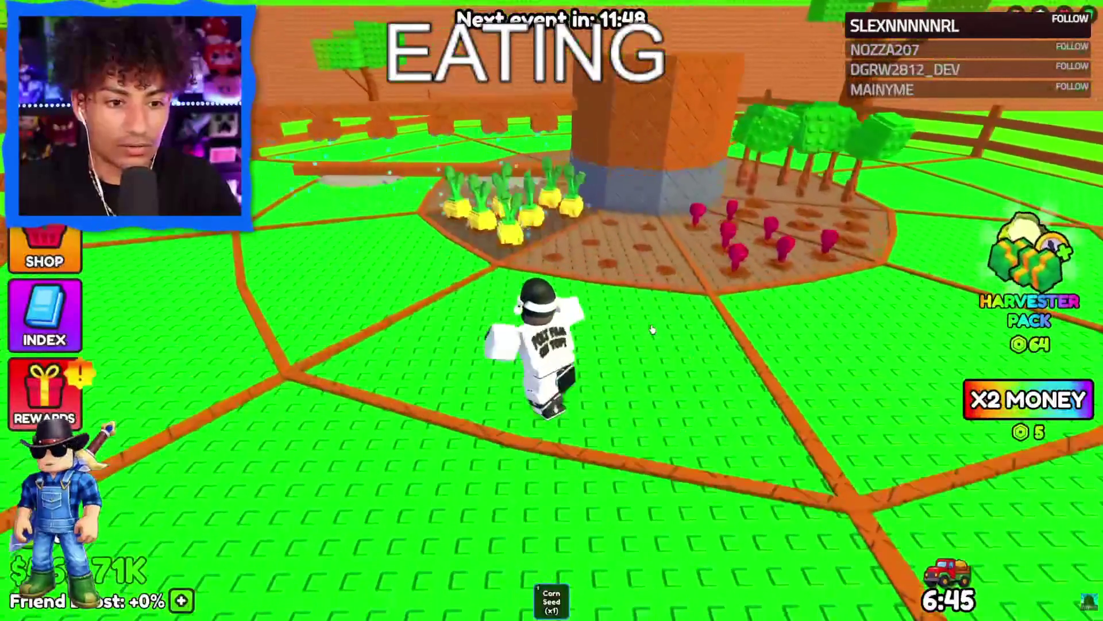
{"action": "key", "text": "w"}
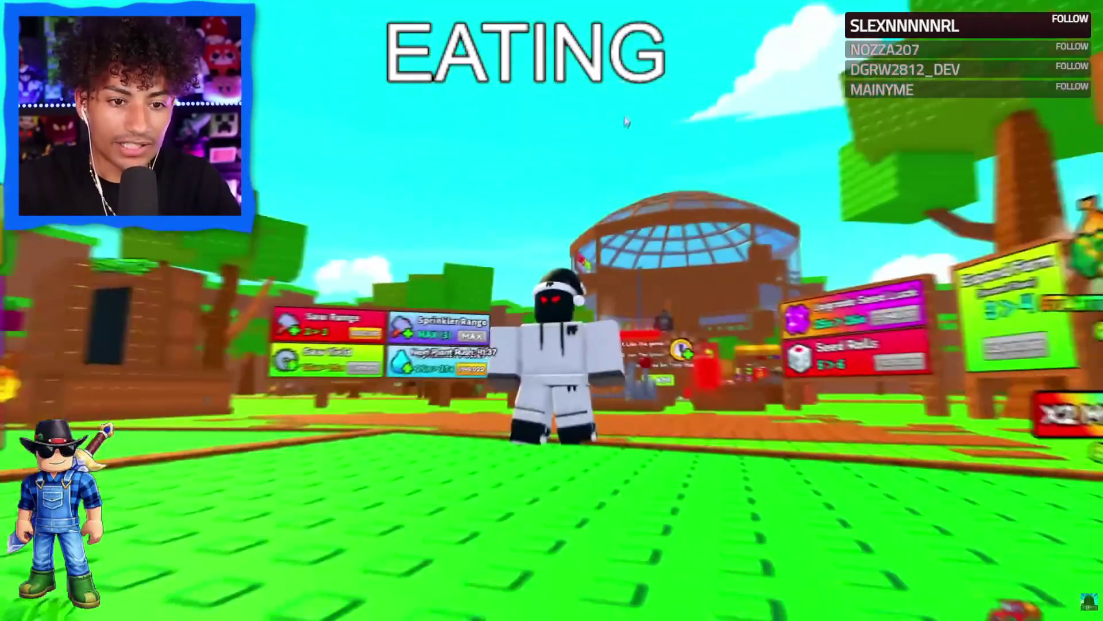
{"action": "key", "text": "s"}
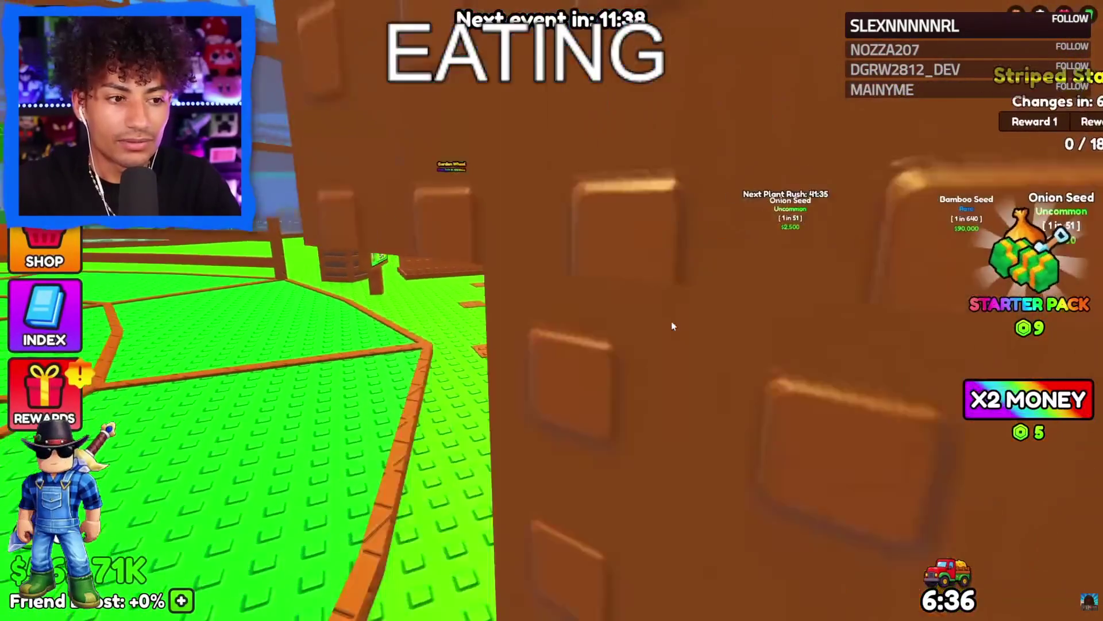
{"action": "key", "text": "w"}
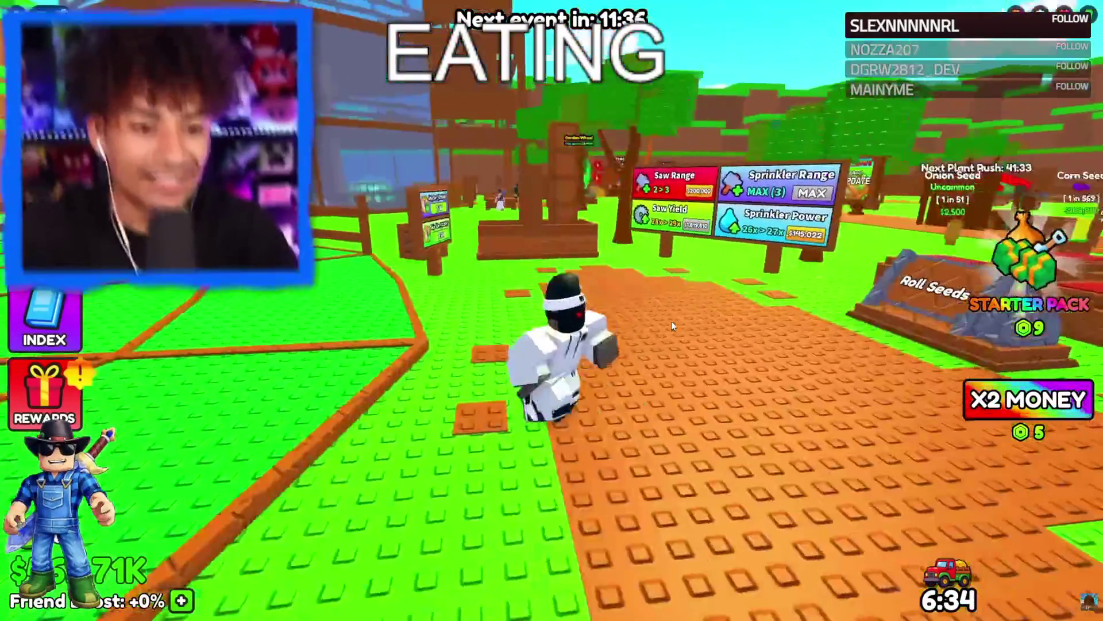
{"action": "key", "text": "w"}
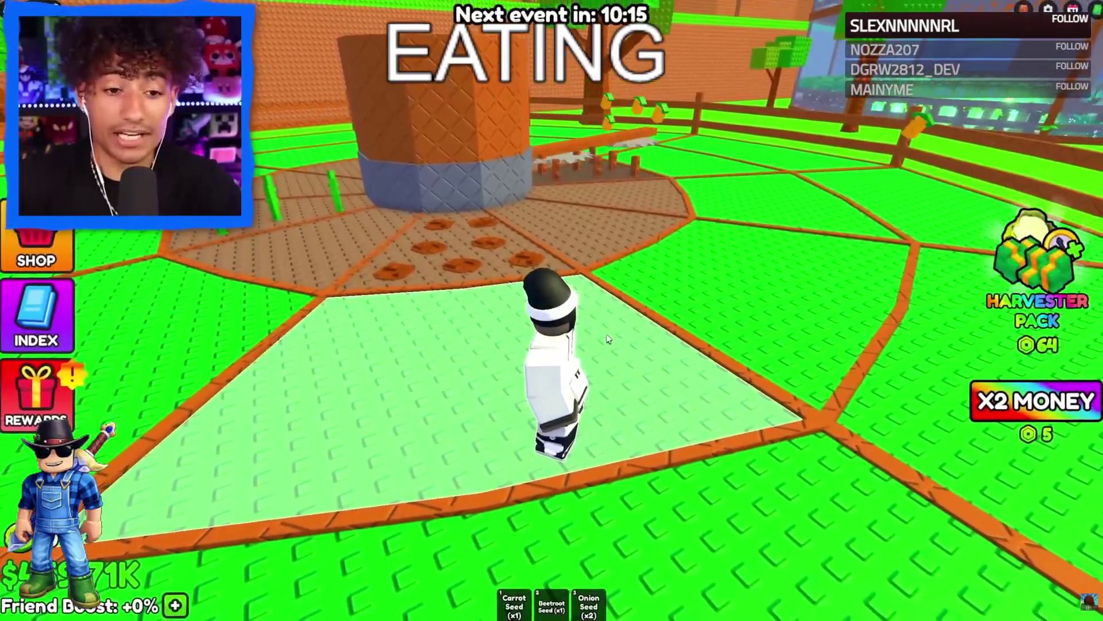
{"action": "key", "text": "s"}
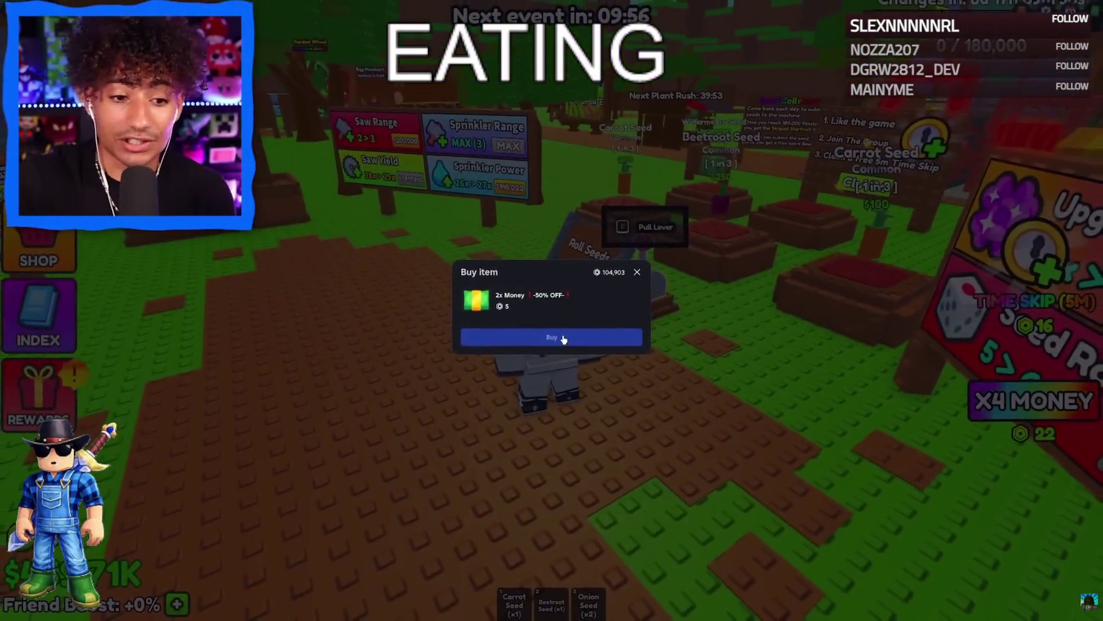
Buy the 2x, 4x, 6x, 8x and 12x Money passes, the last for 800 Robux.
{"action": "left_click", "coordinate": [564, 338]}
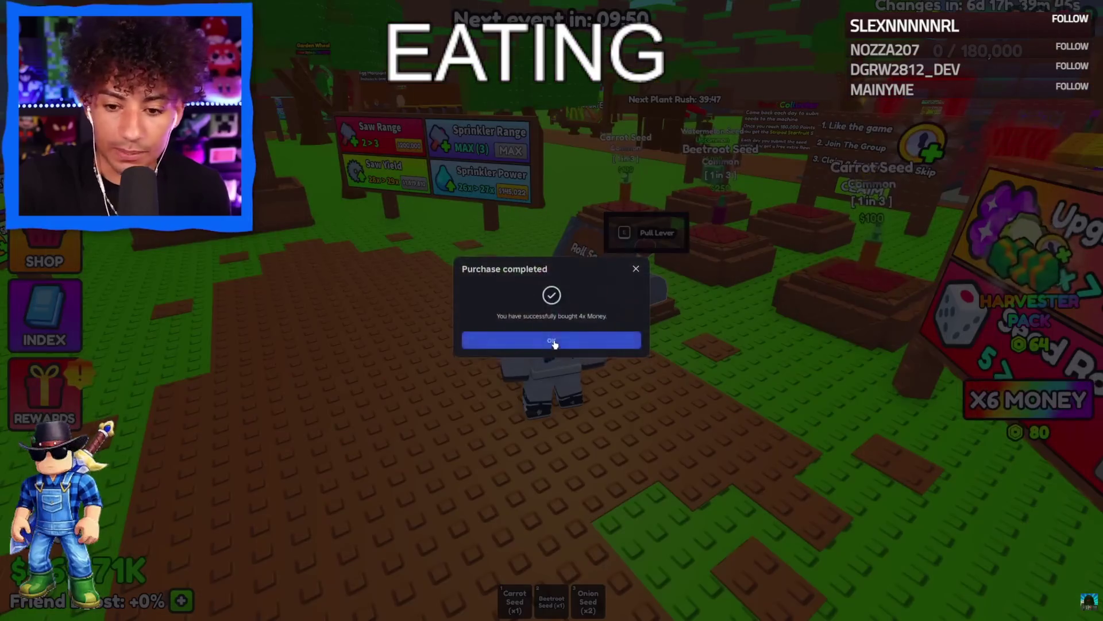
{"action": "left_click", "coordinate": [552, 341]}
{"action": "left_click", "coordinate": [1001, 404]}
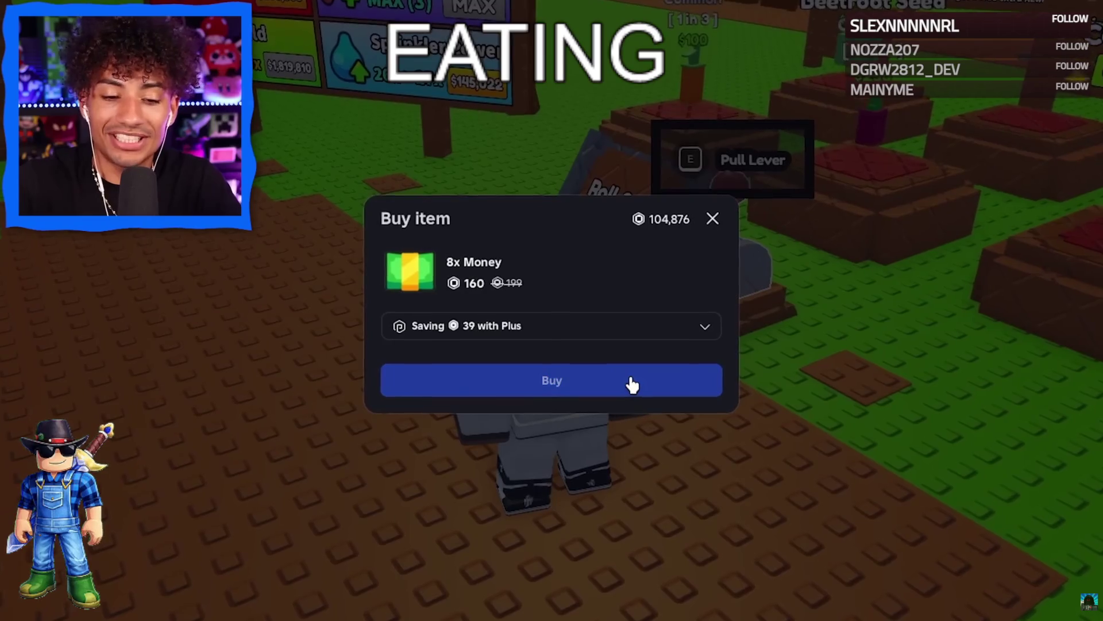
{"action": "left_click", "coordinate": [625, 382]}
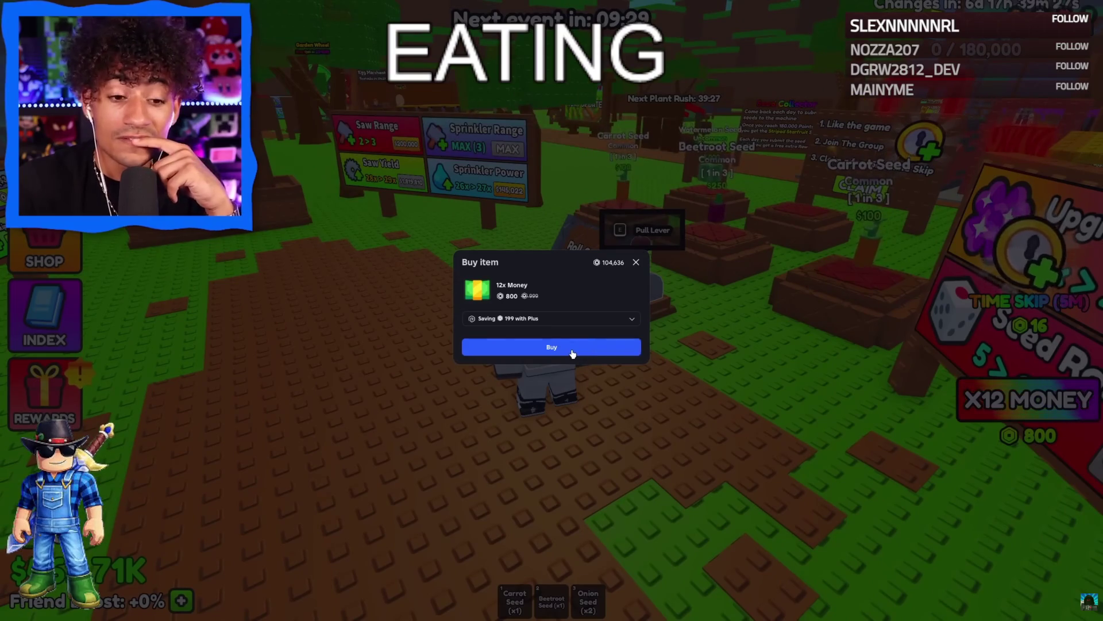
{"action": "left_click", "coordinate": [559, 347]}
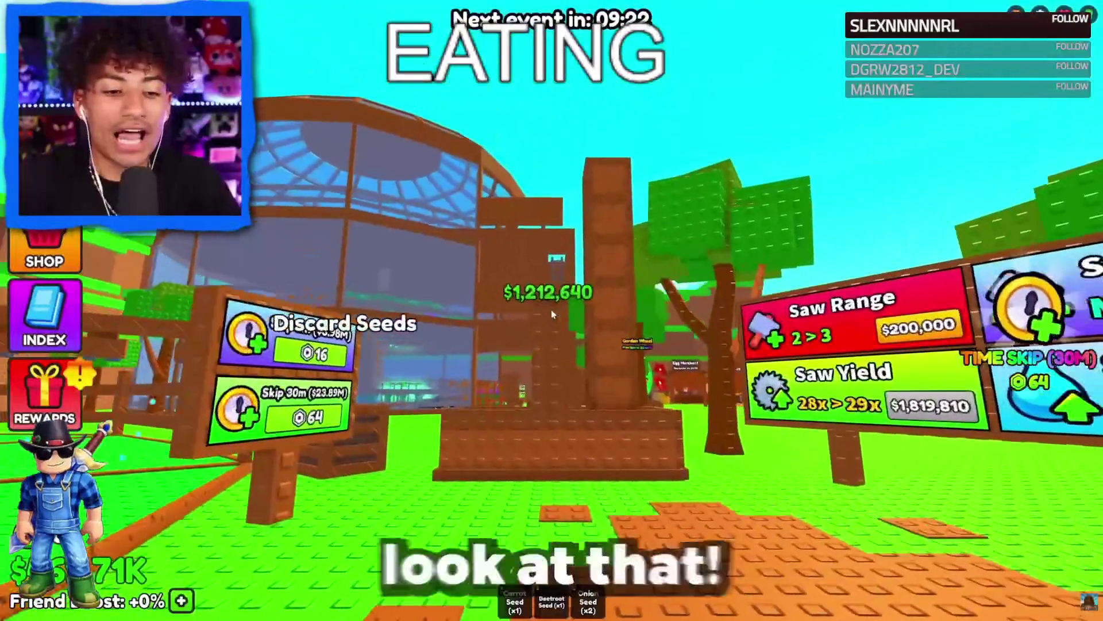
Pull the Roll Seeds lever for new seeds and plant the Citrus seed in the plot.
{"action": "scroll", "coordinate": [552, 310], "scroll_direction": "down", "scroll_amount": 3}
{"action": "key", "text": "a"}
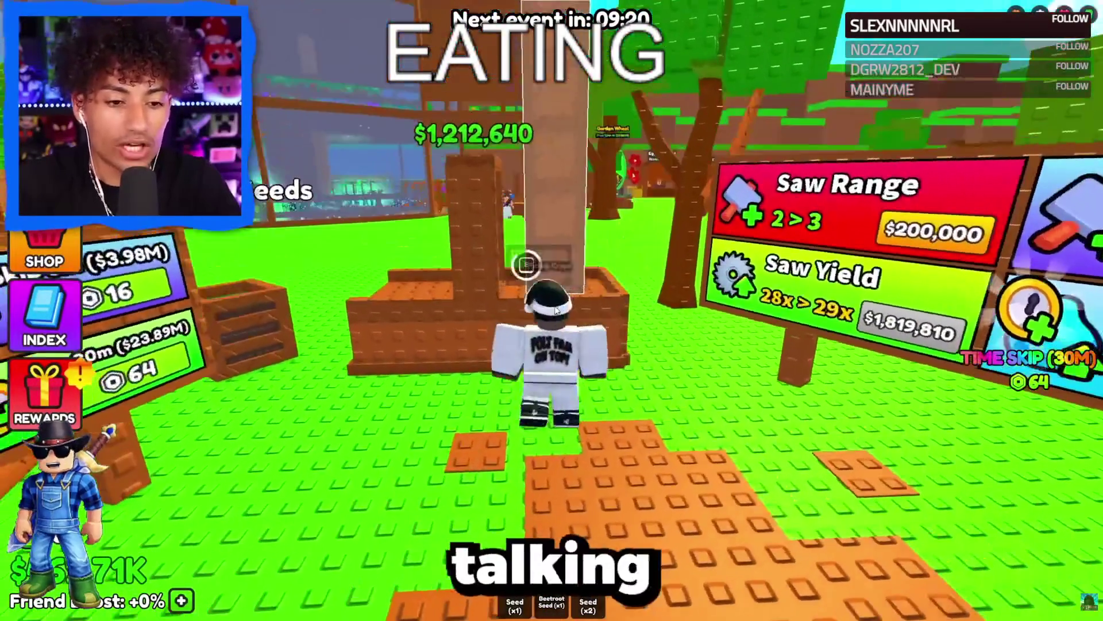
{"action": "key", "text": "w"}
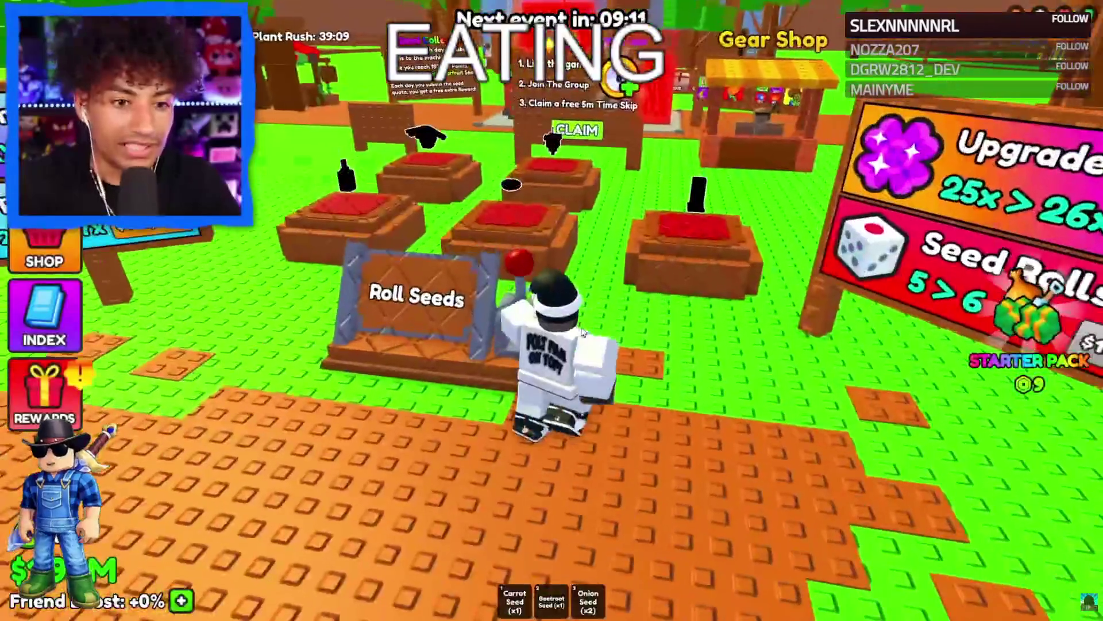
{"action": "key", "text": "e"}
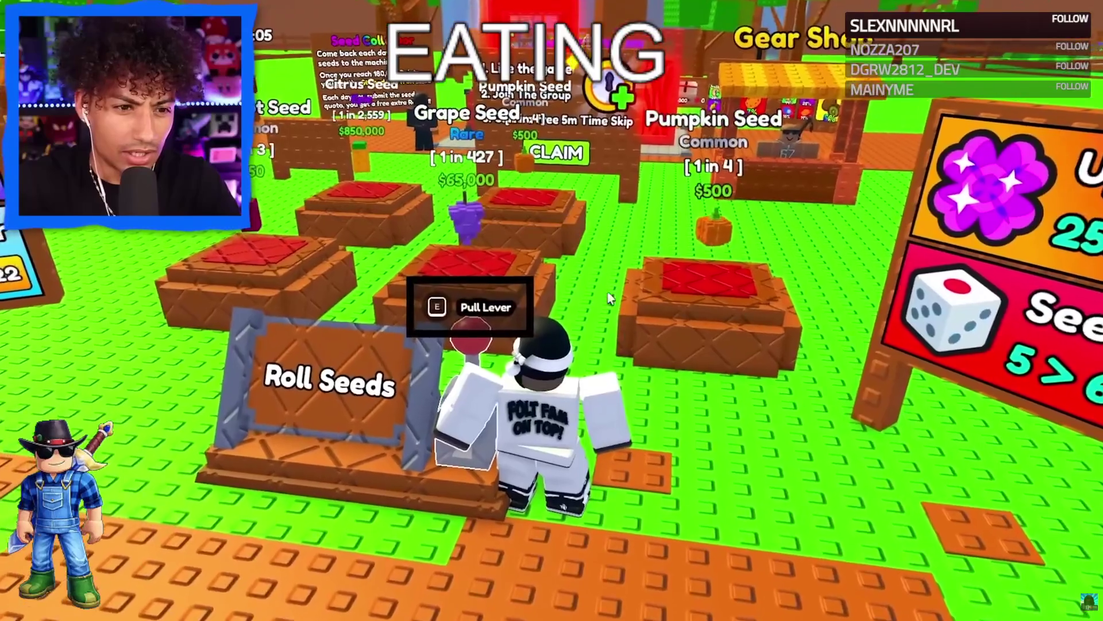
{"action": "key", "text": "w"}
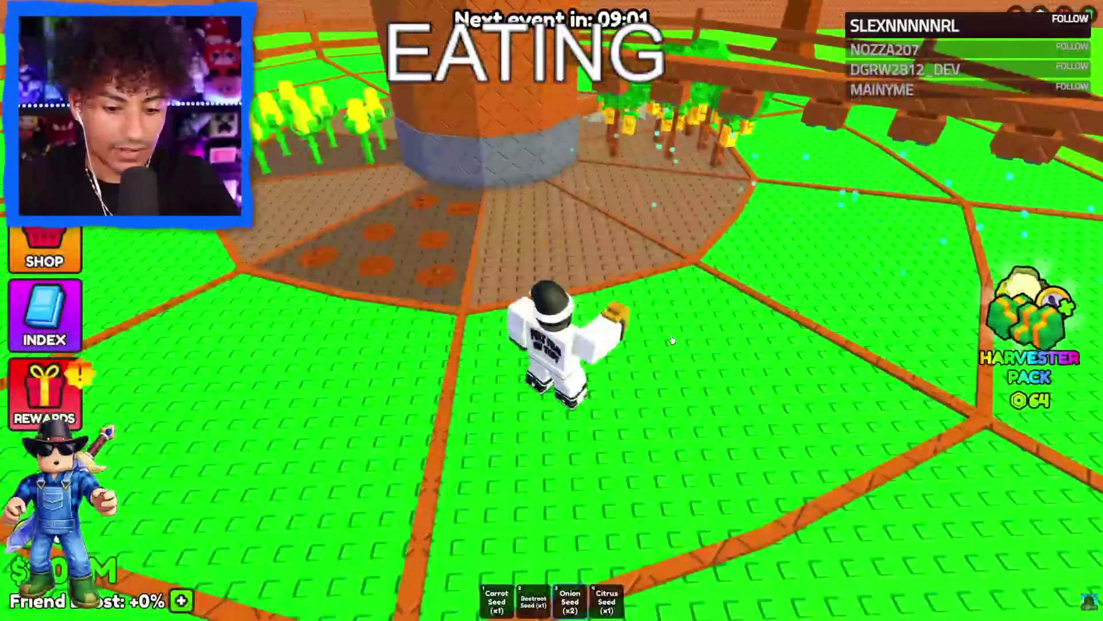
{"action": "left_click", "coordinate": [586, 296]}
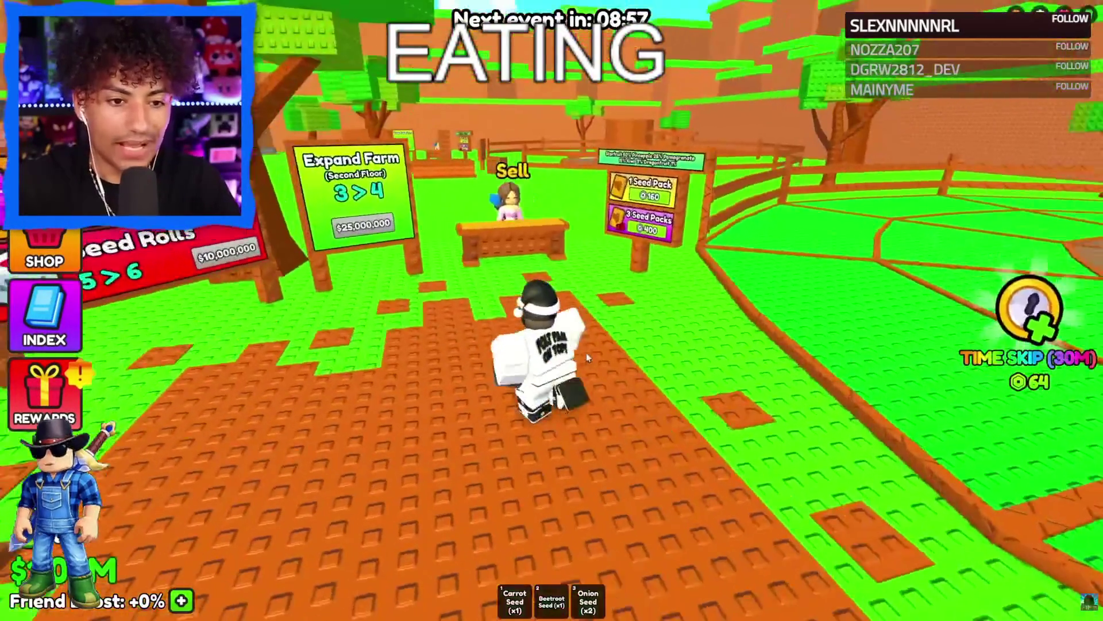
Buy a 64-Robux 30-minute Time Skip from the sign and head back to the shop area.
{"action": "key", "text": "w"}
{"action": "key", "text": "d"}
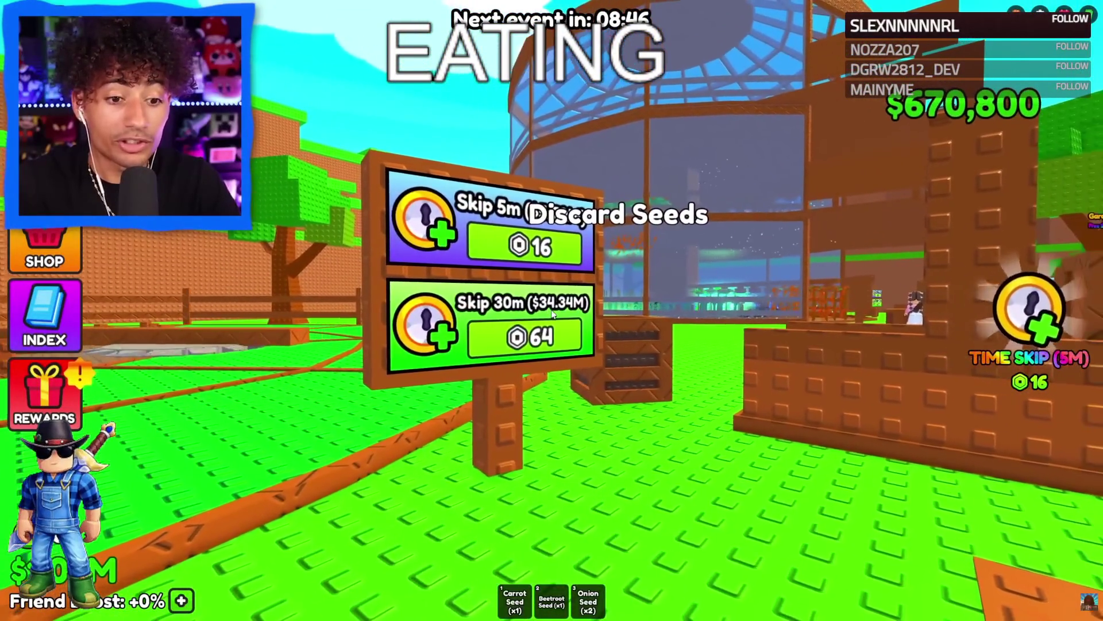
{"action": "left_click", "coordinate": [552, 314]}
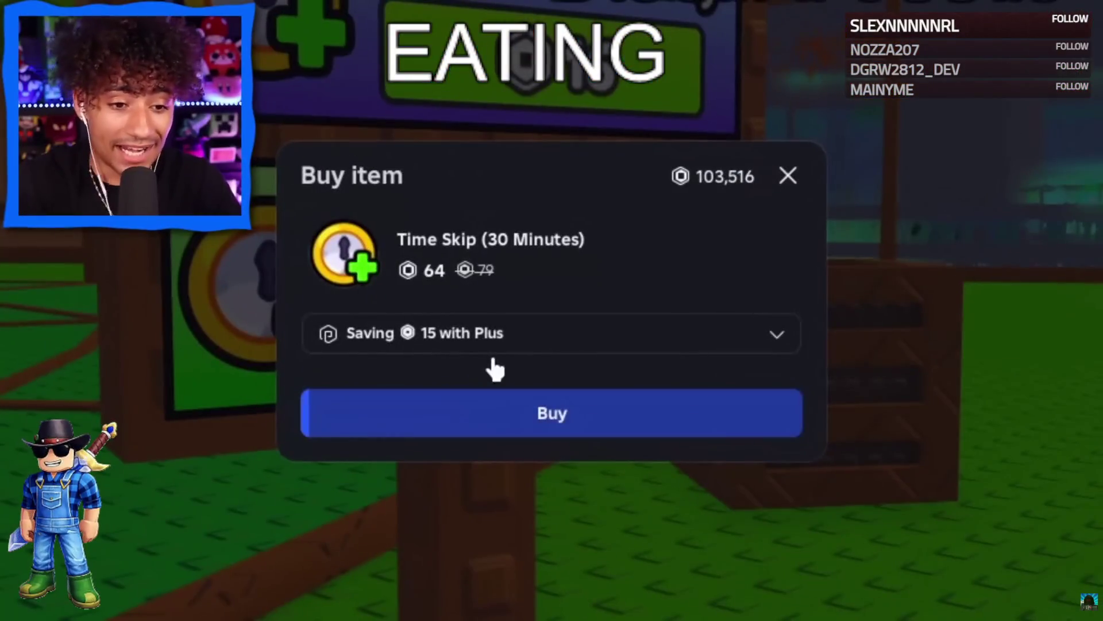
{"action": "left_click", "coordinate": [495, 413]}
{"action": "left_click", "coordinate": [549, 339]}
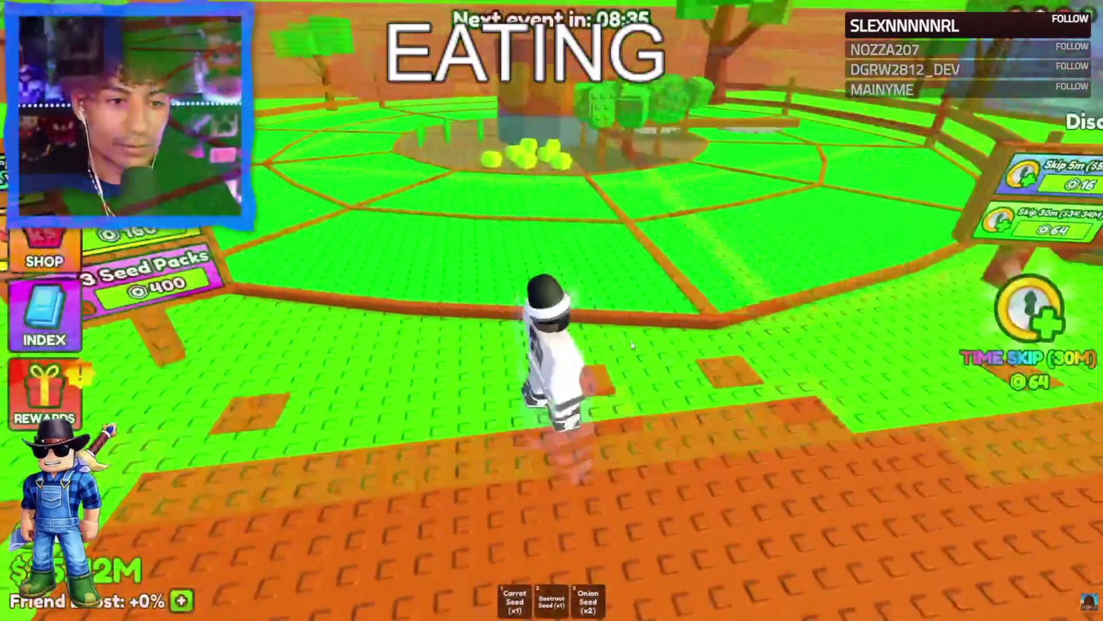
{"action": "scroll", "coordinate": [631, 345], "scroll_direction": "down", "scroll_amount": 5}
{"action": "key", "text": "Right"}
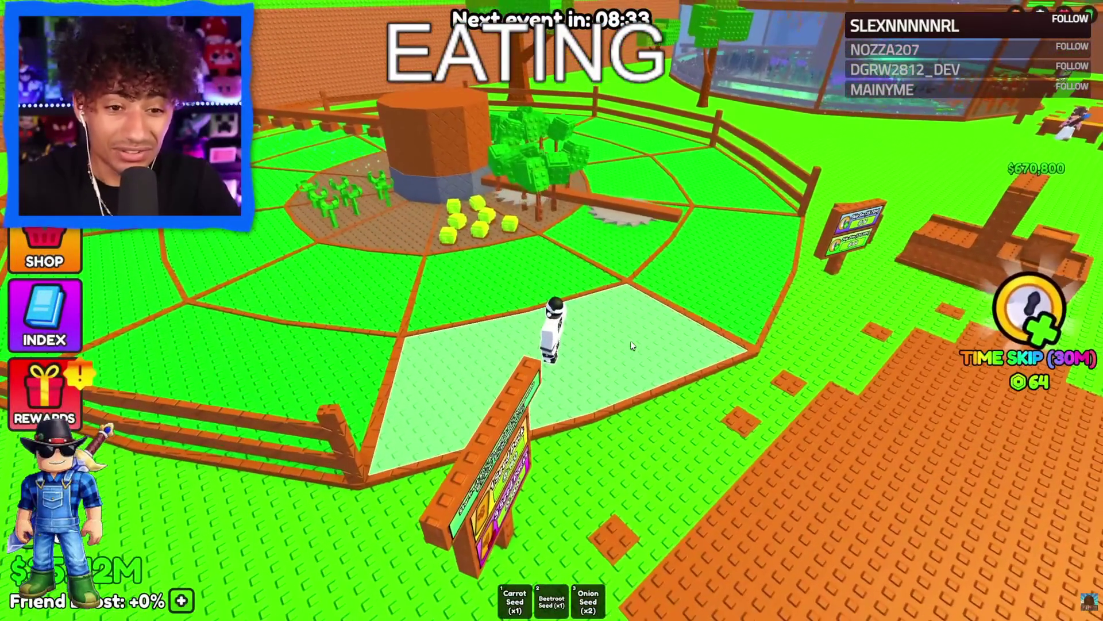
{"action": "key", "text": "w"}
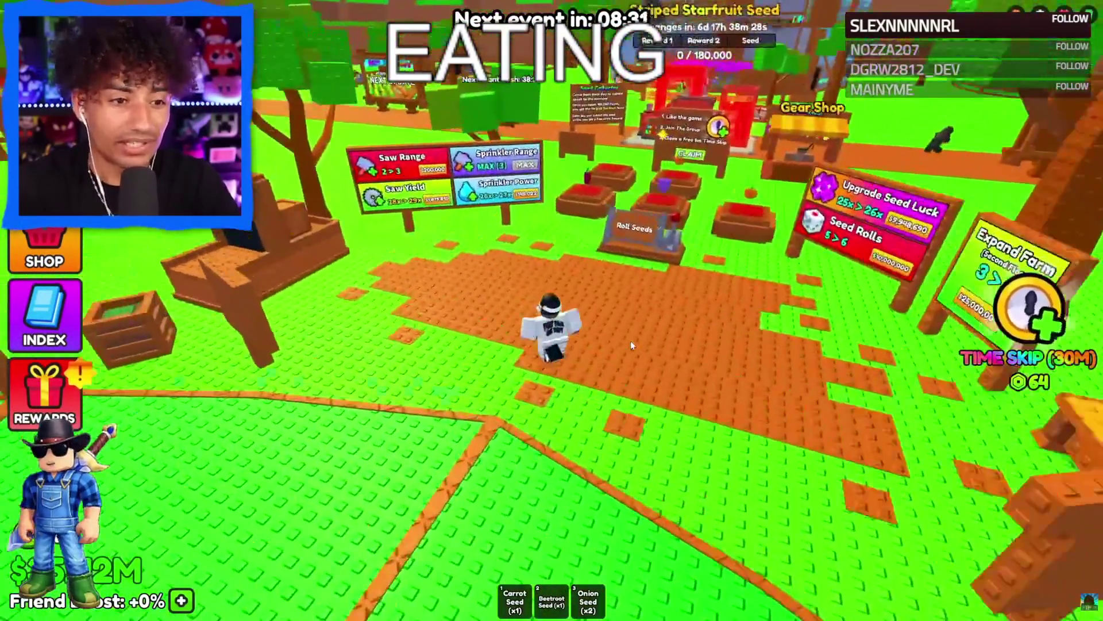
{"action": "scroll", "coordinate": [630, 340], "scroll_direction": "up", "scroll_amount": 3}
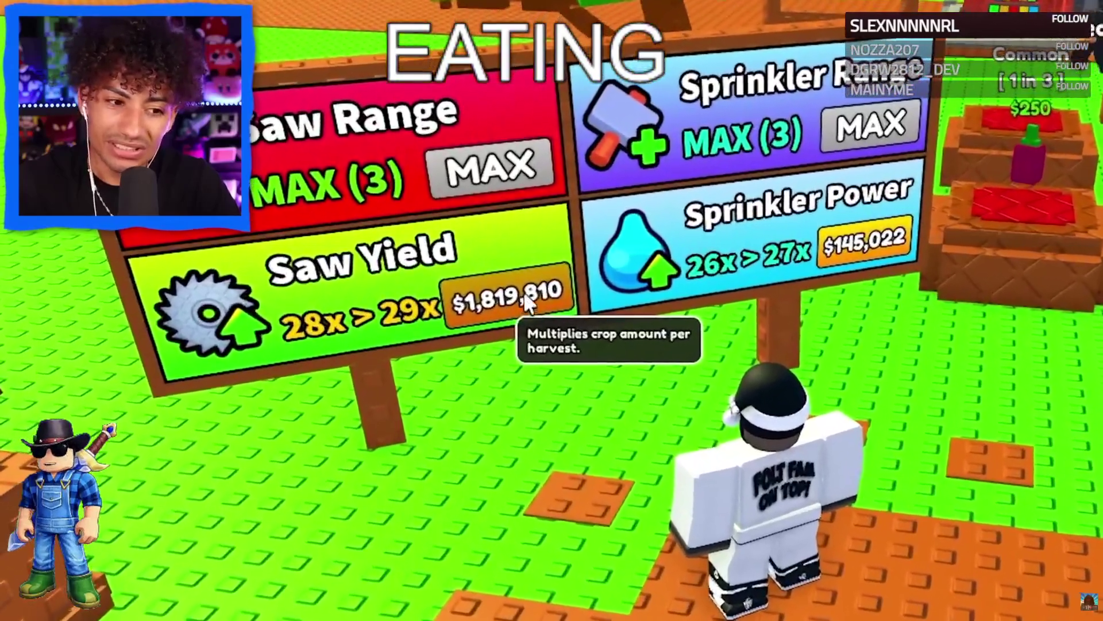
Upgrade Saw Yield twice, Sprinkler Power and Seed Luck once each, and max Seed Rolls at 6.
{"action": "left_click", "coordinate": [527, 306]}
{"action": "left_click", "coordinate": [529, 310]}
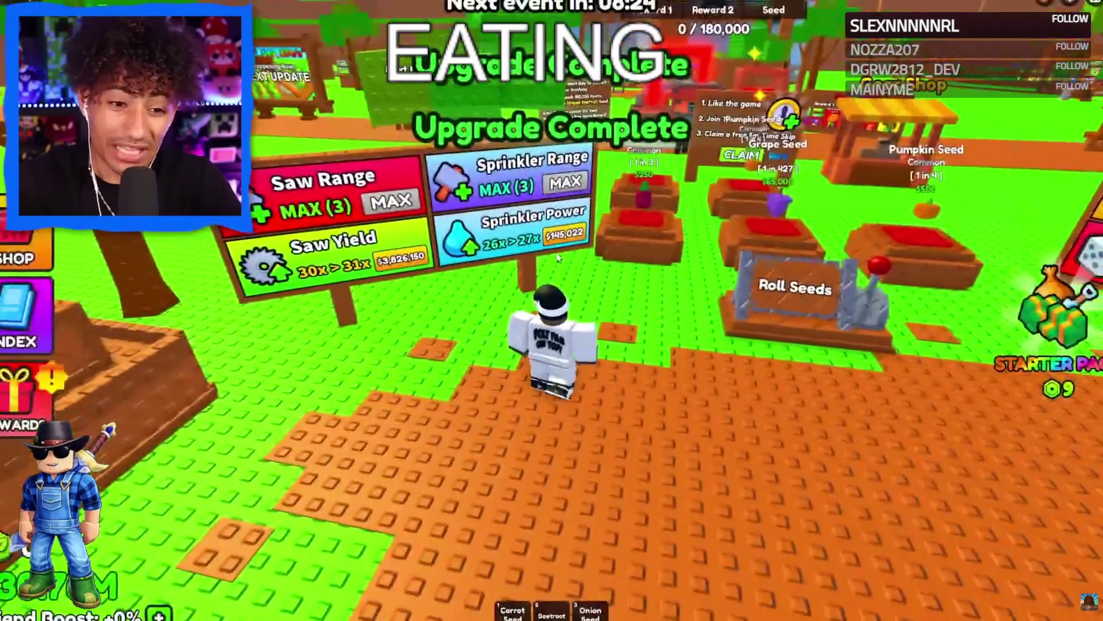
{"action": "left_click", "coordinate": [560, 241]}
{"action": "key", "text": "d"}
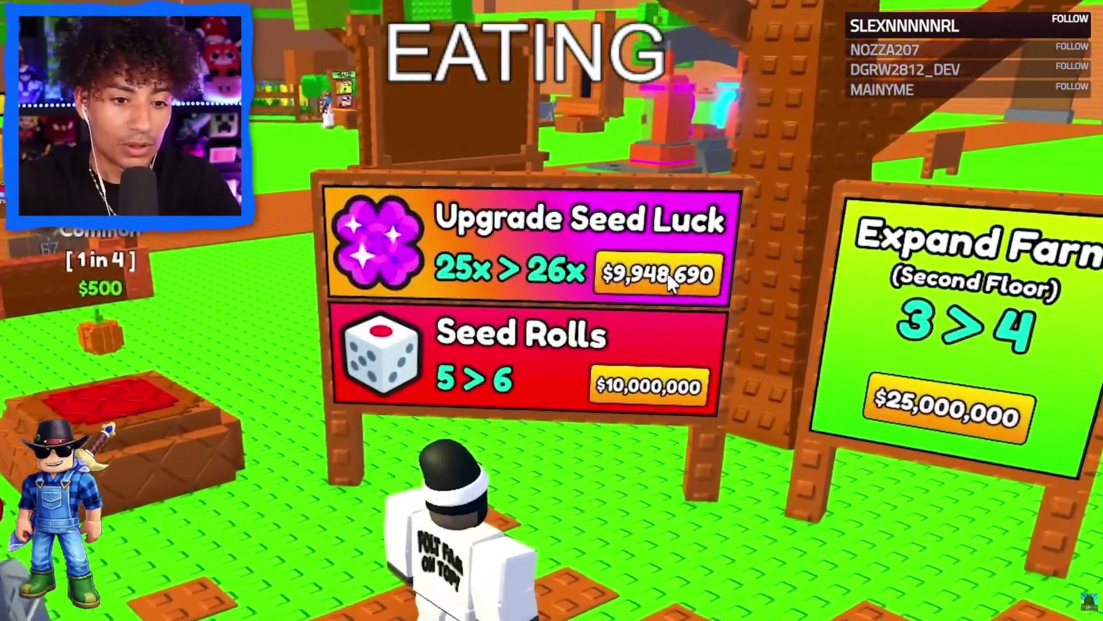
{"action": "left_click", "coordinate": [647, 215]}
{"action": "left_click", "coordinate": [672, 415]}
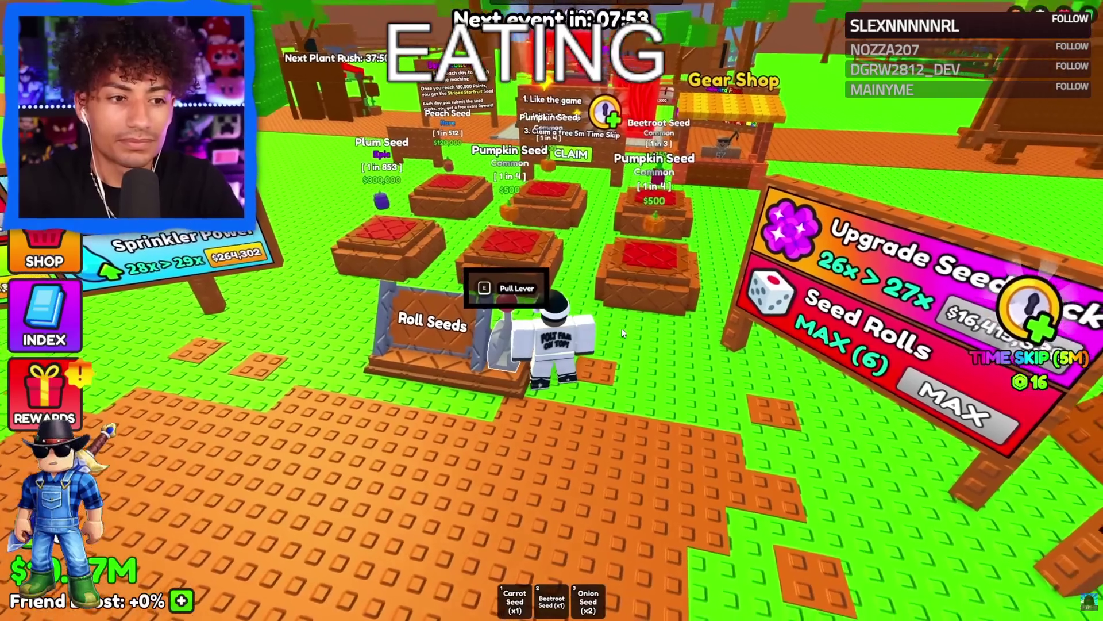
Roll the seed machine, landing a Secret Glowshroom Seed (1 in 1,706,017, $45,000,000).
{"action": "key", "text": "w"}
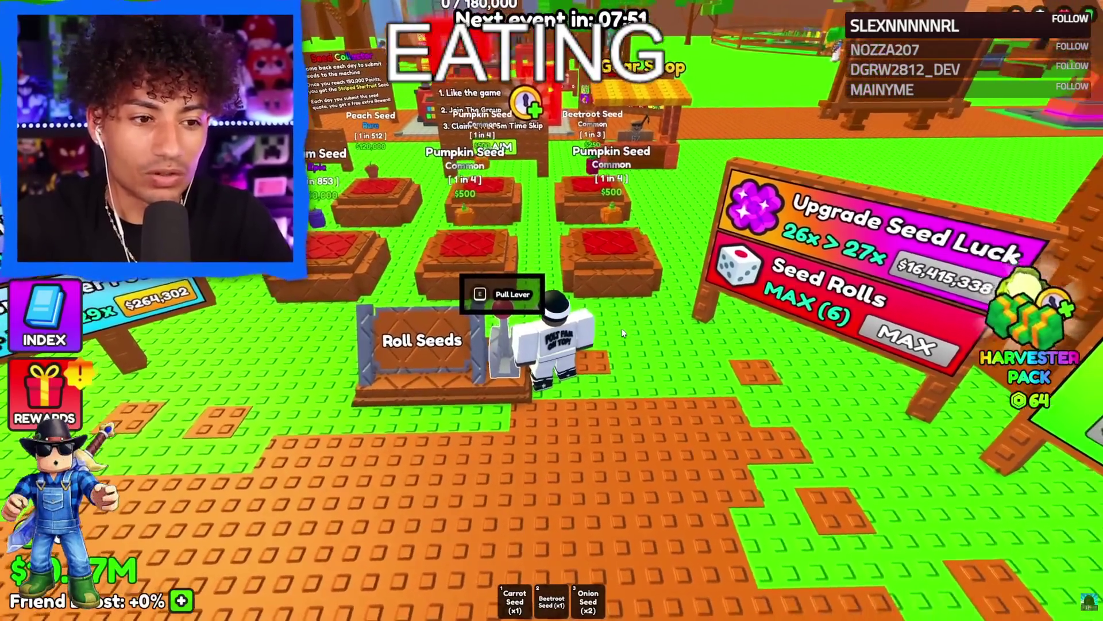
{"action": "key", "text": "w"}
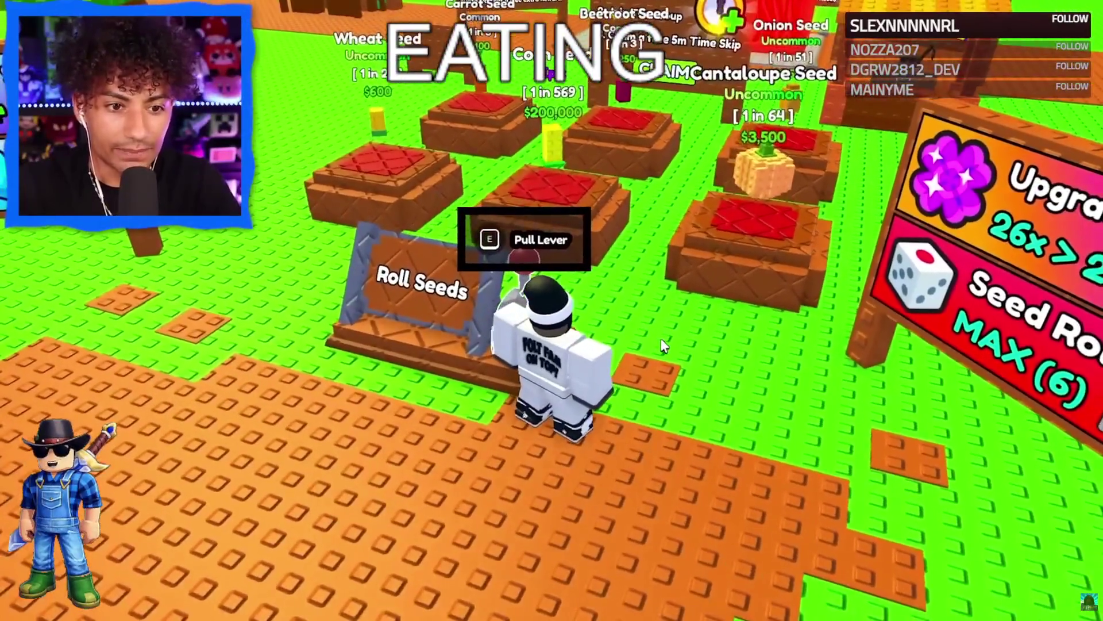
{"action": "key", "text": "w"}
{"action": "key", "text": "s"}
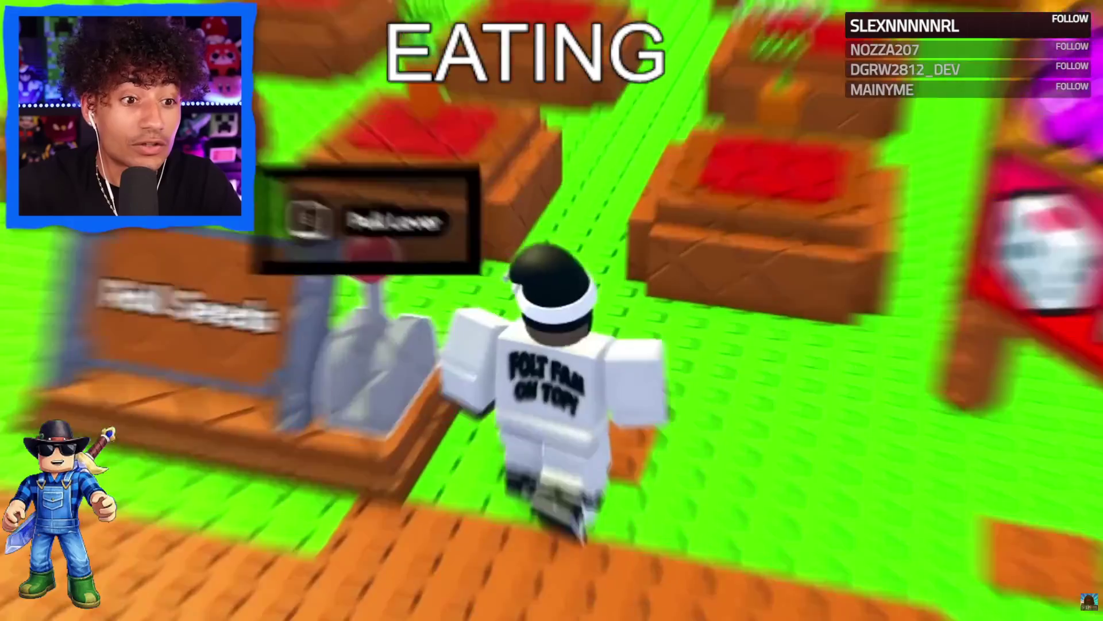
{"action": "key", "text": "w"}
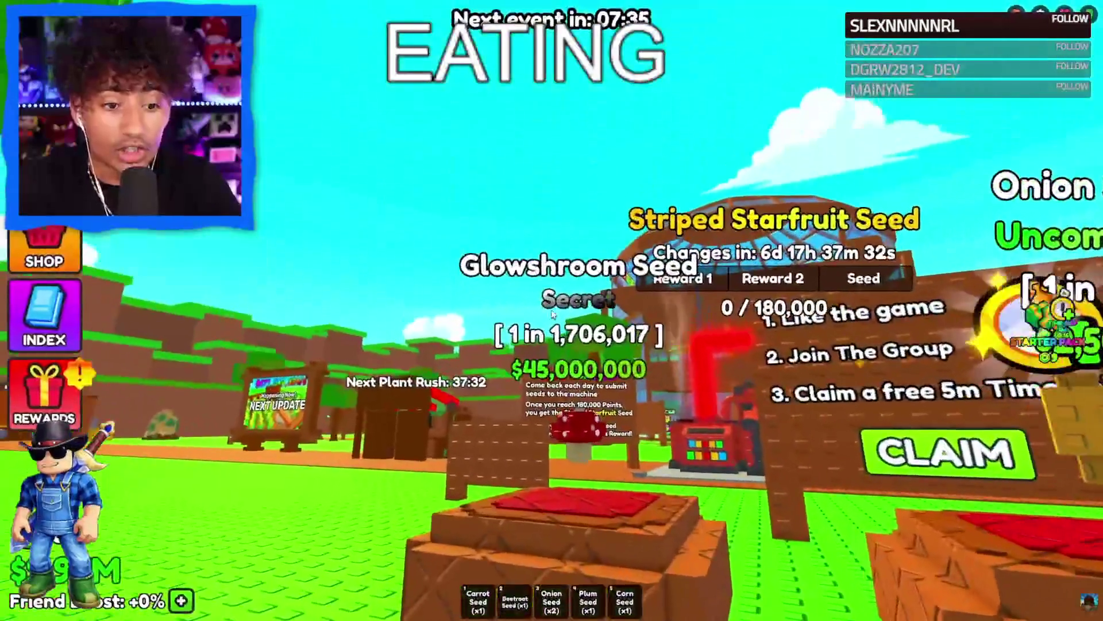
{"action": "key", "text": "d"}
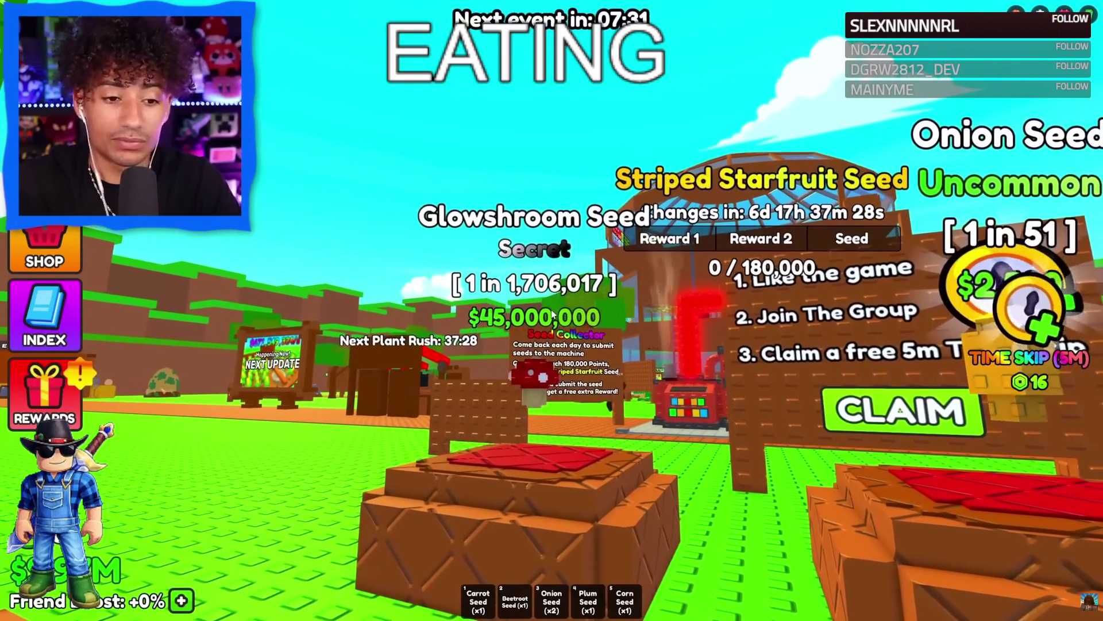
{"action": "key", "text": "a"}
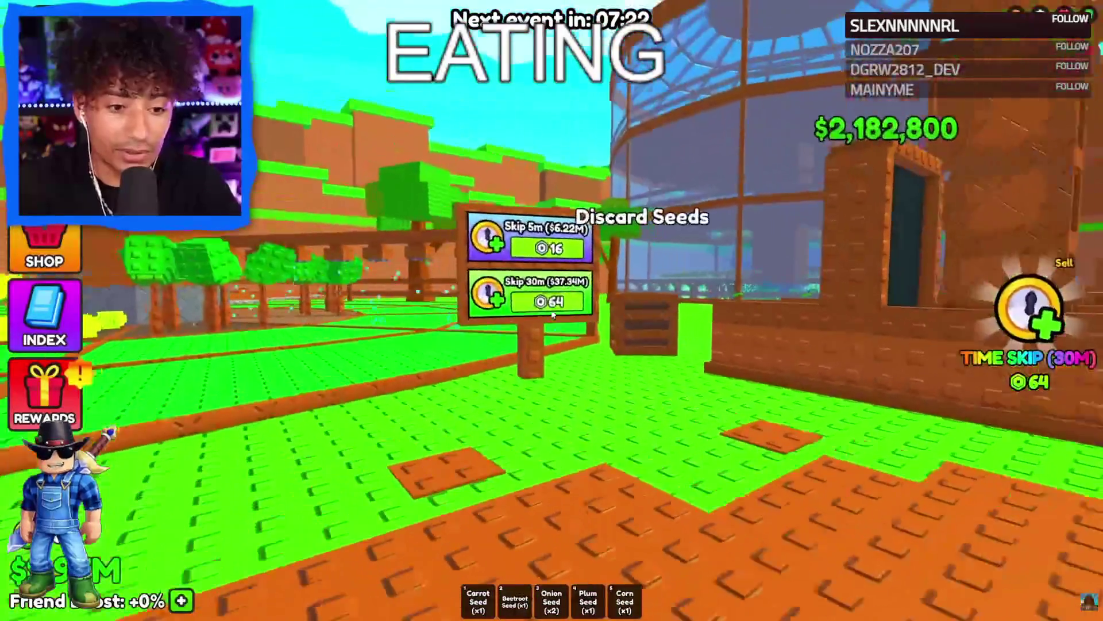
Buy another Time Skip (30M) with Robux and dismiss the Purchase completed dialog.
{"action": "left_click", "coordinate": [553, 312]}
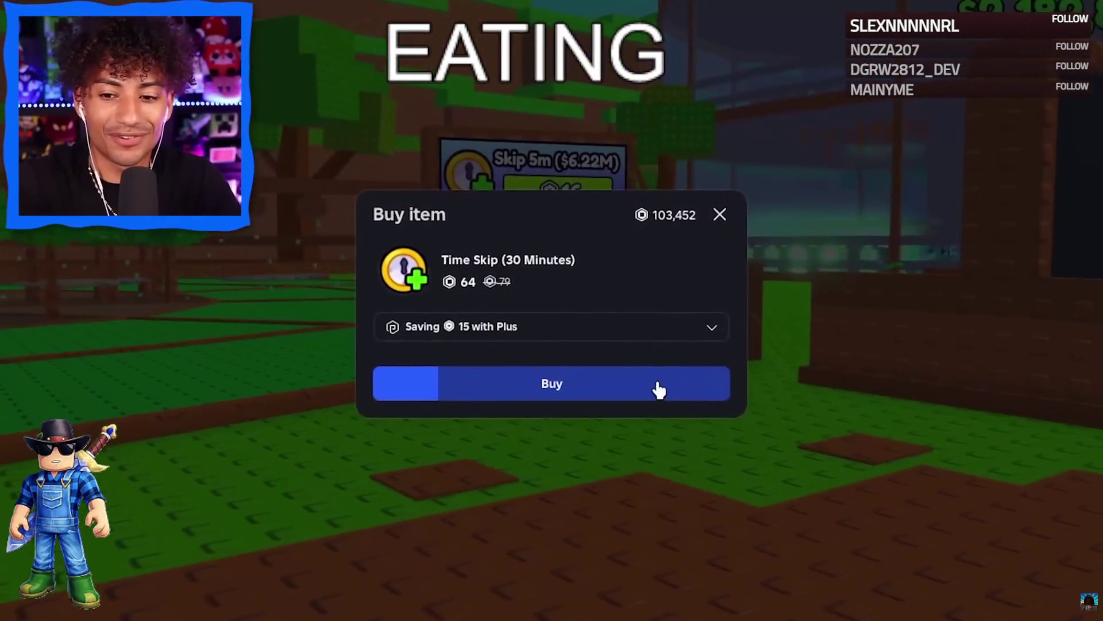
{"action": "left_click", "coordinate": [649, 389]}
{"action": "left_click", "coordinate": [571, 342]}
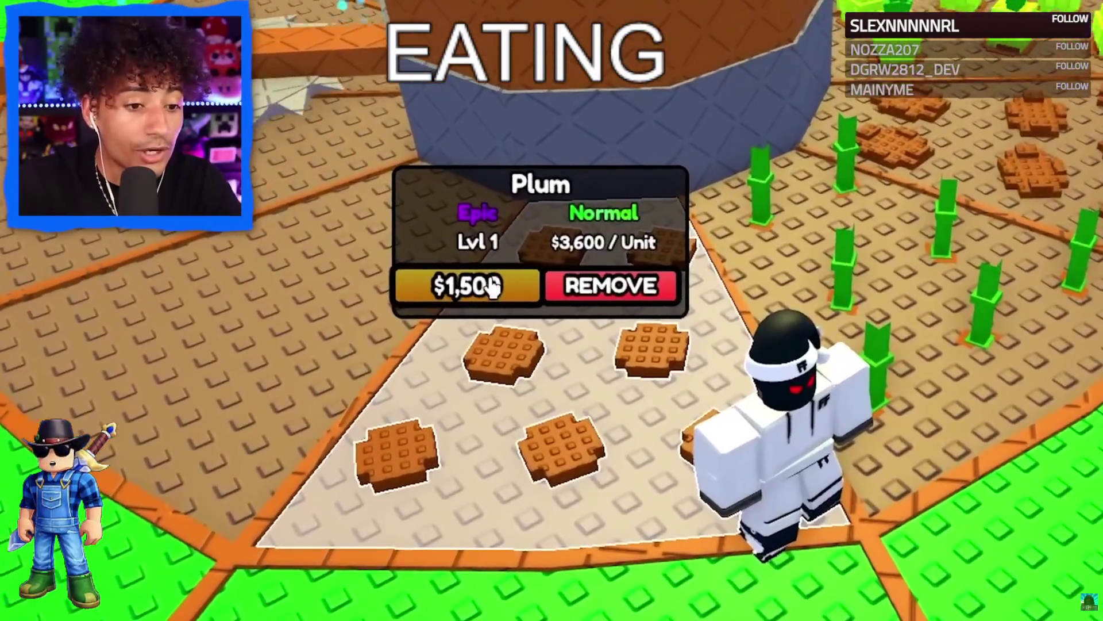
Level the Plum crop up to Lvl 9 with repeated upgrades.
{"action": "left_click", "coordinate": [440, 279]}
{"action": "left_click", "coordinate": [439, 280]}
{"action": "left_click", "coordinate": [440, 280]}
{"action": "left_click", "coordinate": [440, 280]}
{"action": "left_click", "coordinate": [503, 292]}
{"action": "left_click", "coordinate": [504, 292]}
{"action": "left_click", "coordinate": [504, 292]}
{"action": "left_click", "coordinate": [510, 305]}
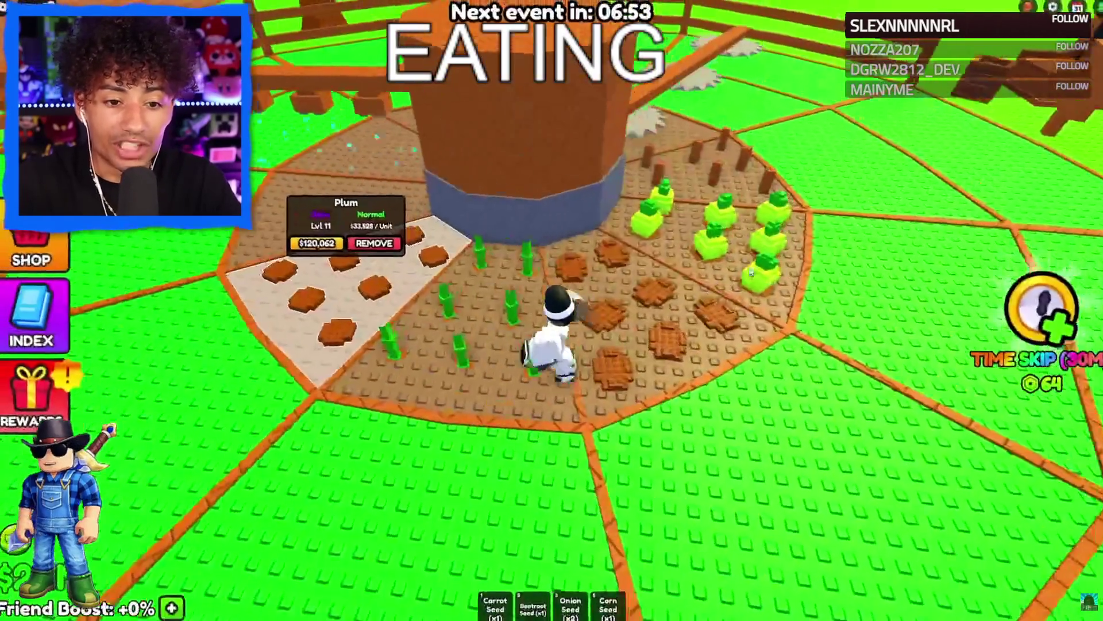
Walk across the farm collecting crops to the next locked plot, offered at $8,504.
{"action": "key", "text": "s"}
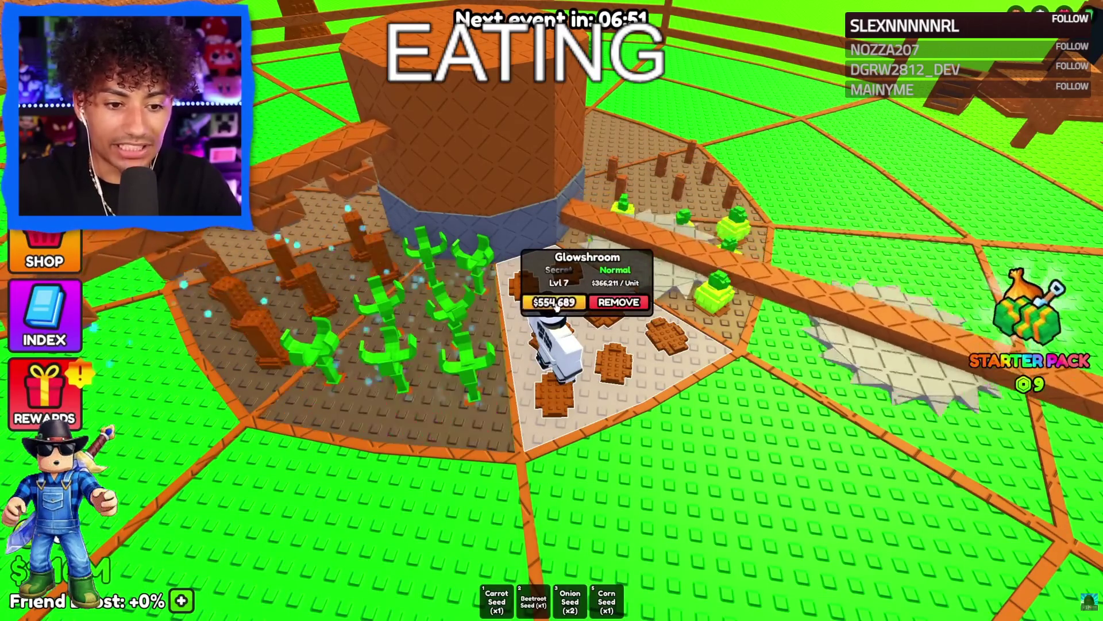
{"action": "key", "text": "s"}
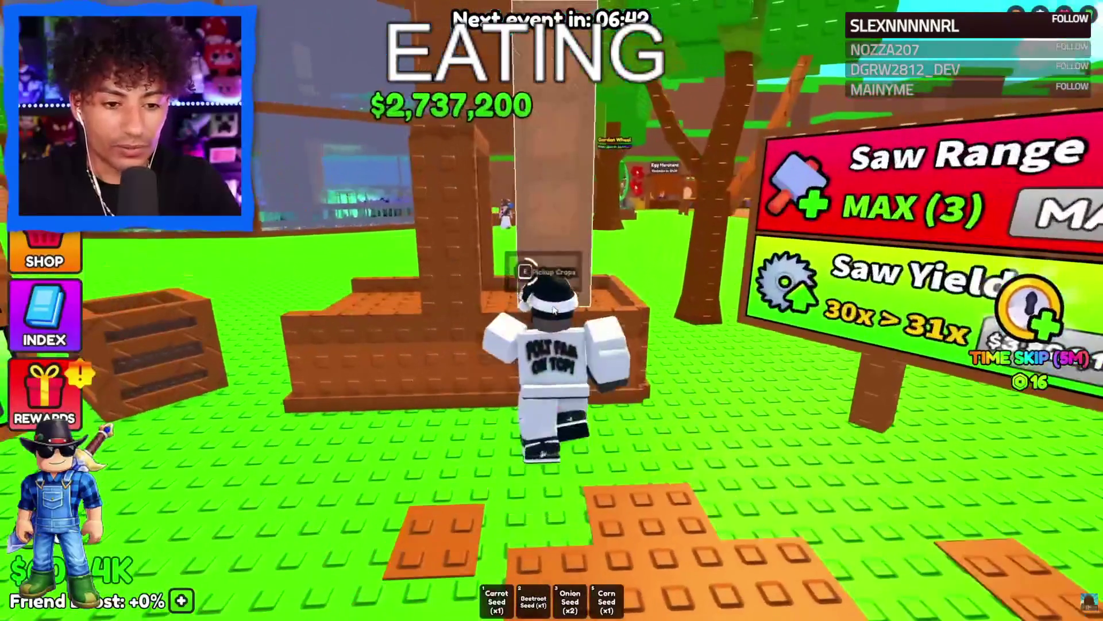
{"action": "key", "text": "w"}
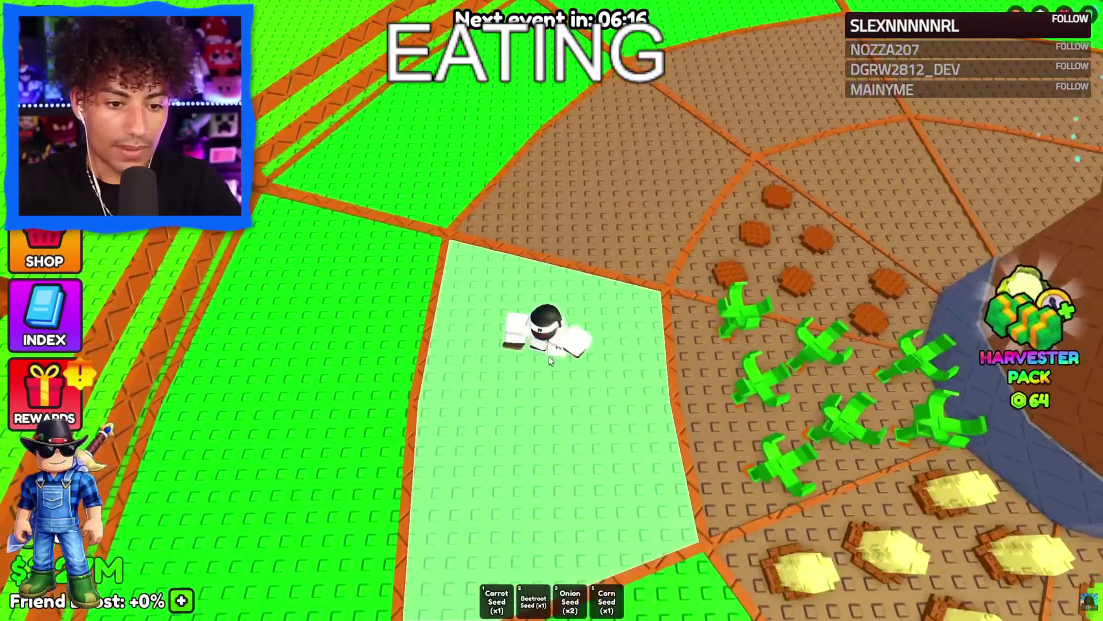
{"action": "left_click", "coordinate": [554, 368]}
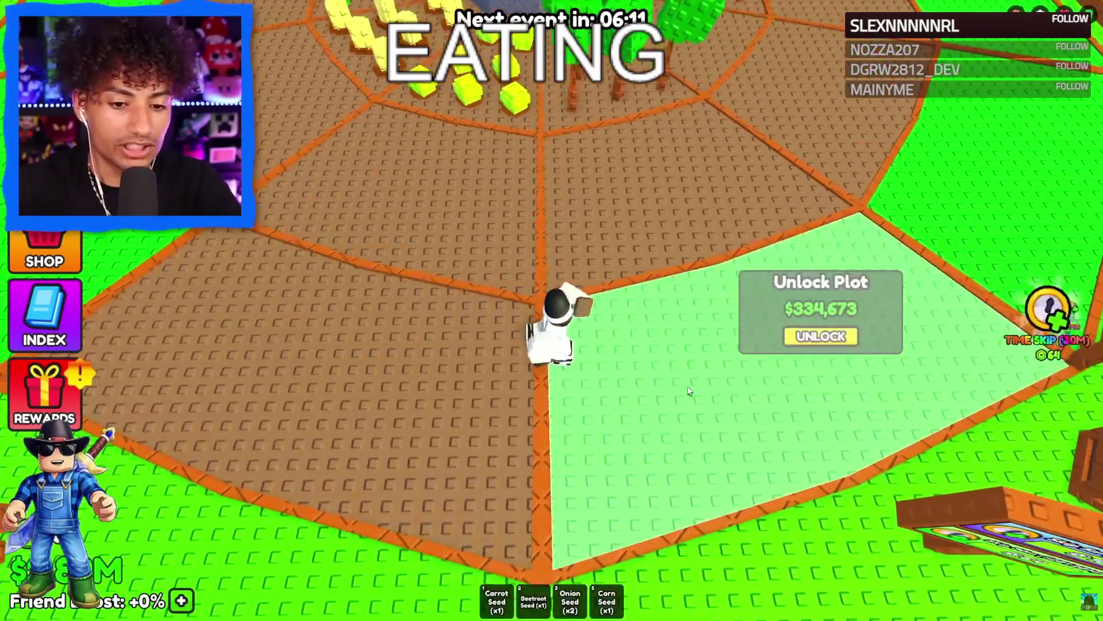
Unlock the two highlighted green farm plots.
{"action": "key", "text": "d"}
{"action": "left_click", "coordinate": [661, 369]}
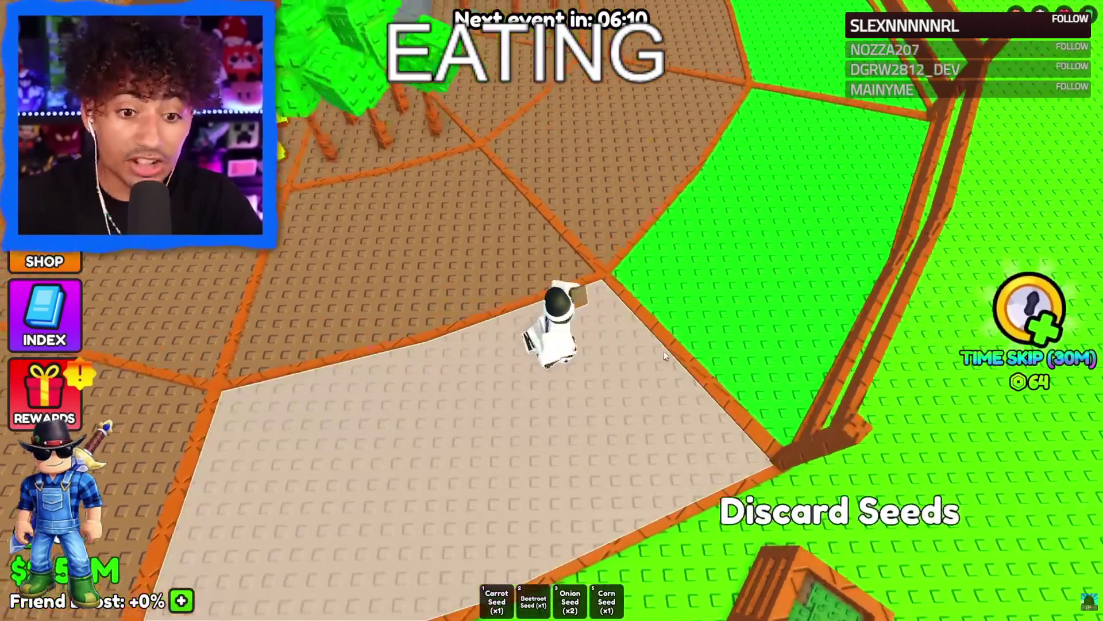
{"action": "left_click", "coordinate": [682, 287]}
{"action": "key", "text": "s"}
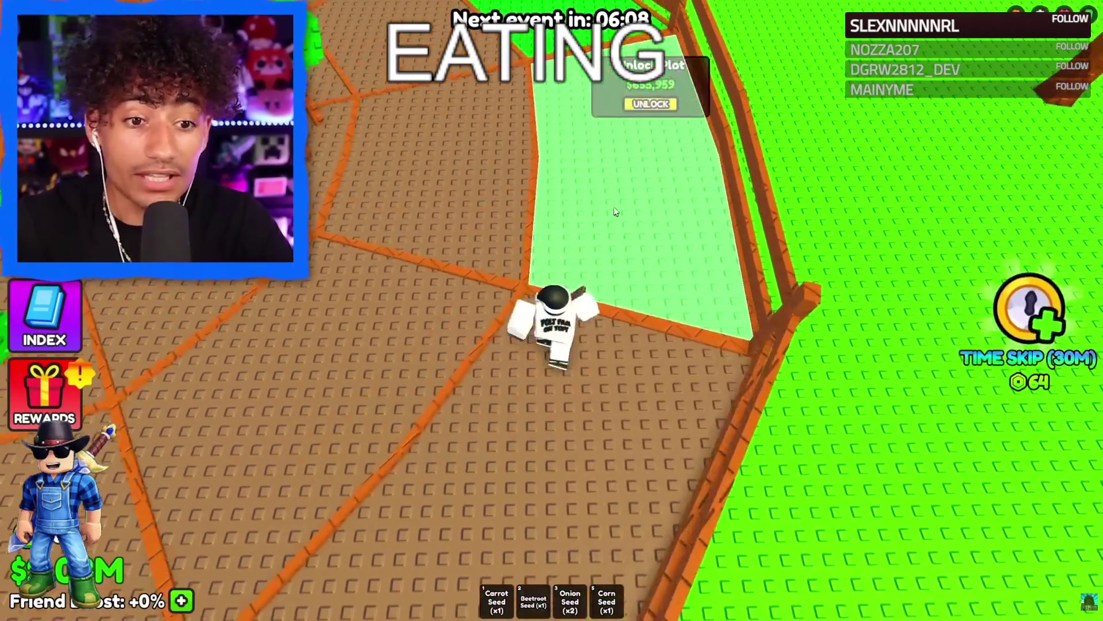
{"action": "left_click", "coordinate": [651, 108]}
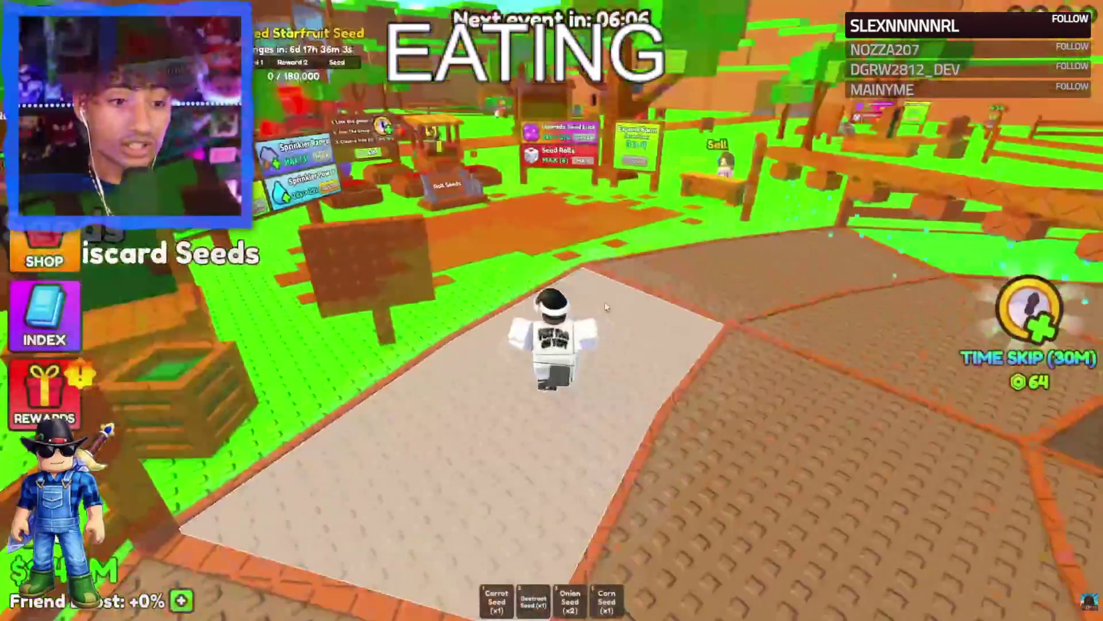
Walk past the Roll Seeds lever and Pumpkin stall back to the Lvl 4 Citrus crop.
{"action": "key", "text": "w"}
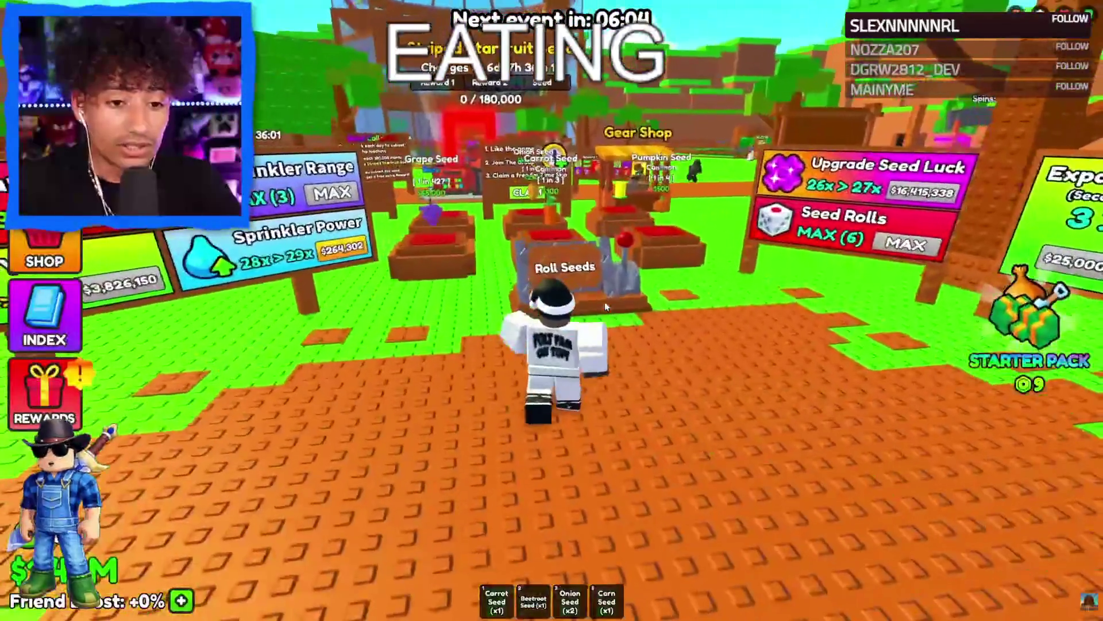
{"action": "key", "text": "w"}
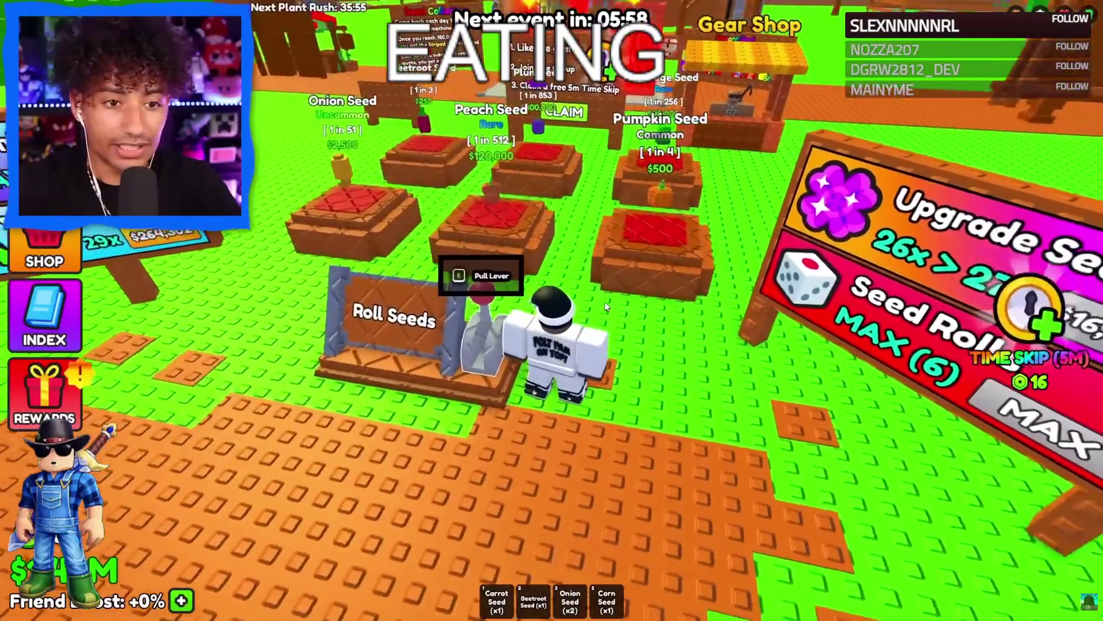
{"action": "key", "text": "a"}
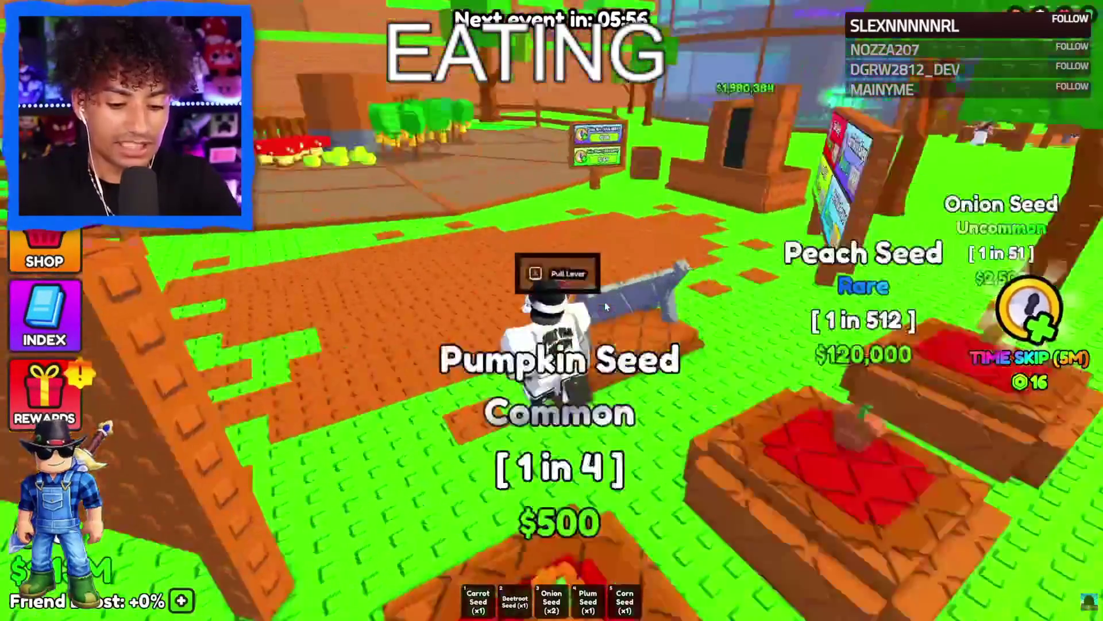
{"action": "key", "text": "w"}
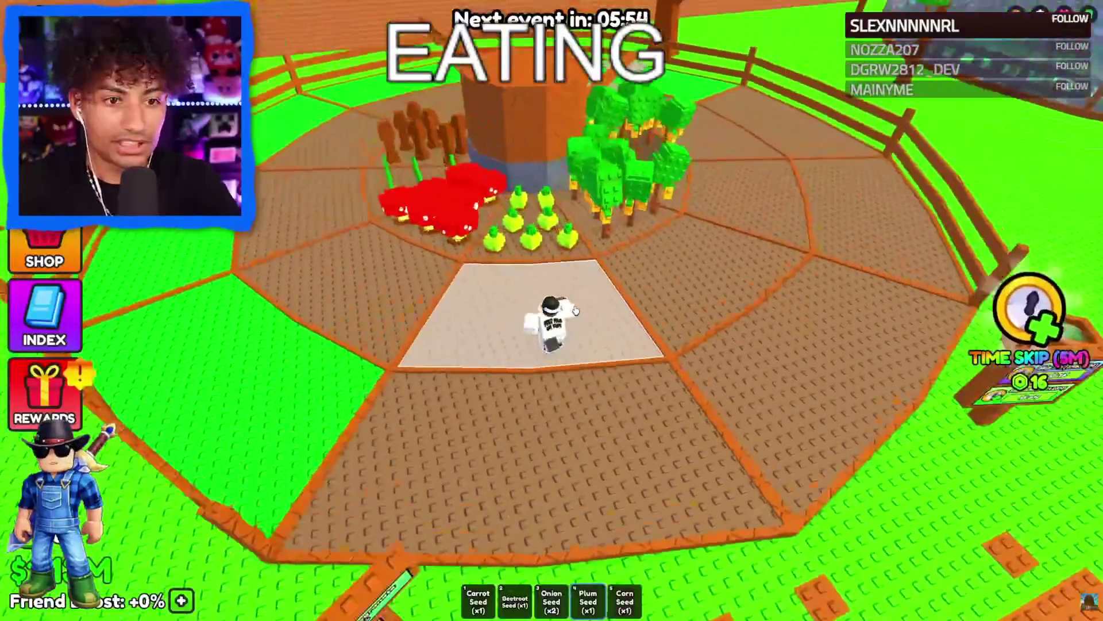
{"action": "key", "text": "a"}
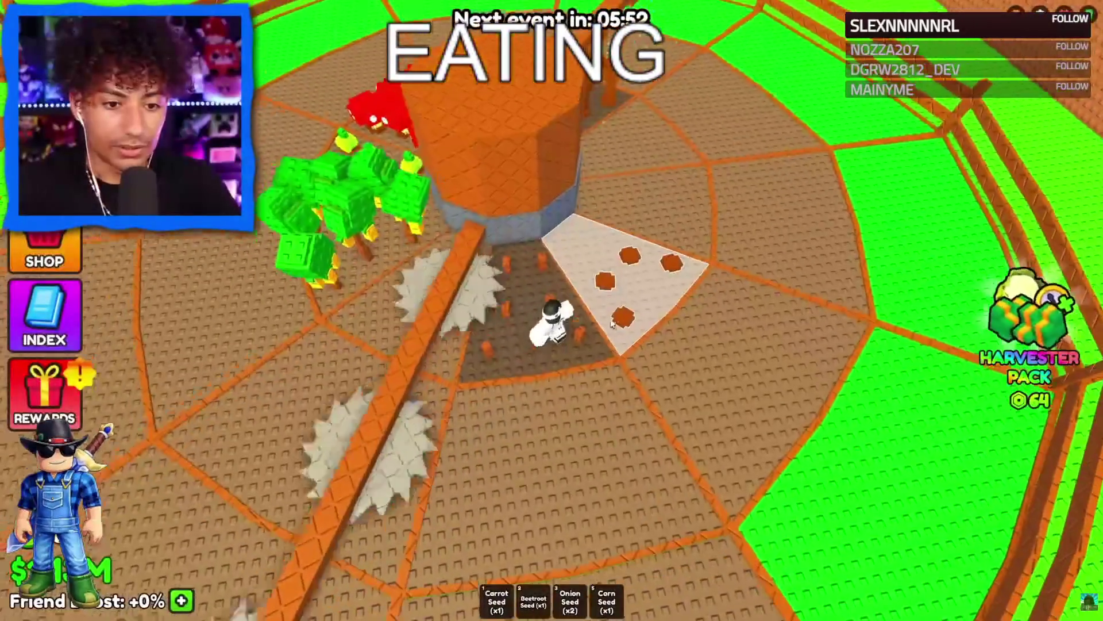
{"action": "left_click", "coordinate": [612, 324]}
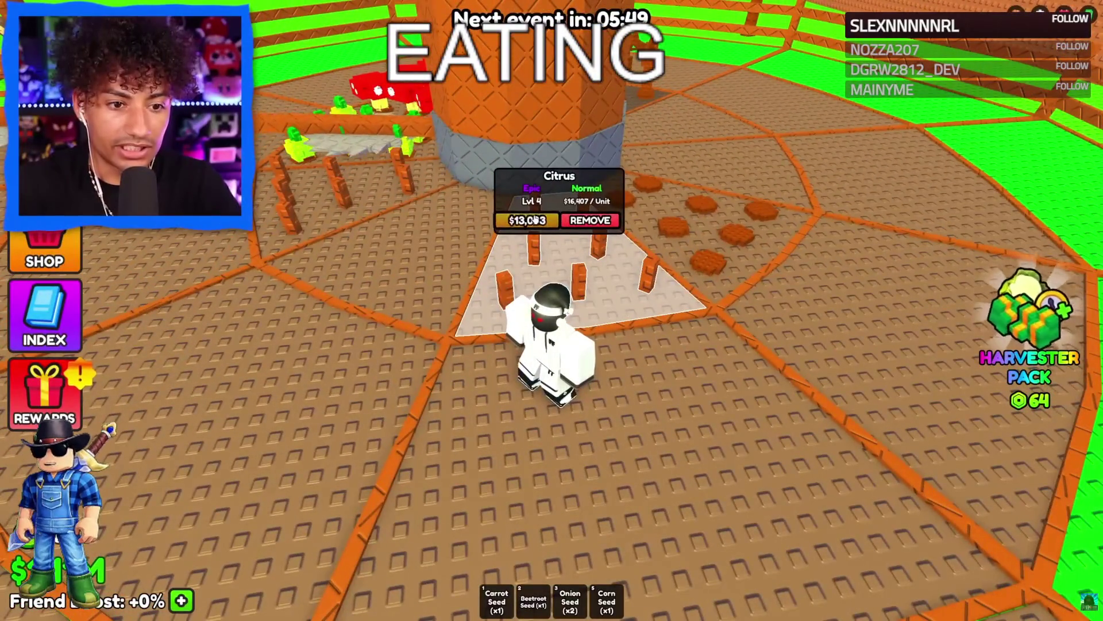
Level up a Citrus crop and try the Spring Onion upgrade until cash runs out.
{"action": "key", "text": "w"}
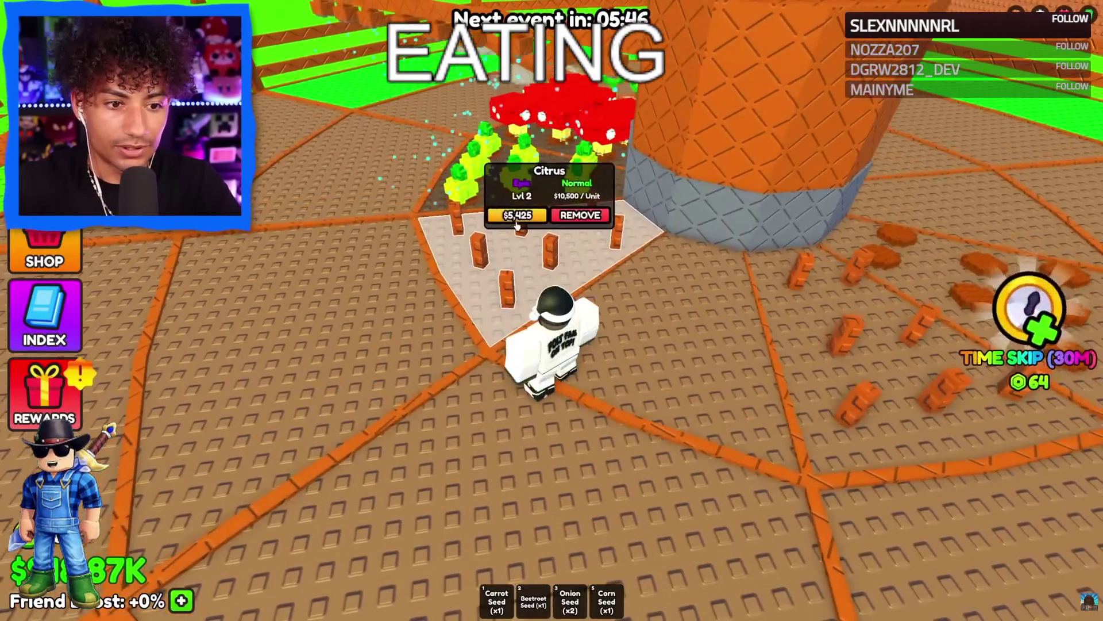
{"action": "left_click", "coordinate": [521, 218]}
{"action": "key", "text": "a"}
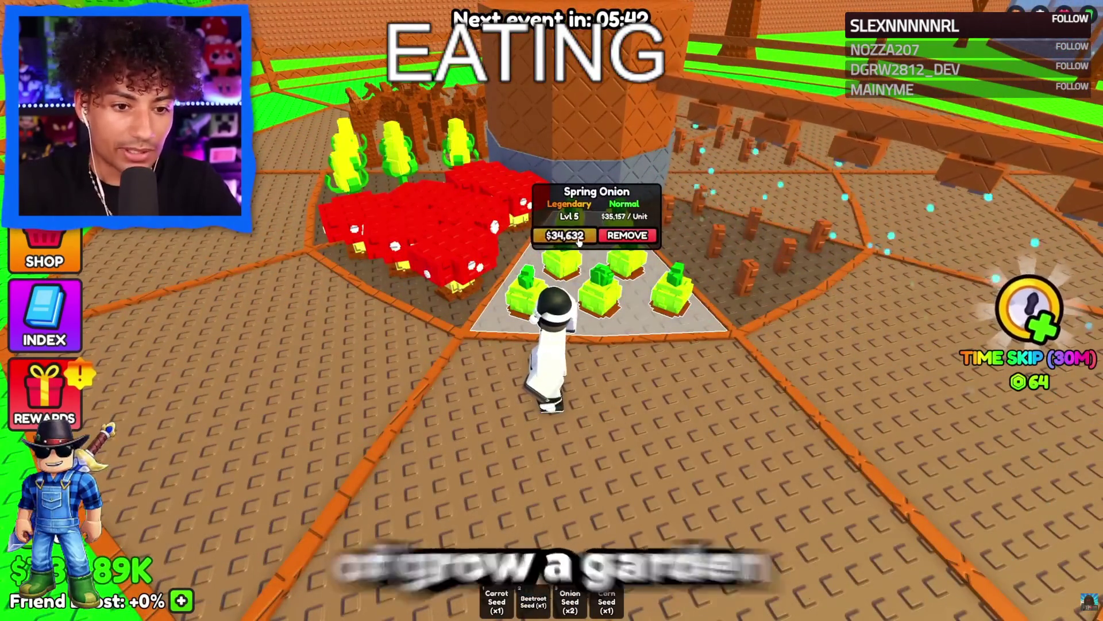
{"action": "left_click", "coordinate": [579, 235]}
{"action": "key", "text": "w"}
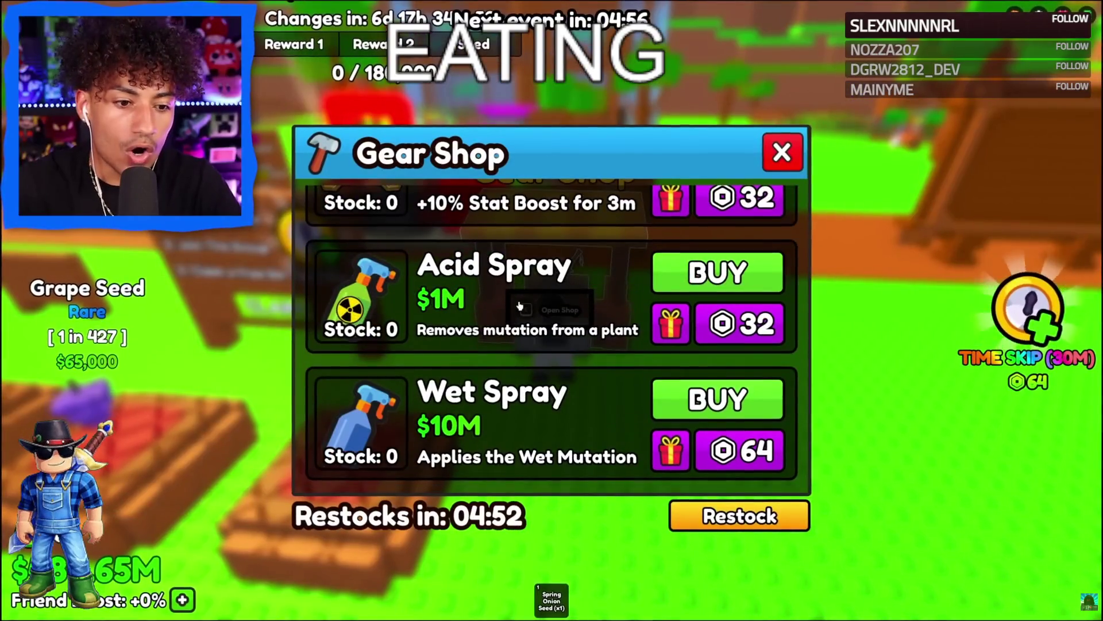
{"action": "scroll", "coordinate": [520, 305], "scroll_direction": "down", "scroll_amount": 3}
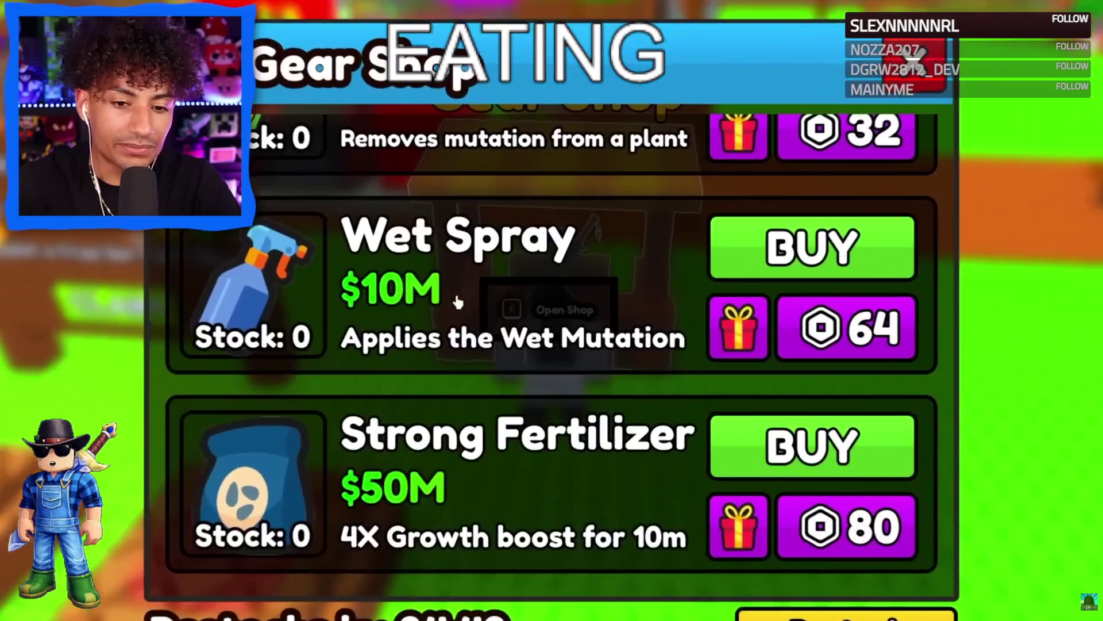
Buy a Cosmic Spray for 680 Robux from the Gear Shop and return to the Glowshroom plot.
{"action": "scroll", "coordinate": [414, 287], "scroll_direction": "down", "scroll_amount": 2}
{"action": "scroll", "coordinate": [412, 289], "scroll_direction": "down", "scroll_amount": 3}
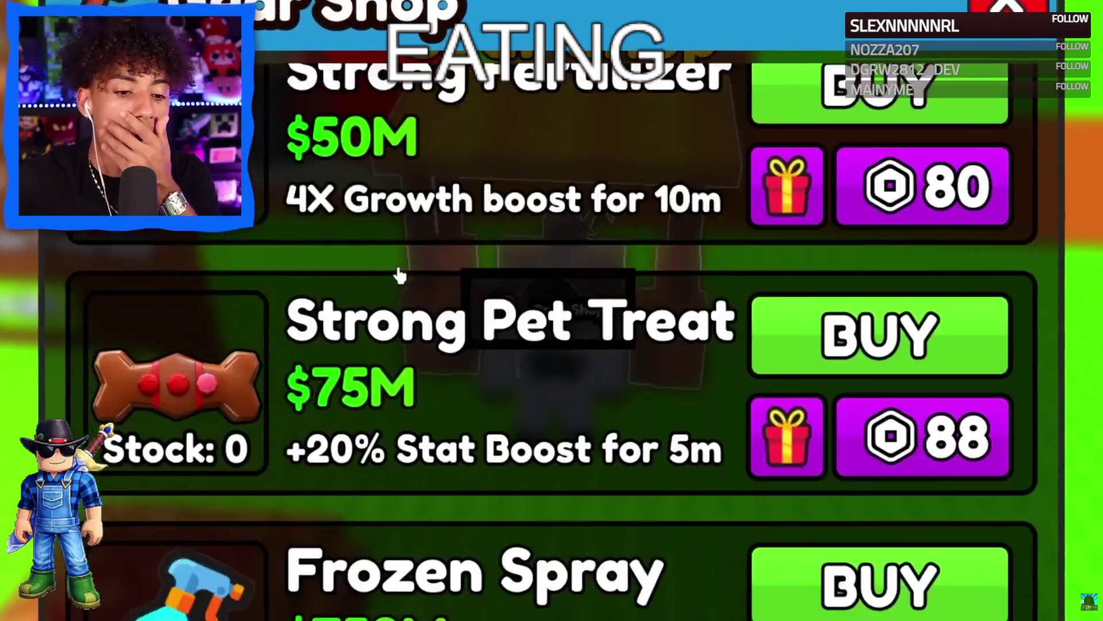
{"action": "scroll", "coordinate": [519, 355], "scroll_direction": "down", "scroll_amount": 10}
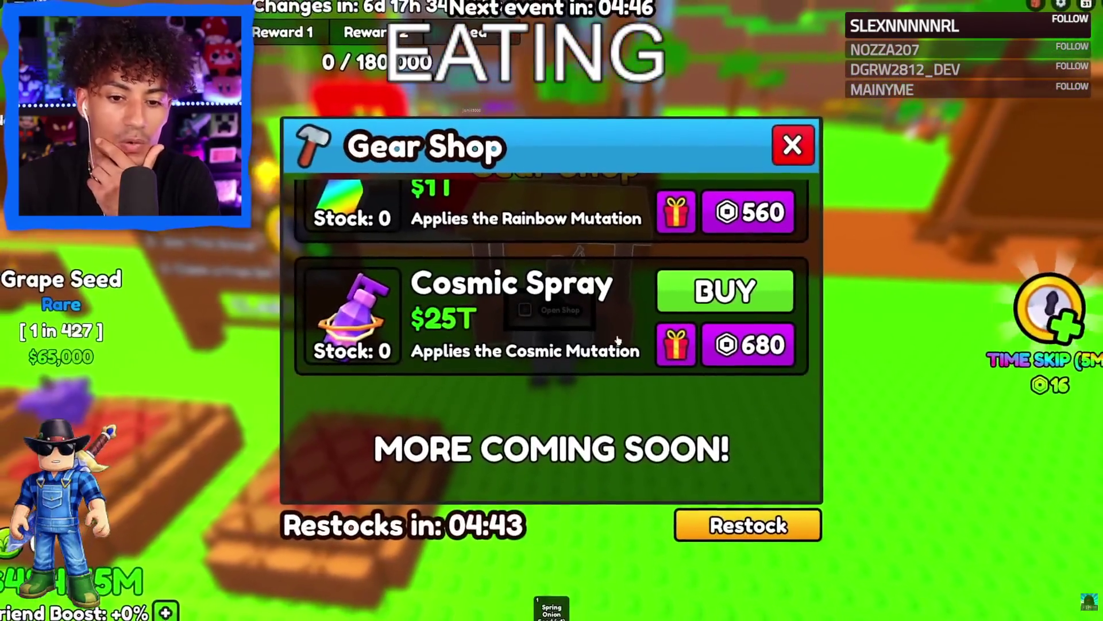
{"action": "left_click", "coordinate": [746, 352]}
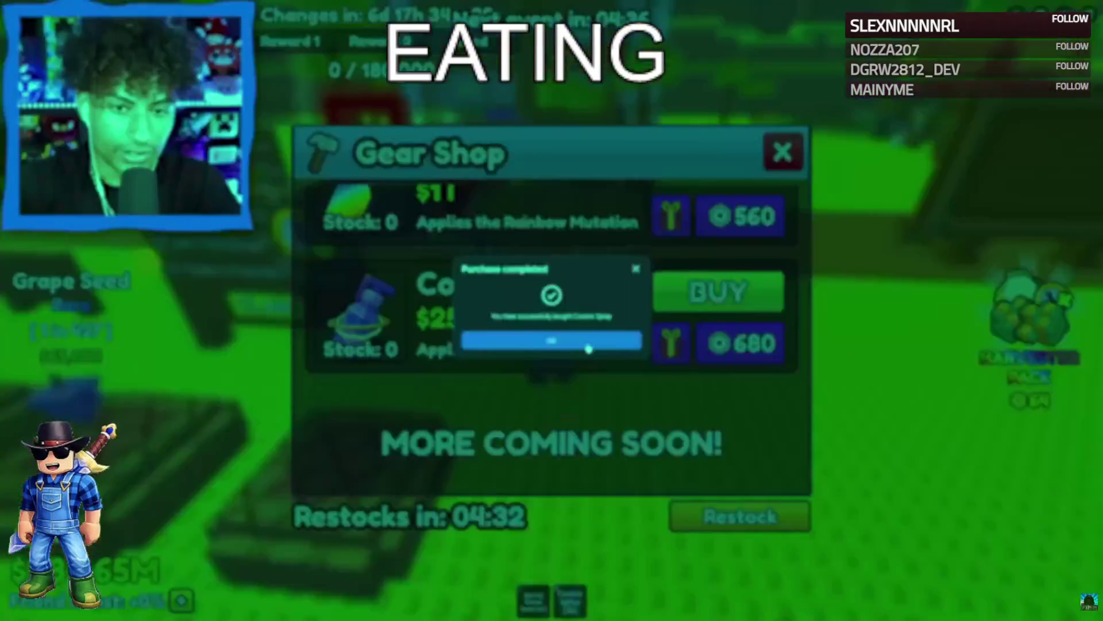
{"action": "left_click", "coordinate": [584, 343]}
{"action": "key", "text": "s"}
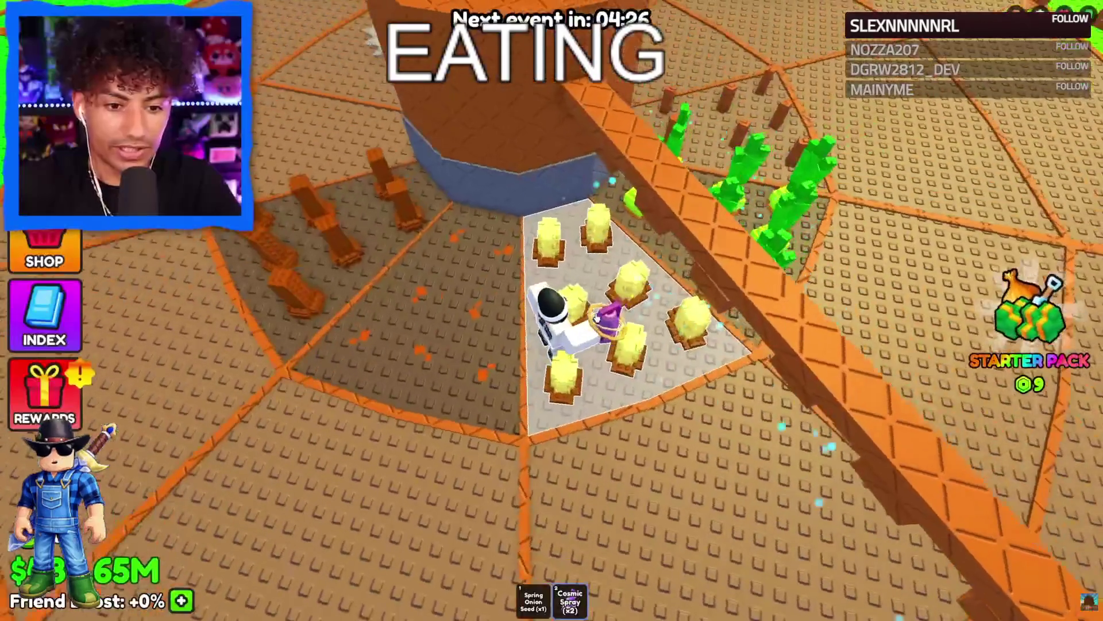
Spray the Glowshroom with Cosmic Spray and confirm applying the Cosmic mutation.
{"action": "left_click", "coordinate": [603, 284]}
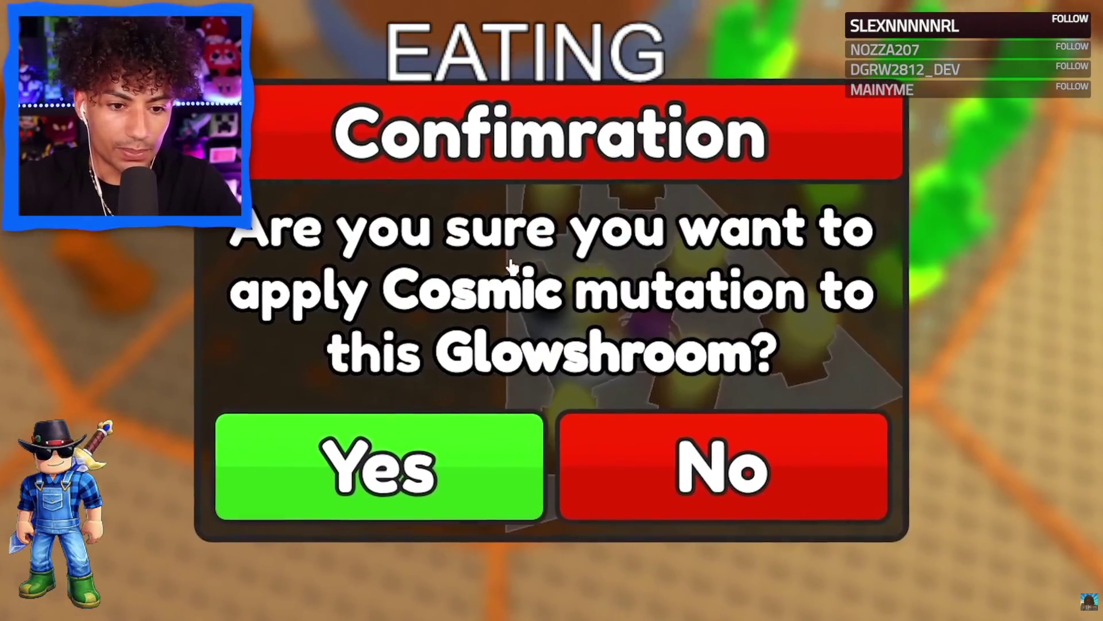
{"action": "left_click", "coordinate": [402, 466]}
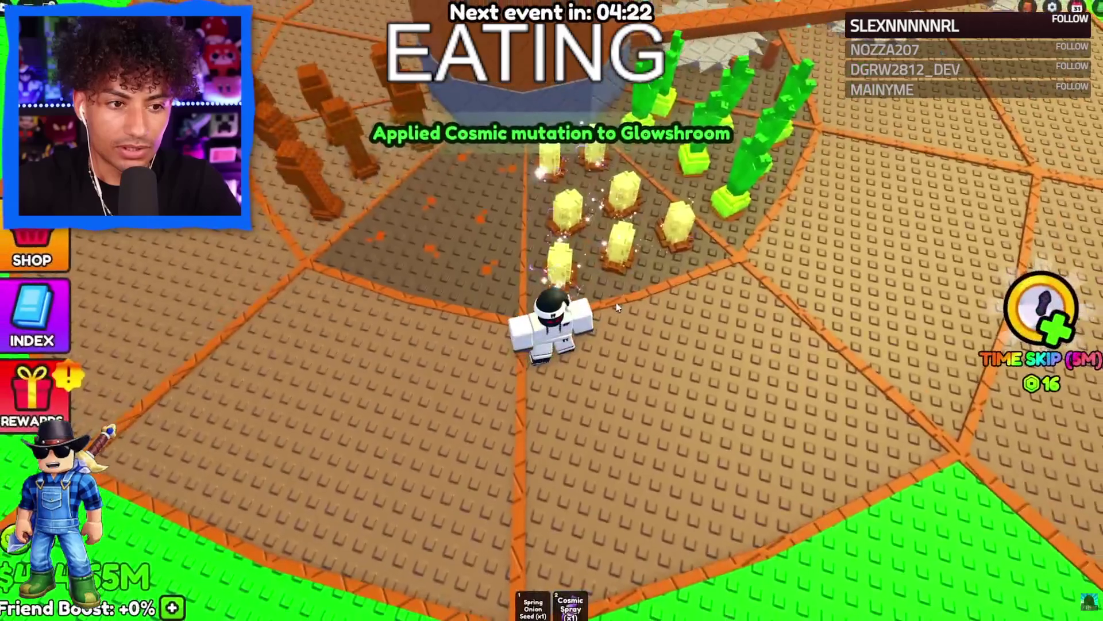
{"action": "scroll", "coordinate": [570, 232], "scroll_direction": "up", "scroll_amount": 10}
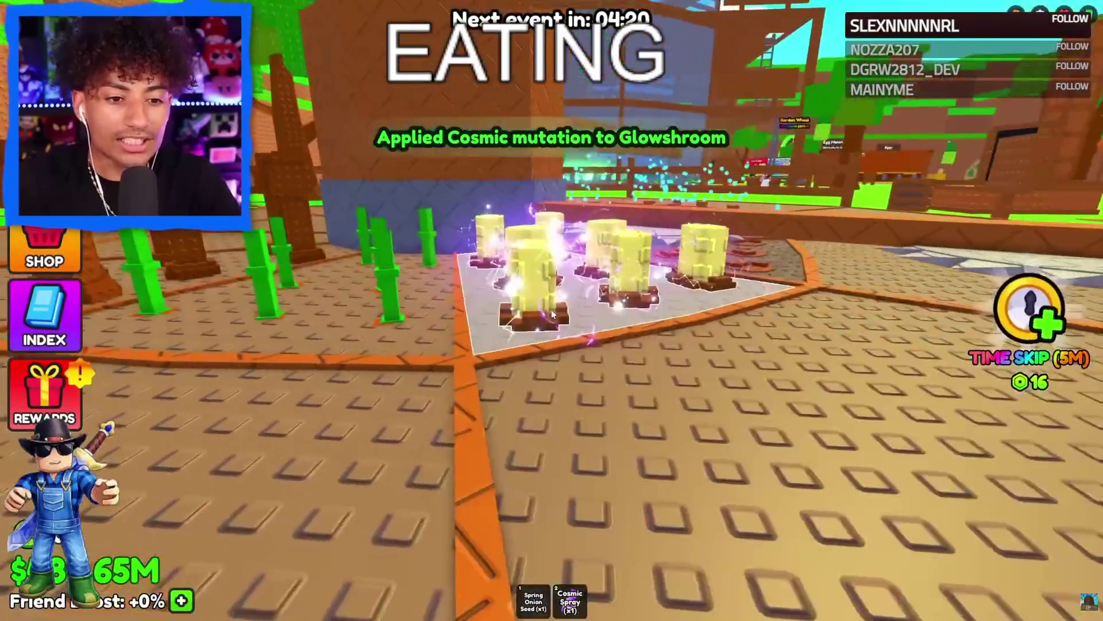
{"action": "scroll", "coordinate": [552, 313], "scroll_direction": "down", "scroll_amount": 3}
{"action": "scroll", "coordinate": [550, 309], "scroll_direction": "up", "scroll_amount": 3}
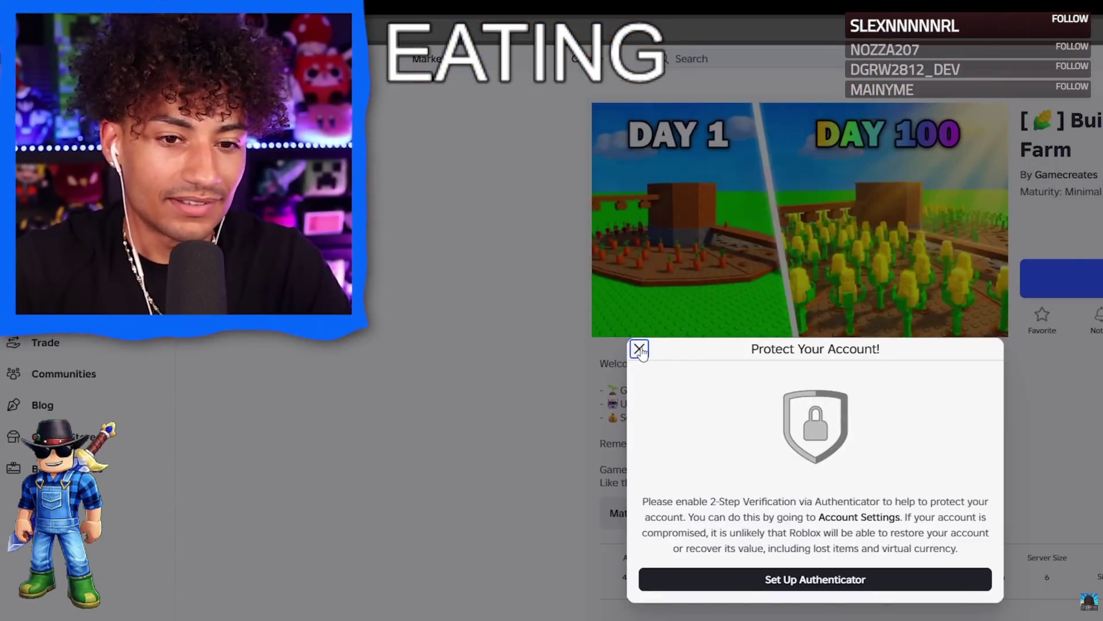
Buy the Kitsune Pack for 640 Robux from the Premium Shop.
{"action": "left_click", "coordinate": [639, 349]}
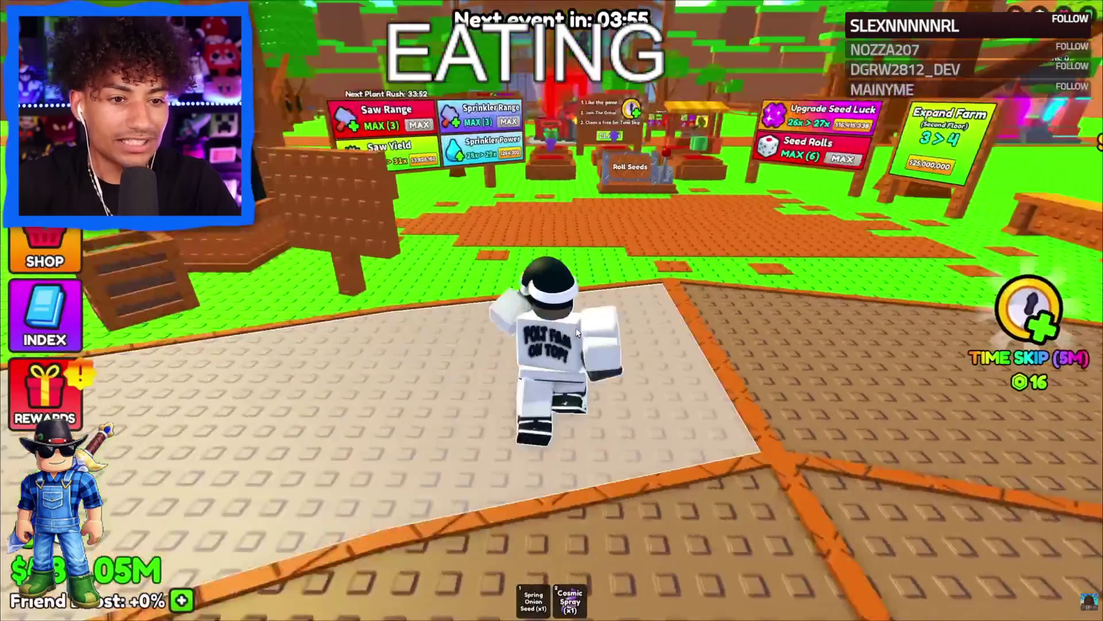
{"action": "scroll", "coordinate": [411, 278], "scroll_direction": "up", "scroll_amount": 10}
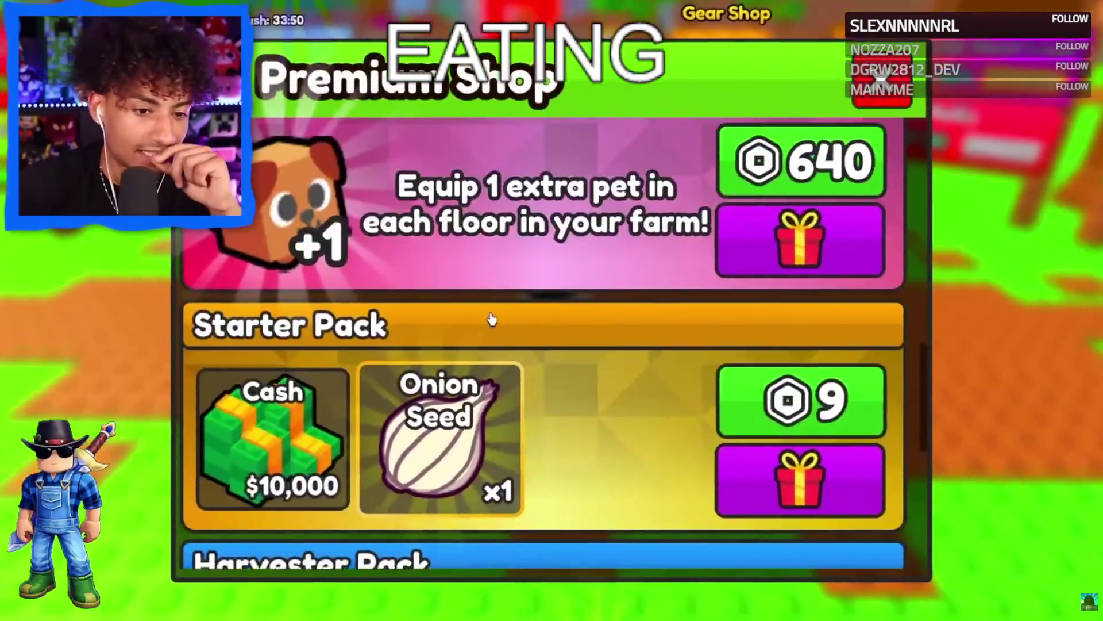
{"action": "scroll", "coordinate": [537, 348], "scroll_direction": "up", "scroll_amount": 2}
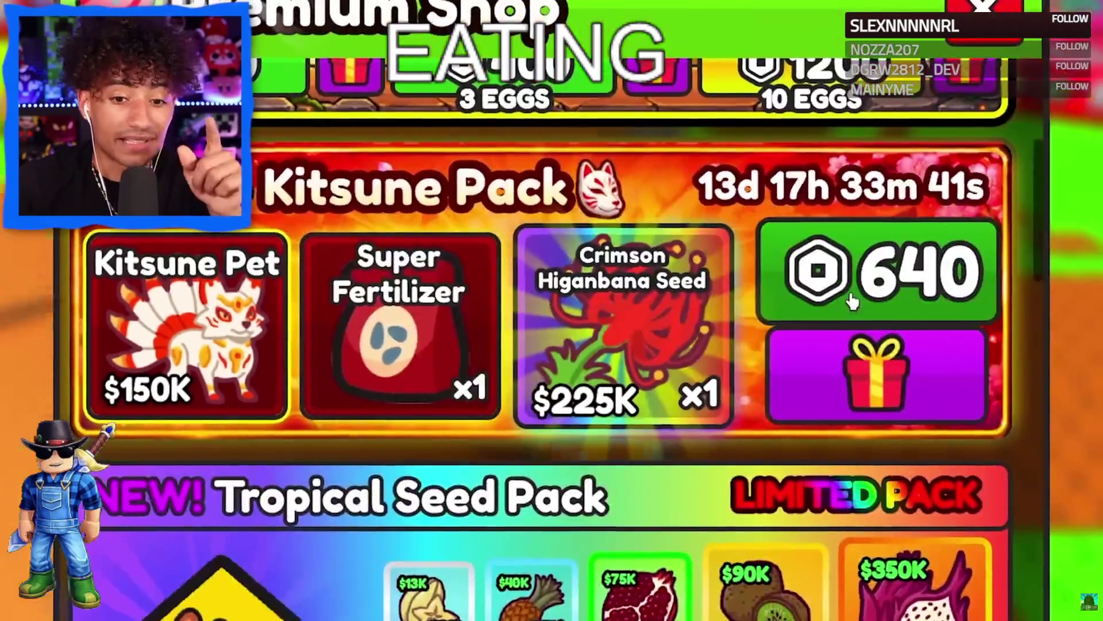
{"action": "left_click", "coordinate": [858, 300]}
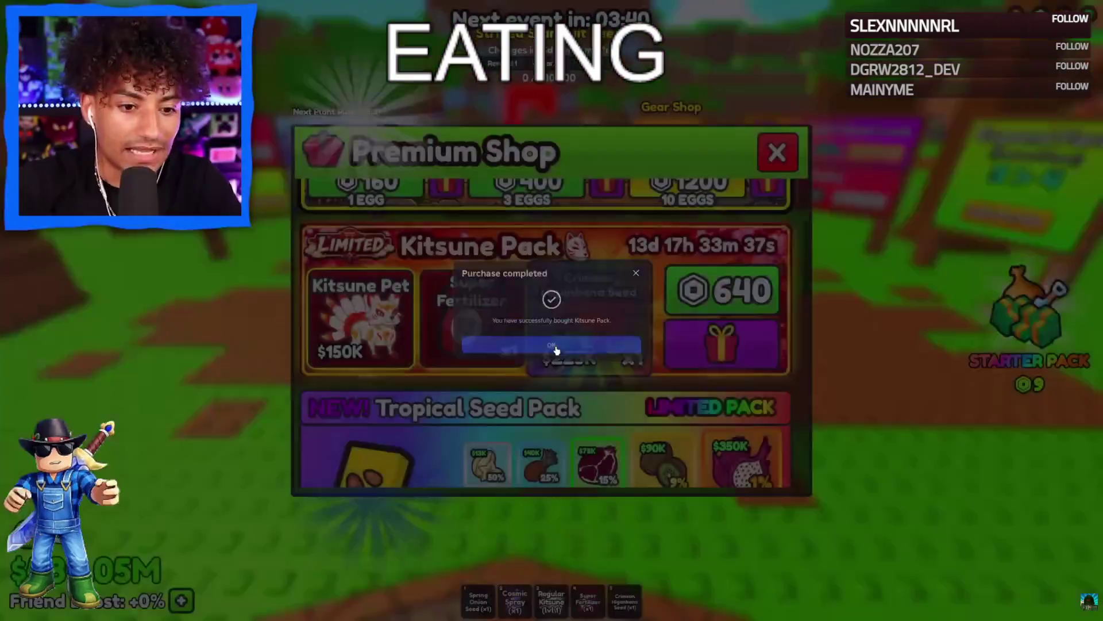
{"action": "left_click", "coordinate": [556, 347]}
Buy ten Tropical Seed Packs for 960 Robux.
{"action": "scroll", "coordinate": [574, 354], "scroll_direction": "up", "scroll_amount": 3}
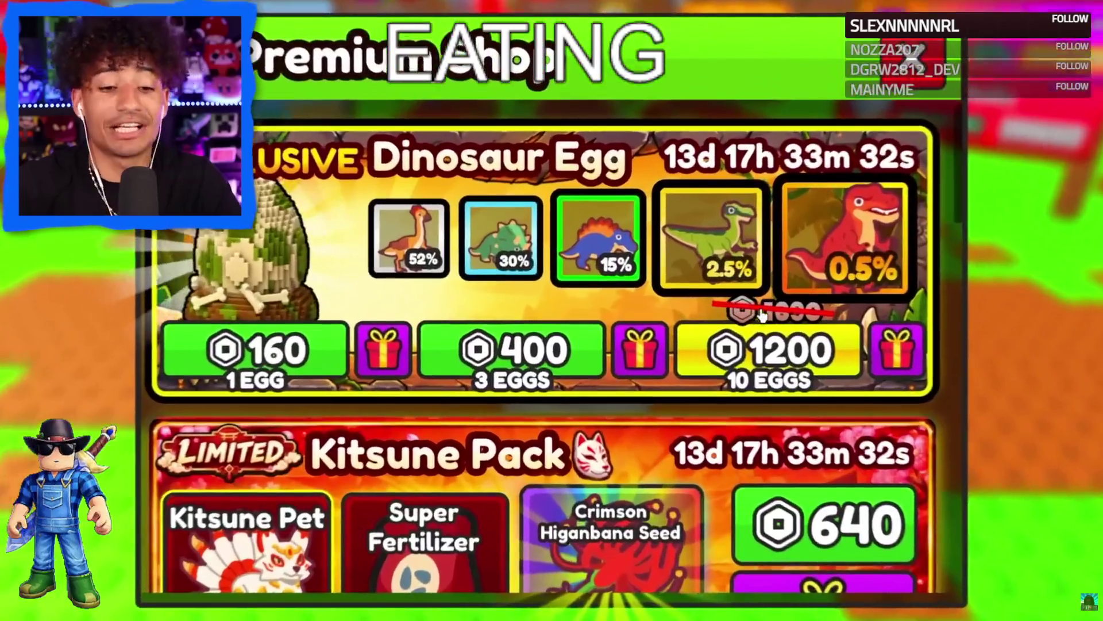
{"action": "scroll", "coordinate": [797, 312], "scroll_direction": "down", "scroll_amount": 5}
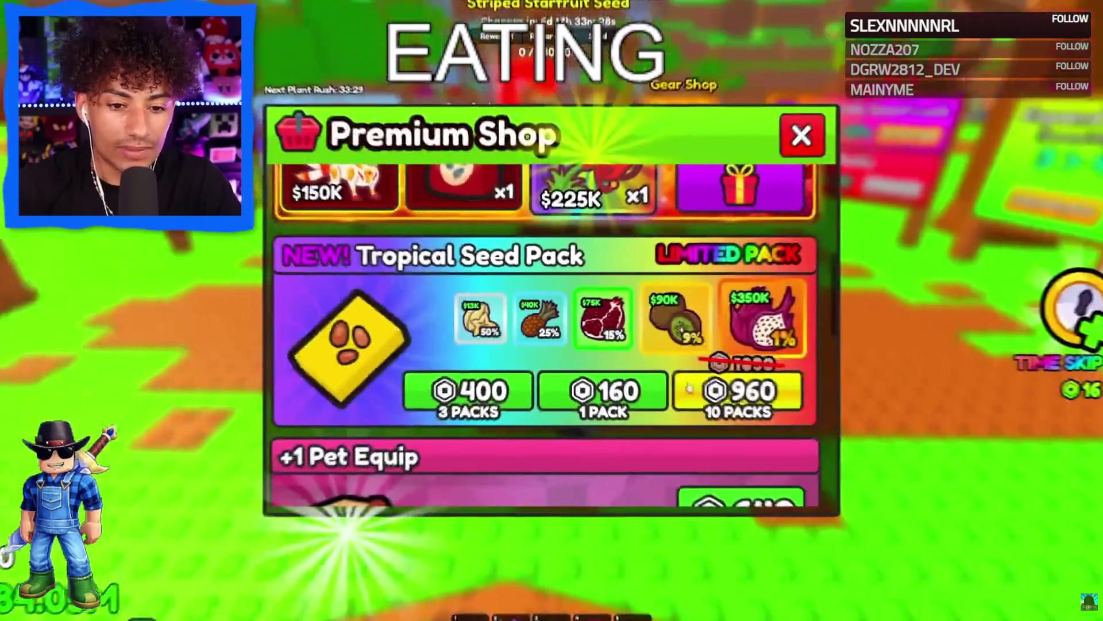
{"action": "left_click", "coordinate": [721, 385]}
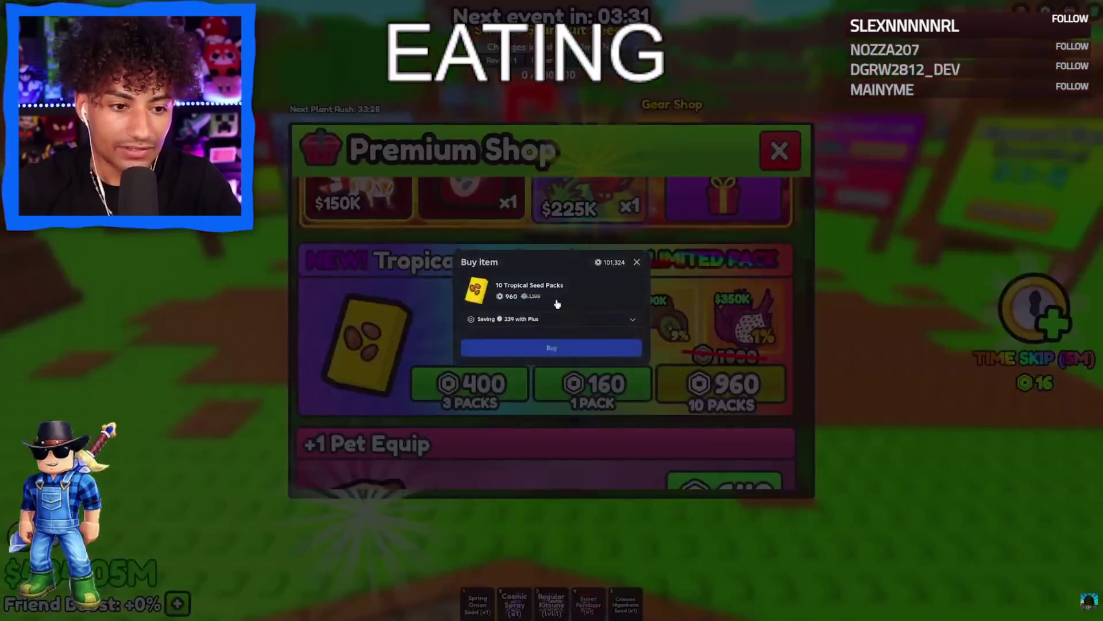
{"action": "left_click", "coordinate": [604, 353]}
Buy the +1 Pet Equip for 640 Robux and close the shop.
{"action": "scroll", "coordinate": [585, 340], "scroll_direction": "down", "scroll_amount": 4}
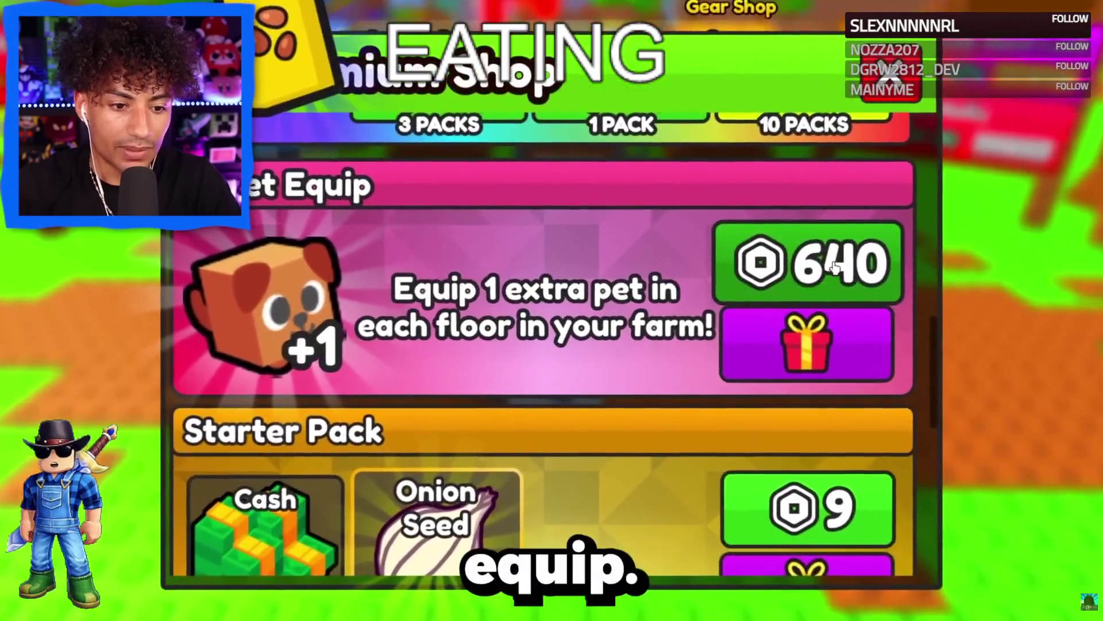
{"action": "left_click", "coordinate": [684, 281]}
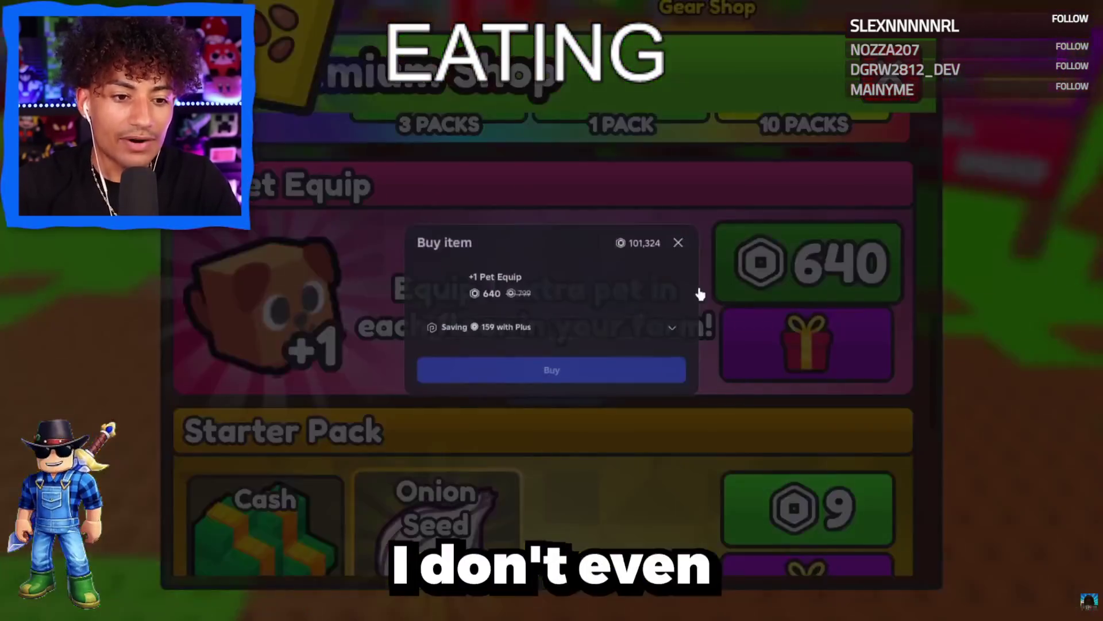
{"action": "left_click", "coordinate": [627, 369]}
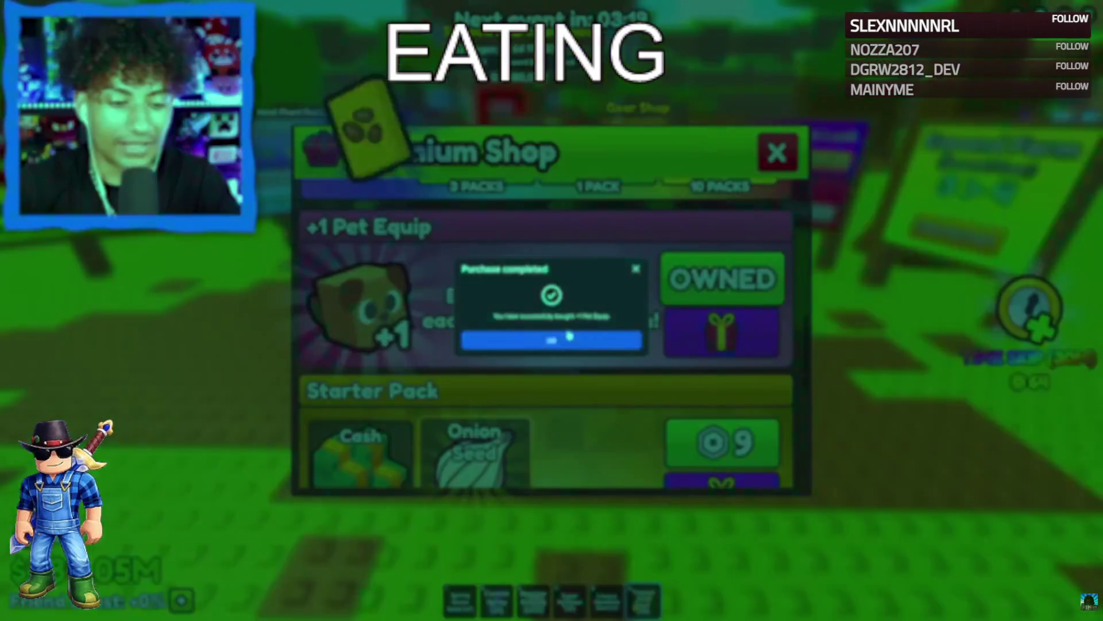
{"action": "left_click", "coordinate": [575, 341]}
{"action": "scroll", "coordinate": [581, 356], "scroll_direction": "down", "scroll_amount": 3}
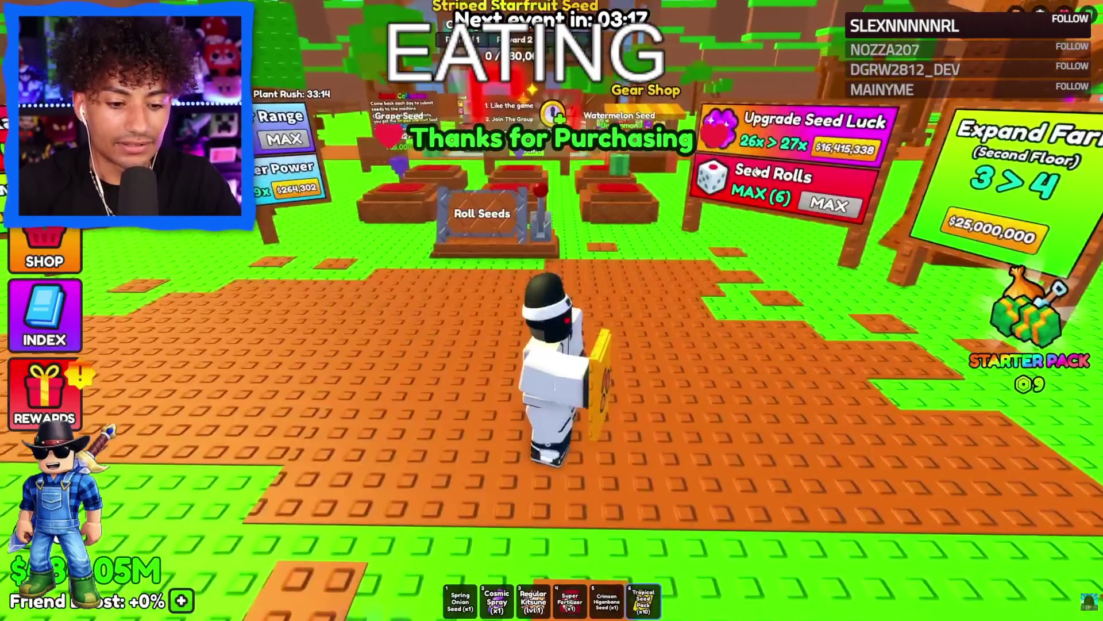
Equip the Regular Kitsune and walk it past the seed-pack sign, upgrade signs and Gear Shop.
{"action": "key", "text": "3"}
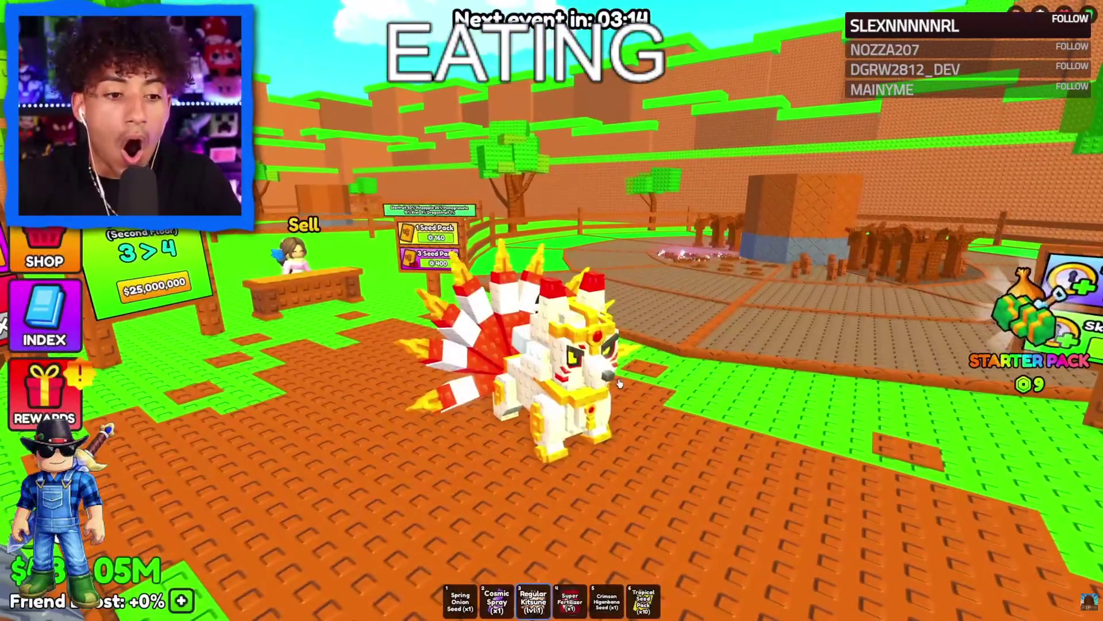
{"action": "key", "text": "w"}
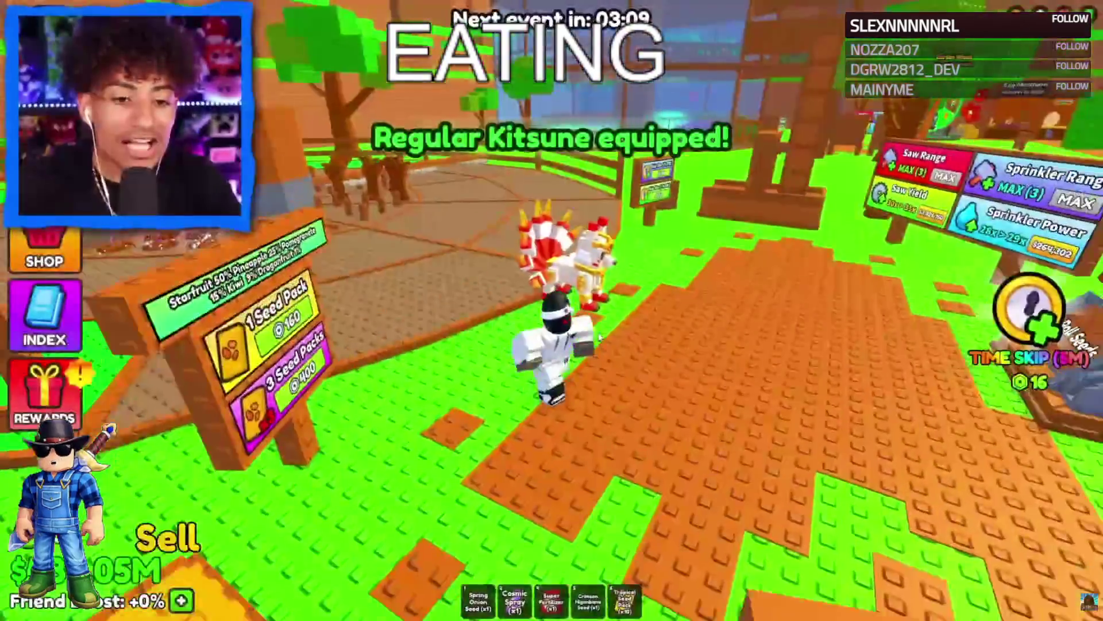
{"action": "key", "text": "a"}
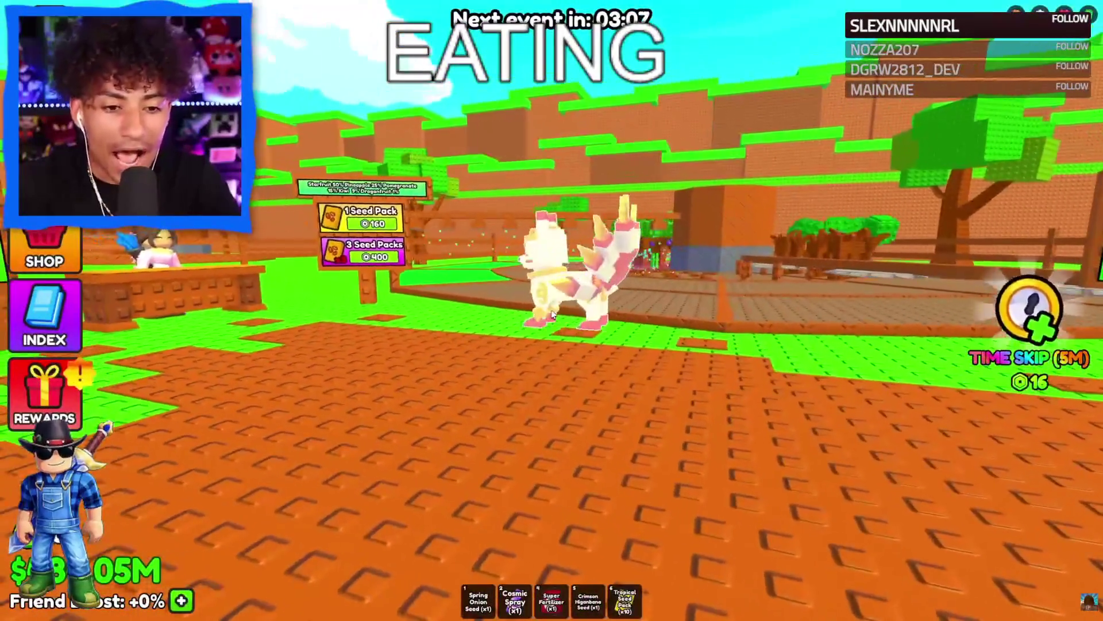
{"action": "key", "text": "a"}
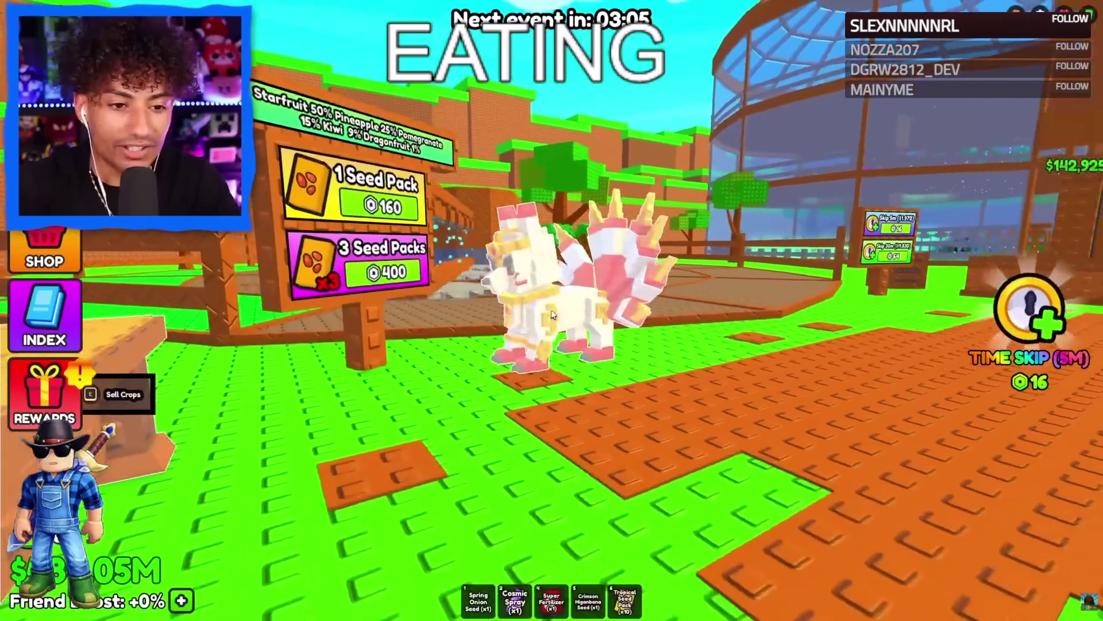
{"action": "key", "text": "d"}
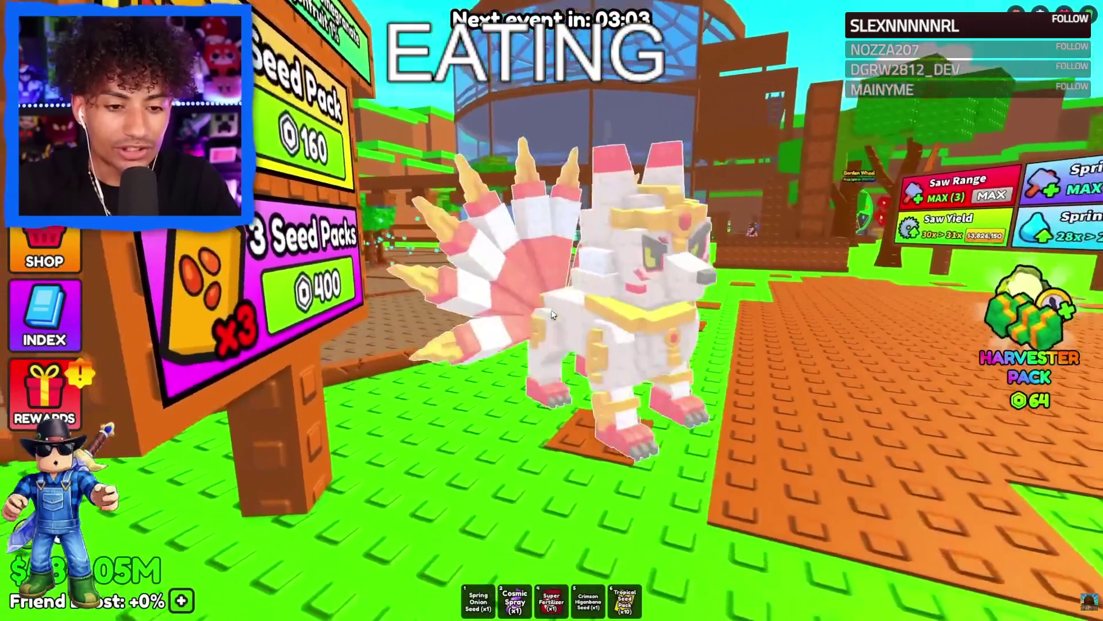
{"action": "key", "text": "w"}
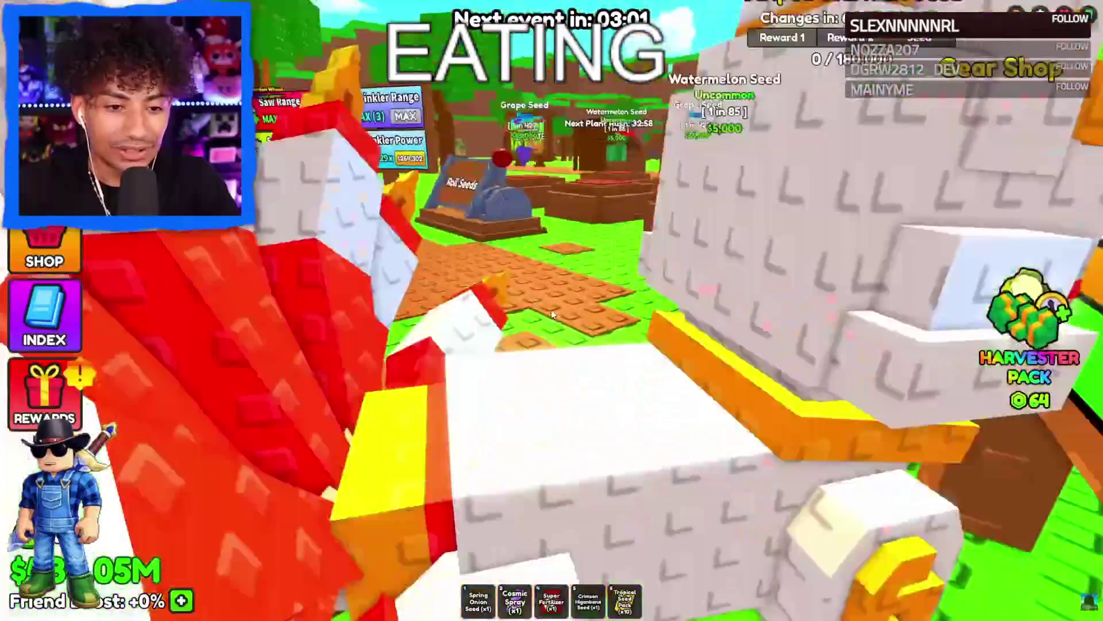
{"action": "key", "text": "s"}
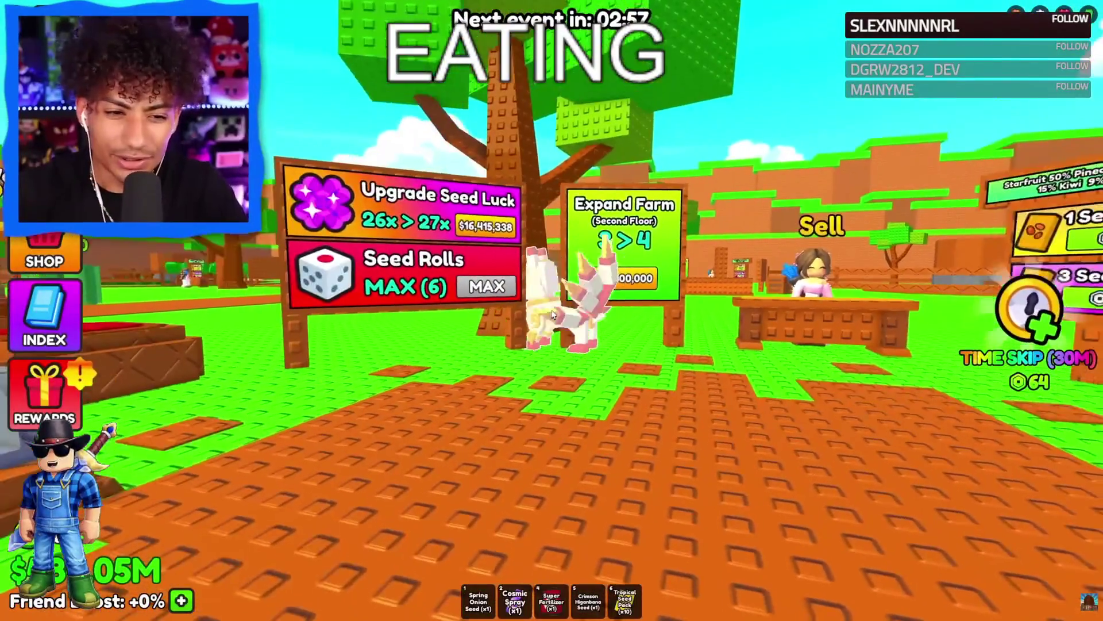
{"action": "key", "text": "a"}
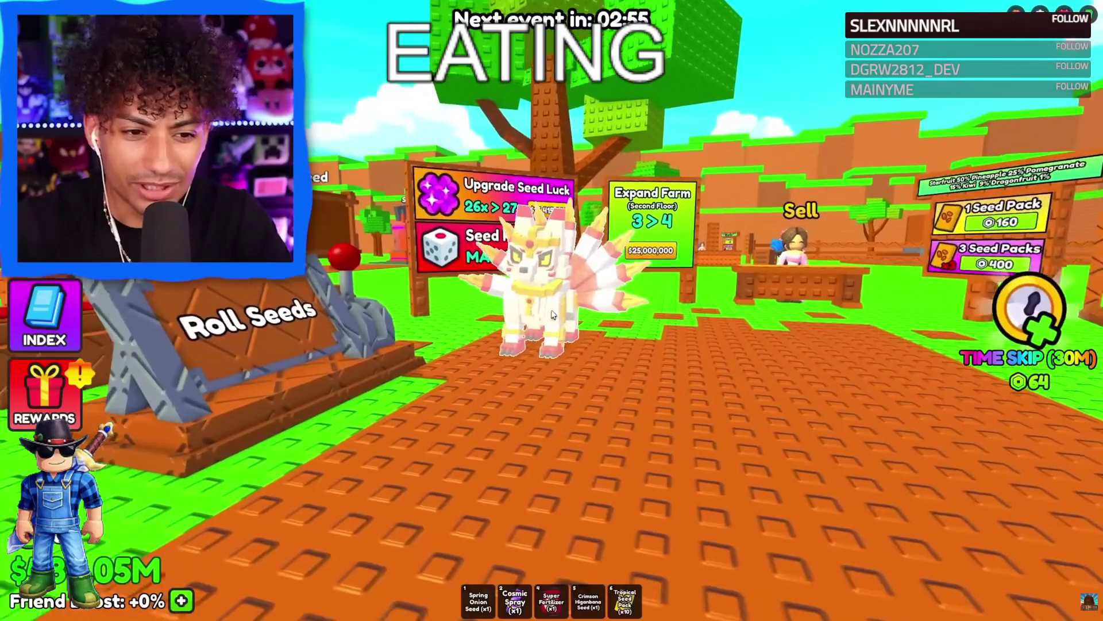
{"action": "key", "text": "a"}
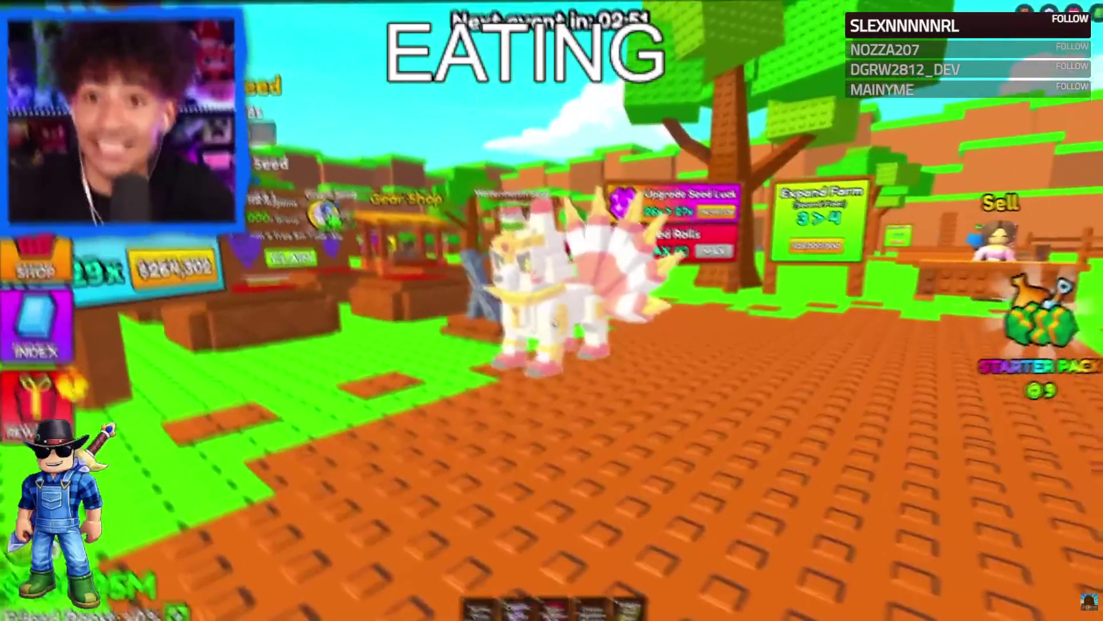
{"action": "key", "text": "s"}
{"action": "key", "text": "w"}
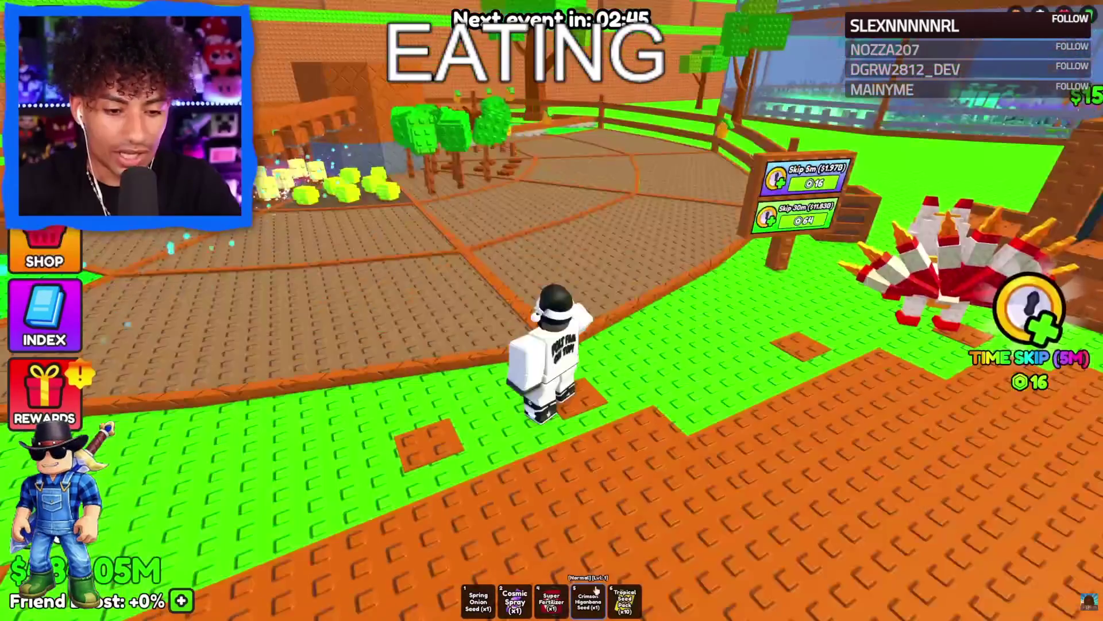
Walk to the plots and open a Tropical Seed Pack, taking the rolled Starfruit Seed in hand.
{"action": "key", "text": "w"}
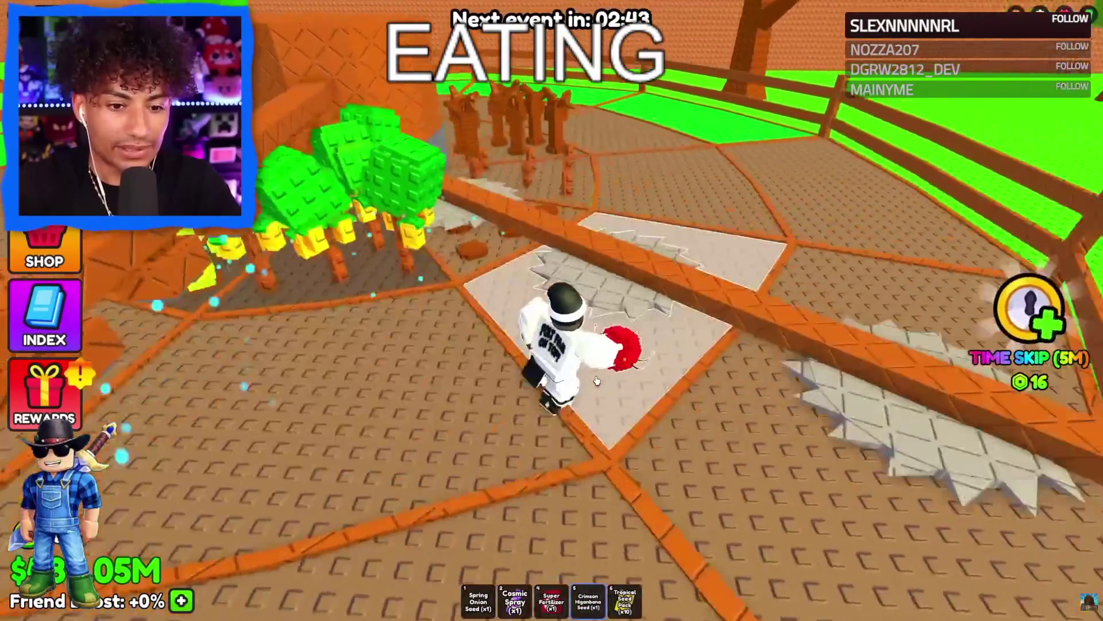
{"action": "key", "text": "w"}
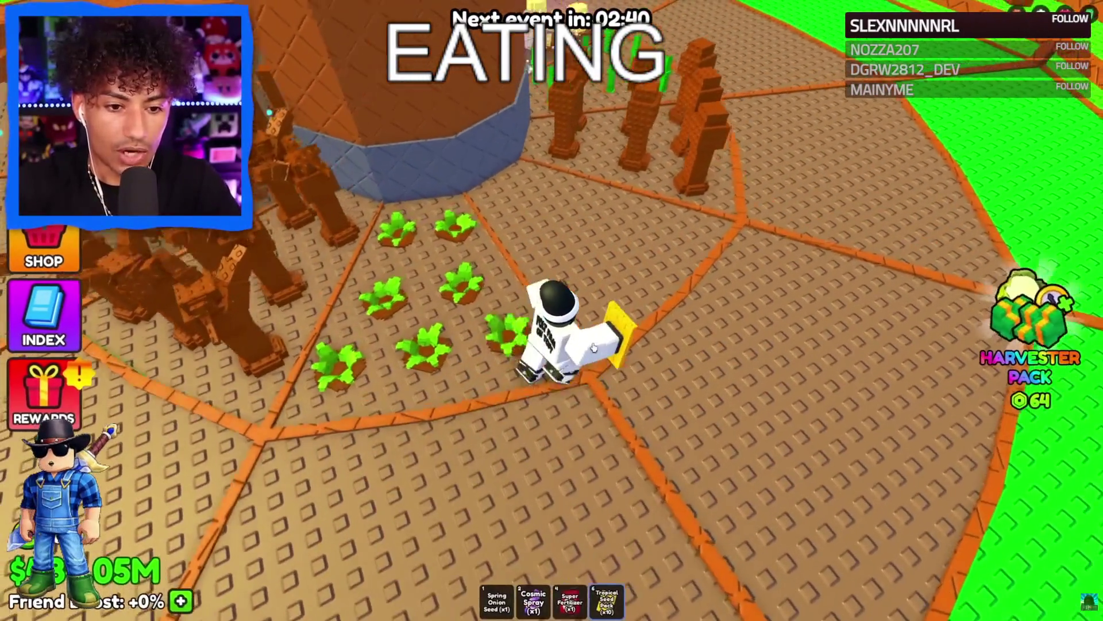
{"action": "left_click", "coordinate": [593, 347]}
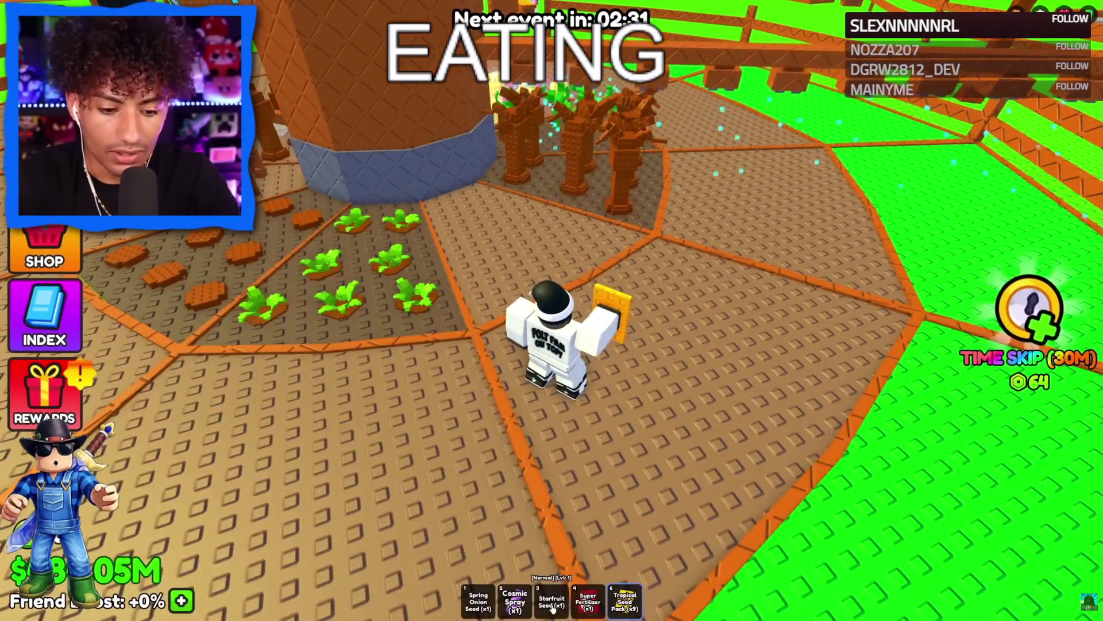
{"action": "left_click", "coordinate": [552, 609]}
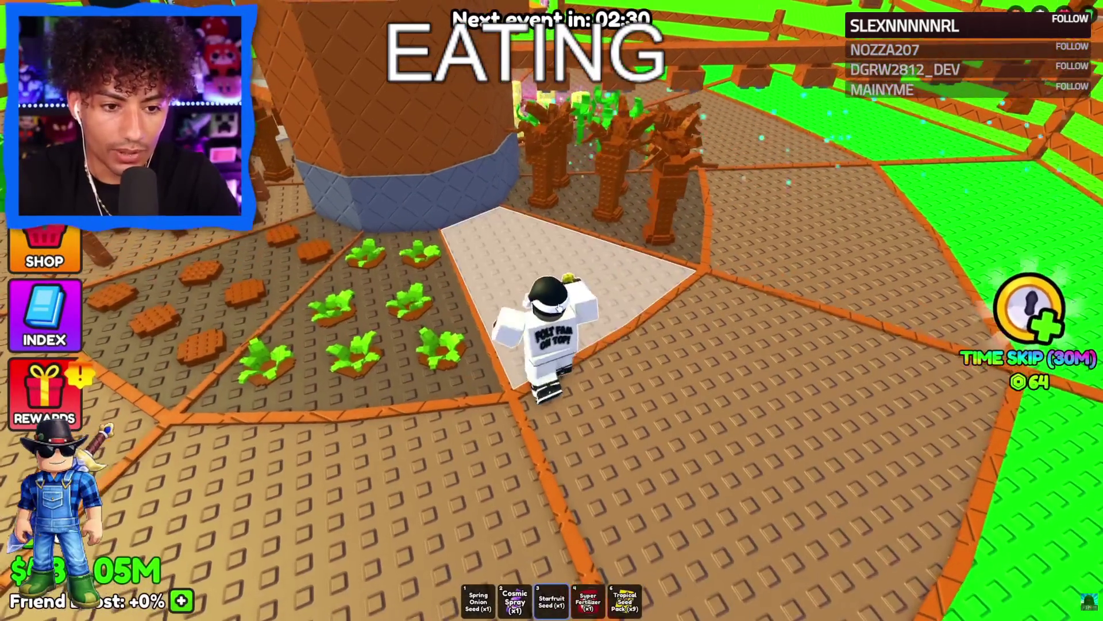
Plant the Starfruit, give it the Cosmic mutation, and open another pack for a Pomegranate Seed.
{"action": "left_click", "coordinate": [573, 301]}
{"action": "key", "text": "2"}
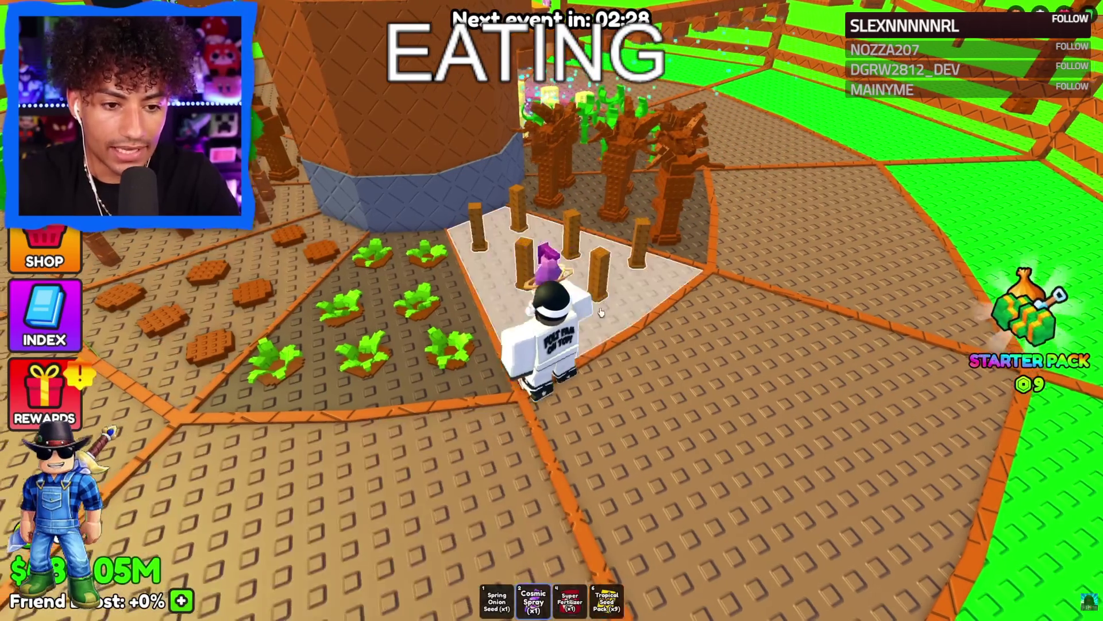
{"action": "left_click", "coordinate": [625, 304]}
{"action": "left_click", "coordinate": [463, 389]}
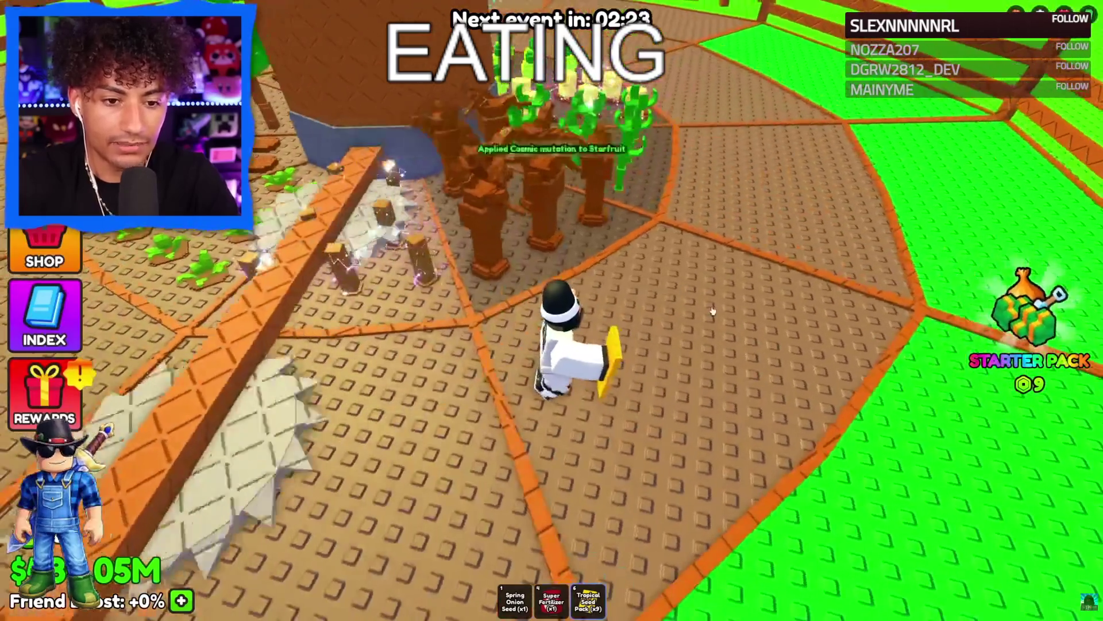
{"action": "left_click", "coordinate": [713, 311]}
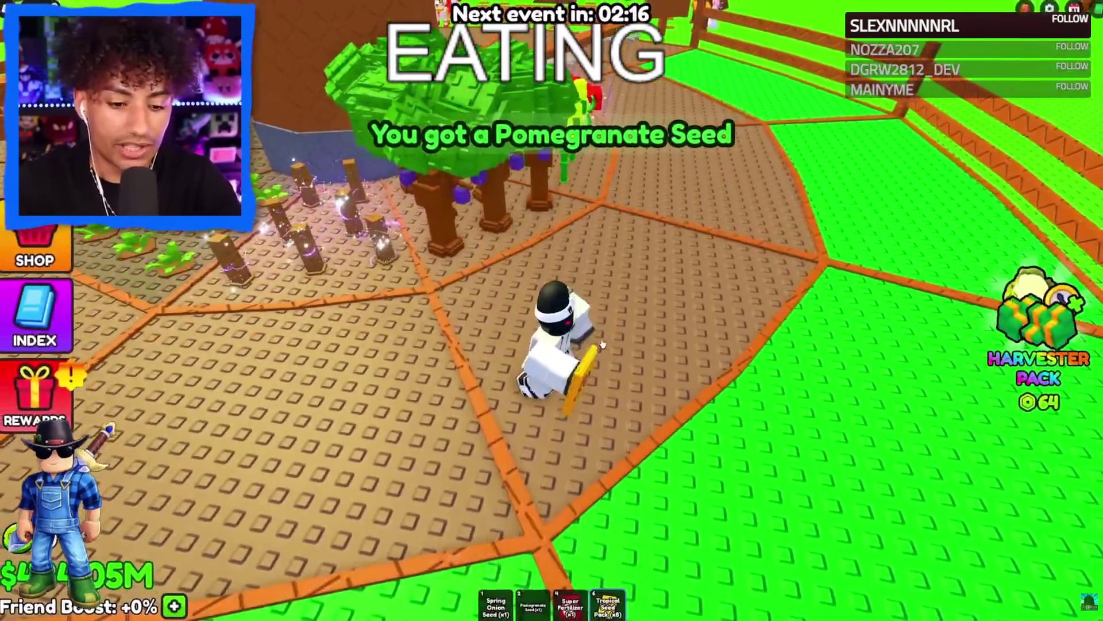
Open another Tropical Seed Pack for a Starfruit Seed, then walk to the gear stand's Gear Shop.
{"action": "left_click", "coordinate": [611, 349]}
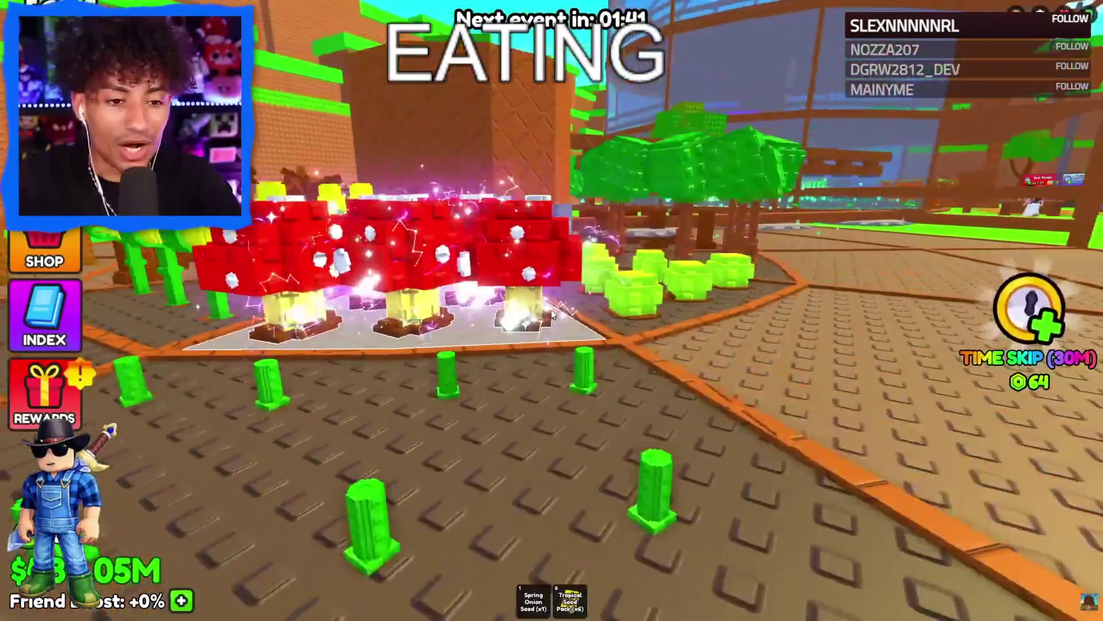
{"action": "key", "text": "s"}
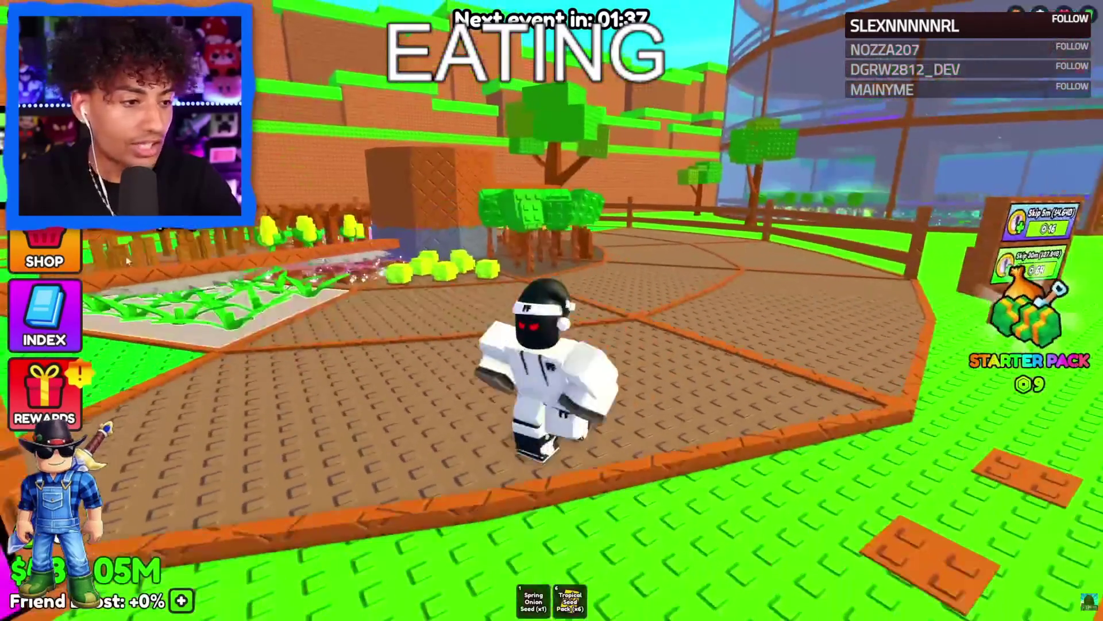
{"action": "scroll", "coordinate": [629, 326], "scroll_direction": "up", "scroll_amount": 2}
{"action": "key", "text": "w"}
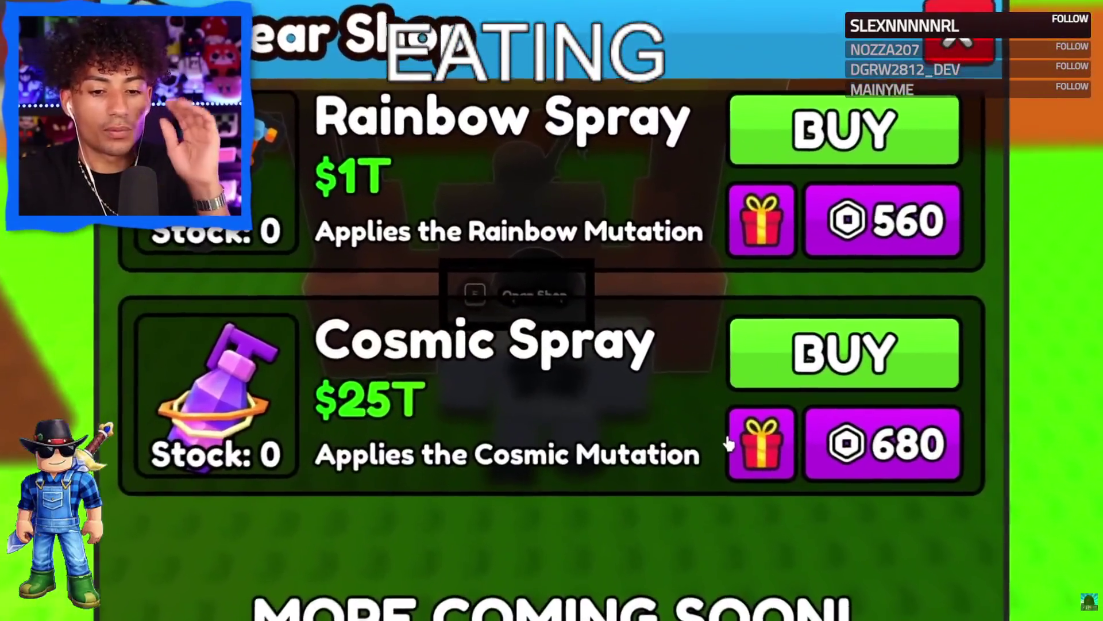
Buy a Cosmic Spray for 680 Robux, then close the Gear Shop.
{"action": "left_click", "coordinate": [879, 443]}
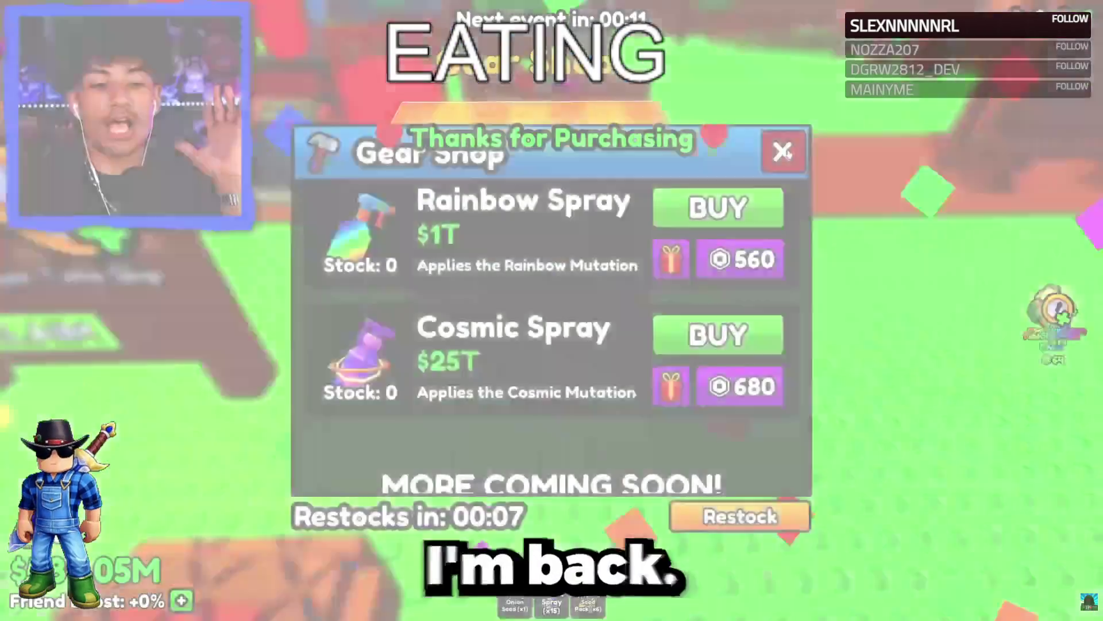
{"action": "left_click", "coordinate": [783, 151]}
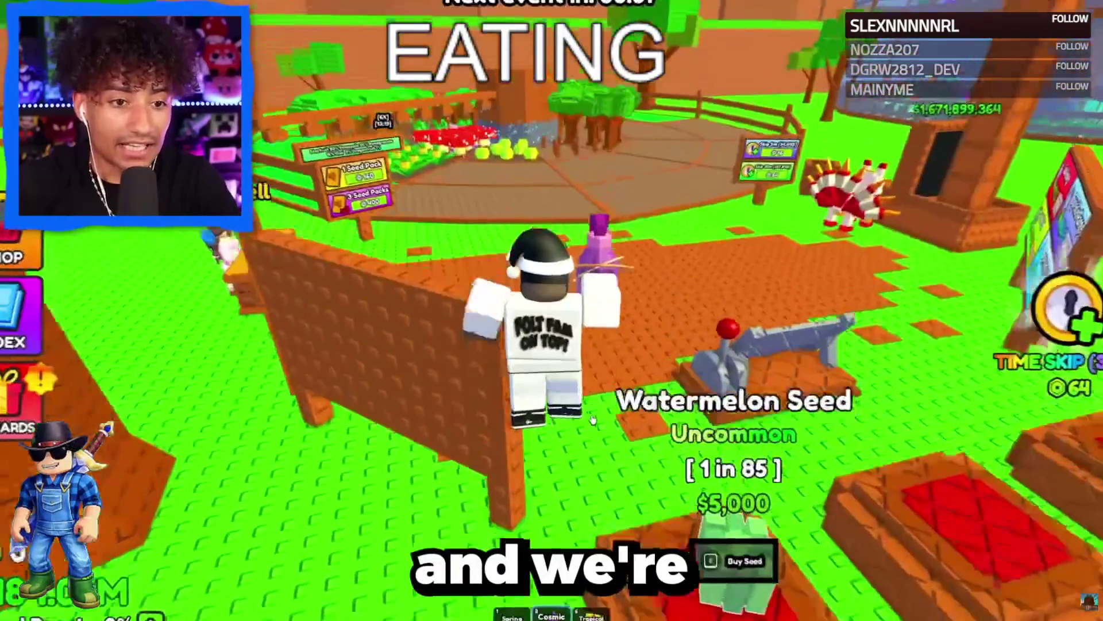
Apply the Cosmic mutation to the Pineapple, Pomegranate and Starfruit crops, confirming each.
{"action": "key", "text": "w"}
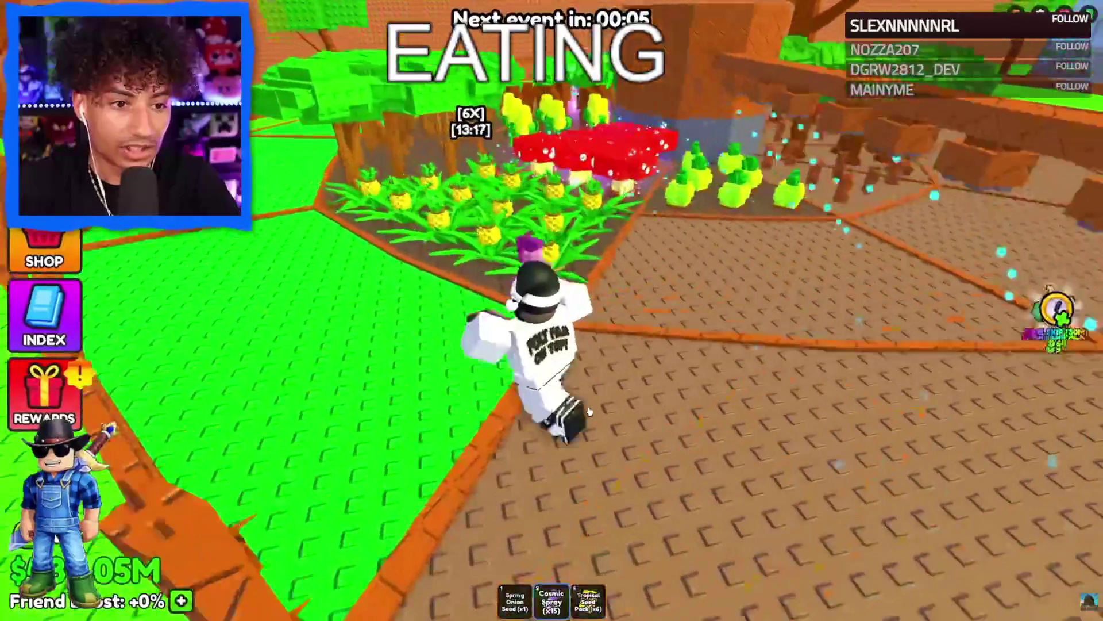
{"action": "key", "text": "w"}
{"action": "left_click", "coordinate": [637, 318]}
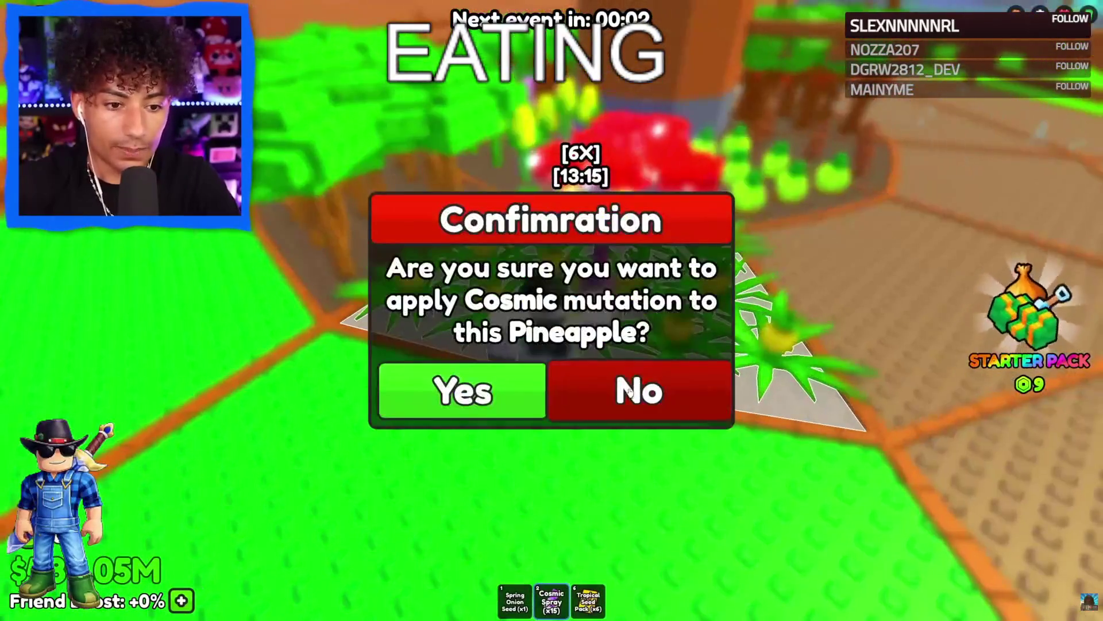
{"action": "left_click", "coordinate": [435, 389]}
{"action": "left_click", "coordinate": [638, 317]}
{"action": "left_click", "coordinate": [435, 389]}
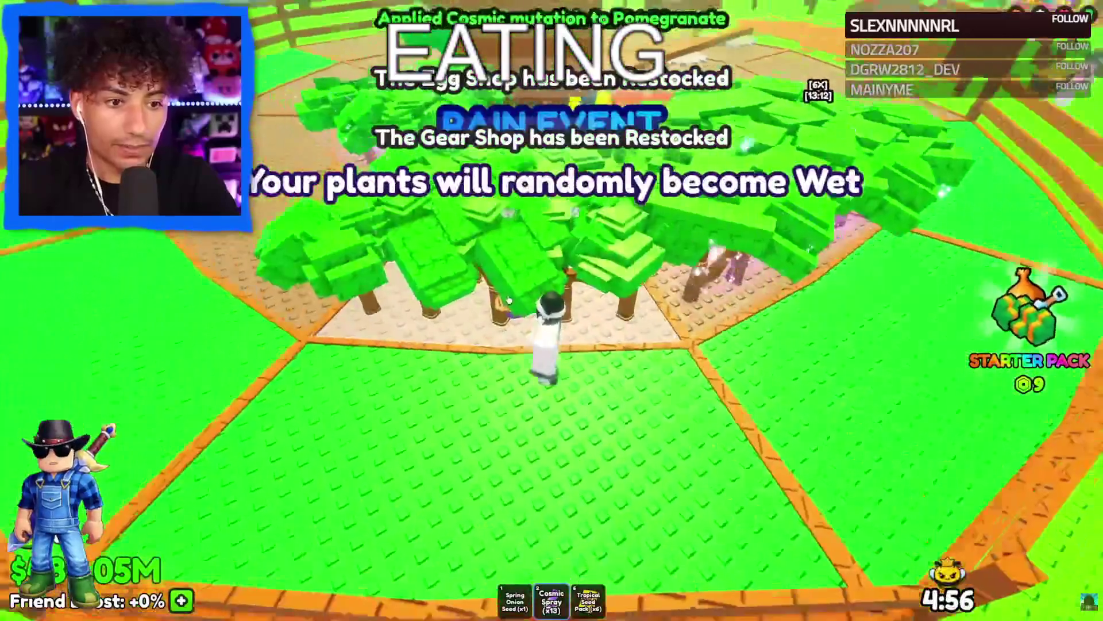
{"action": "left_click", "coordinate": [551, 322]}
{"action": "left_click", "coordinate": [460, 389]}
Give the Spring Onion the Cosmic mutation and walk over to the farm expansion upgrade.
{"action": "key", "text": "w"}
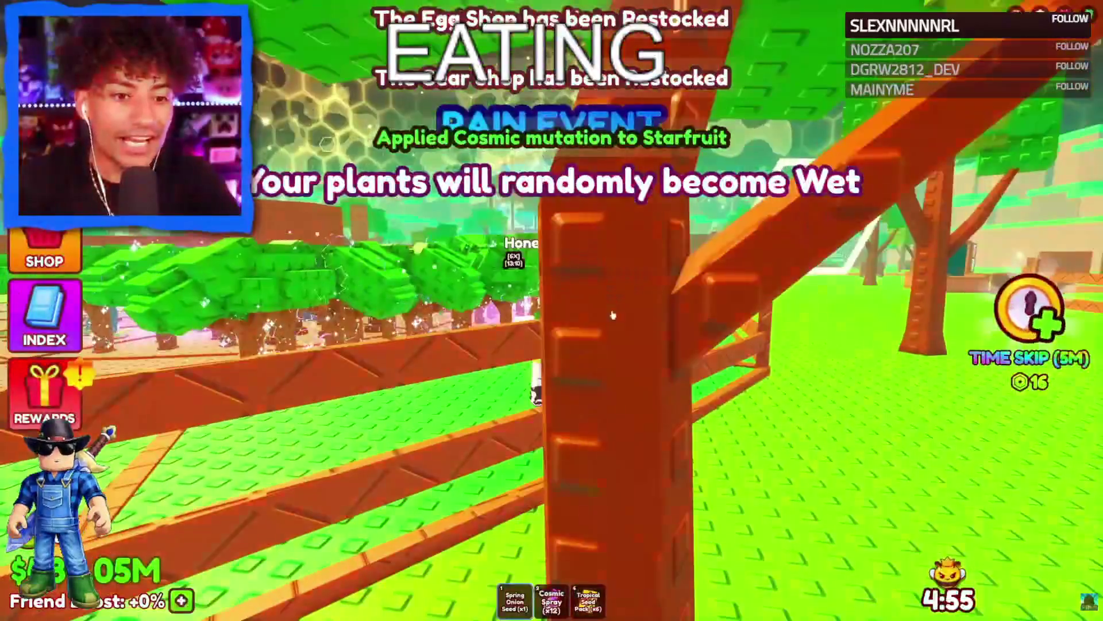
{"action": "key", "text": "w"}
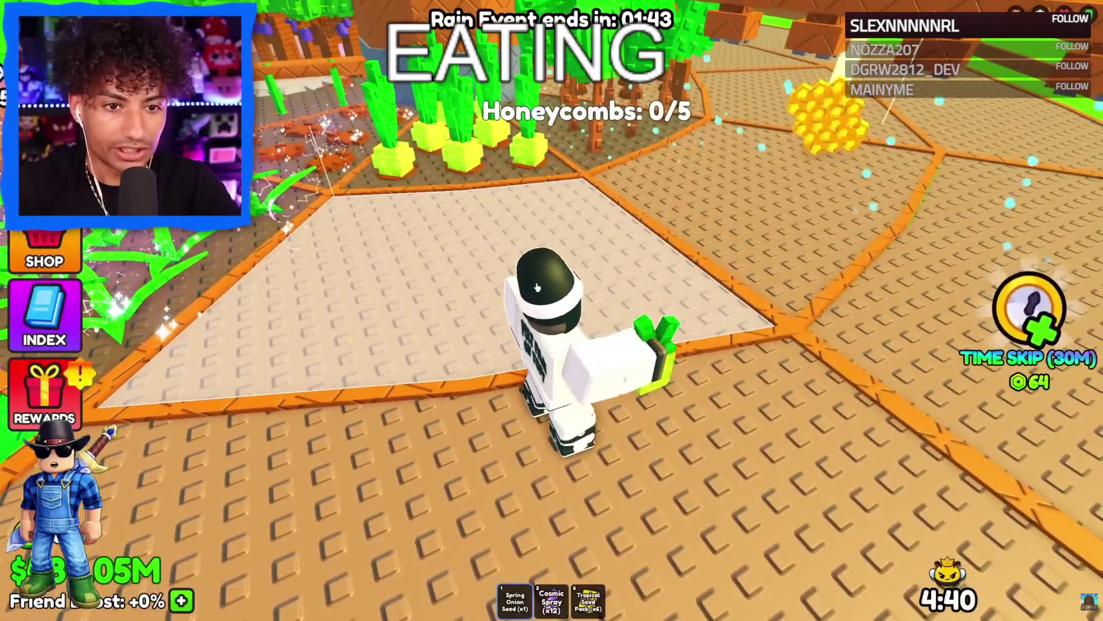
{"action": "key", "text": "w"}
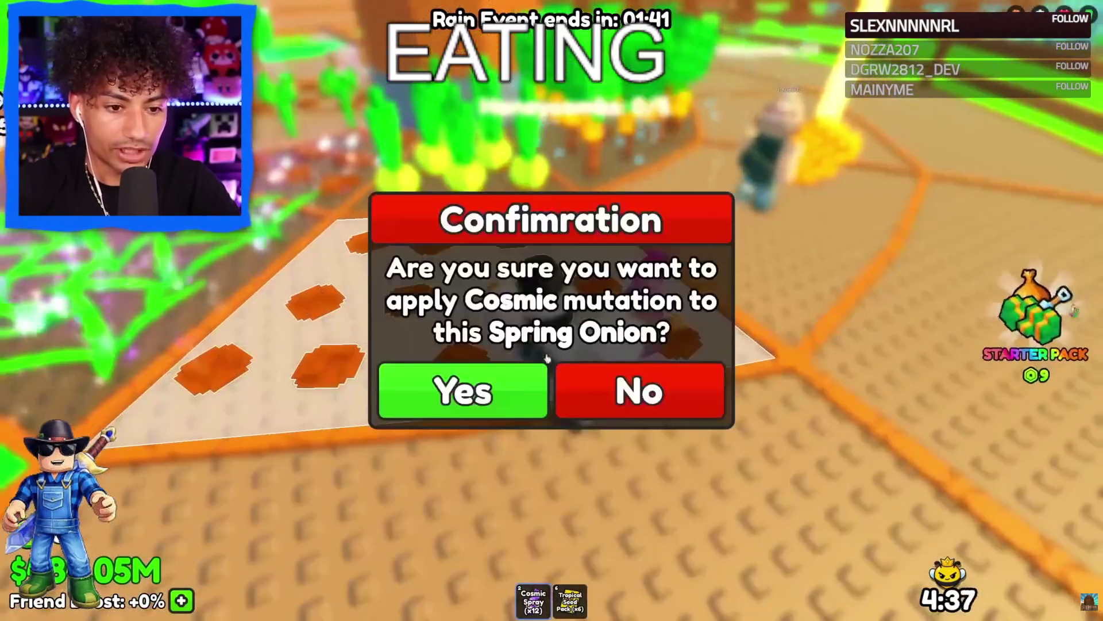
{"action": "left_click", "coordinate": [455, 389]}
{"action": "key", "text": "w"}
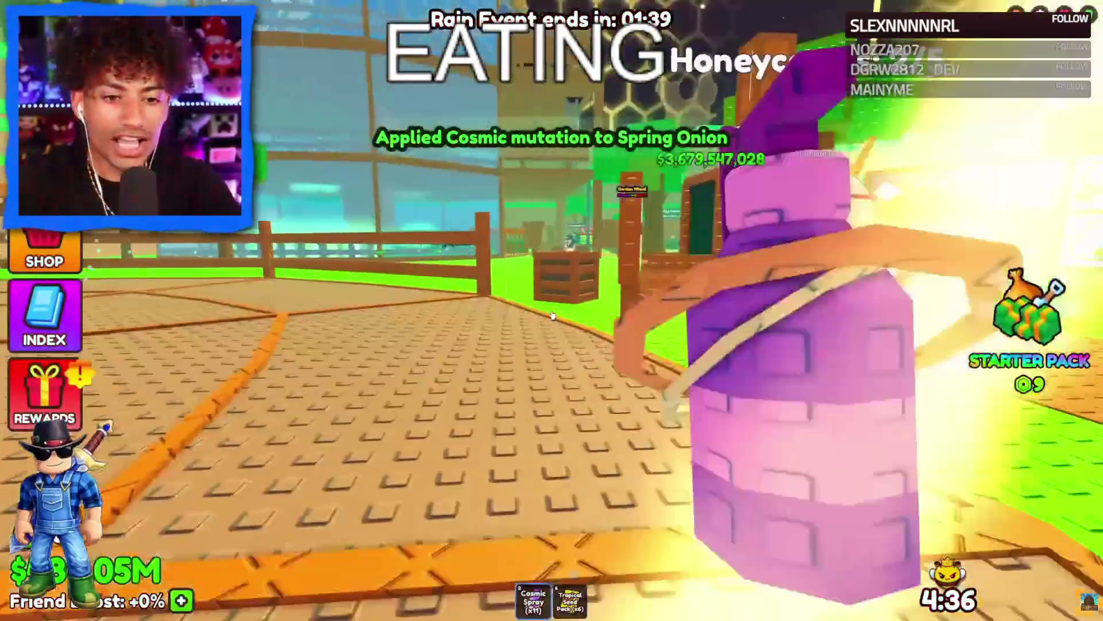
{"action": "key", "text": "w"}
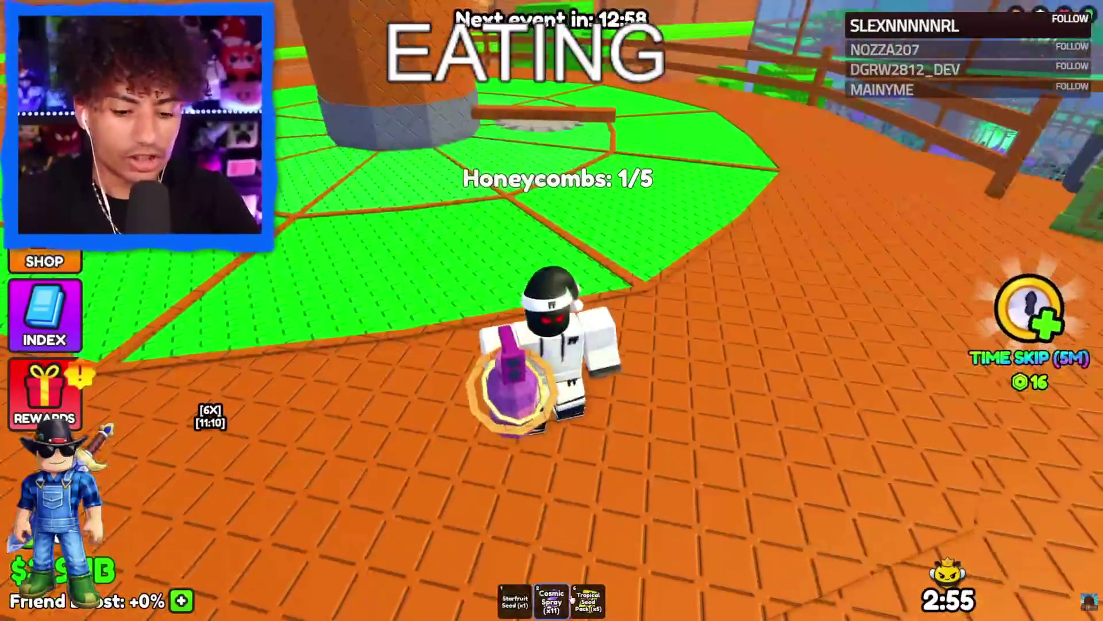
Equip and open Tropical Seed Packs, rolling Pineapple and Starfruit Seeds.
{"action": "left_click", "coordinate": [586, 600]}
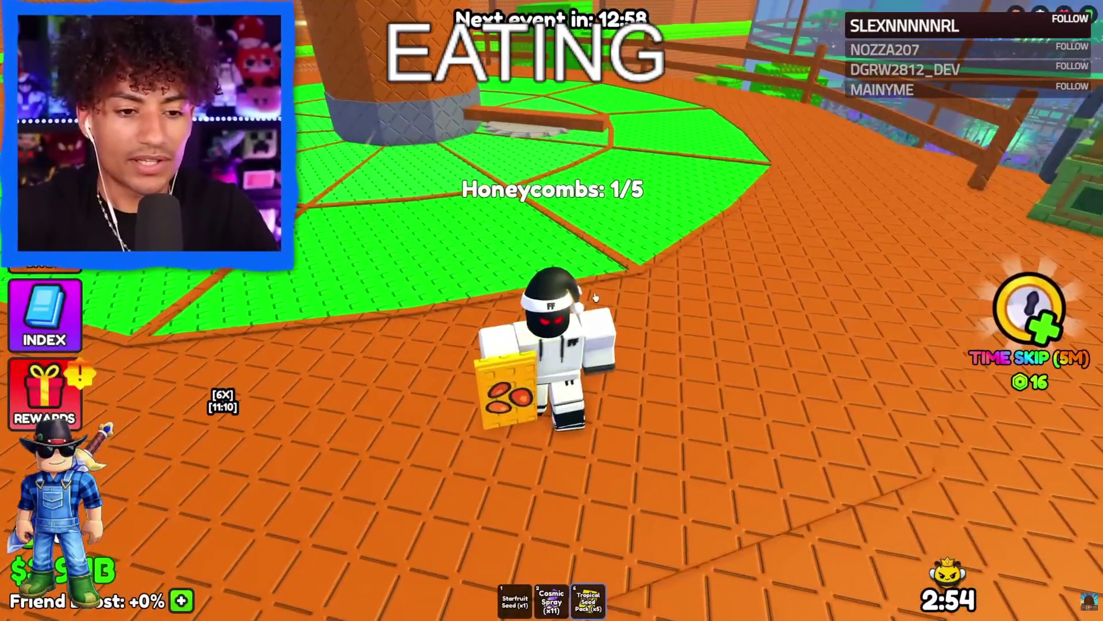
{"action": "left_click", "coordinate": [600, 323]}
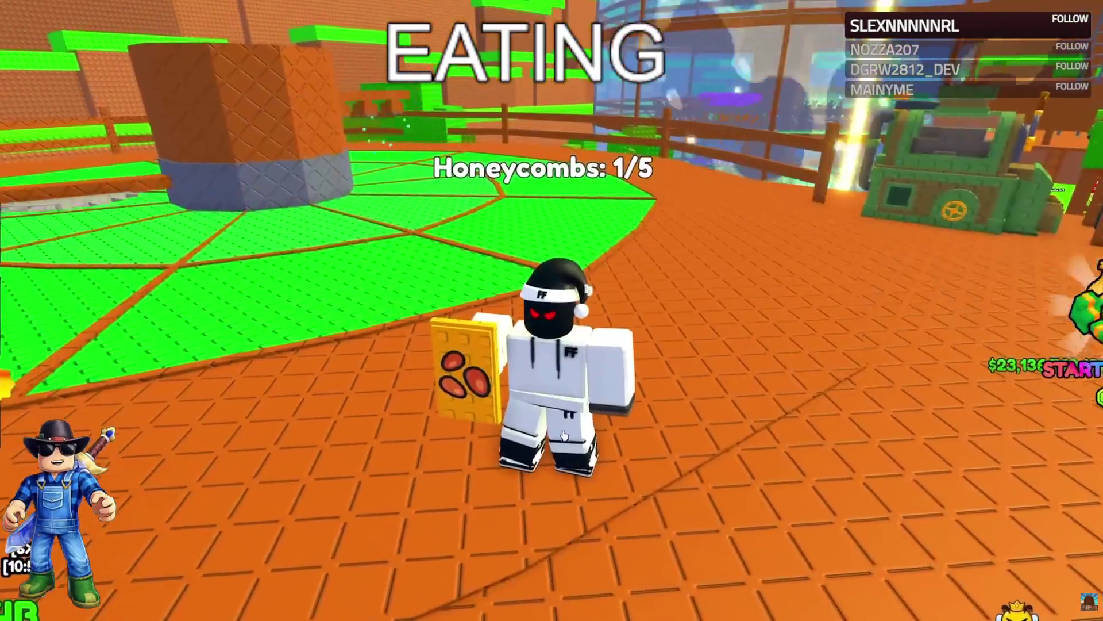
{"action": "left_click", "coordinate": [575, 368]}
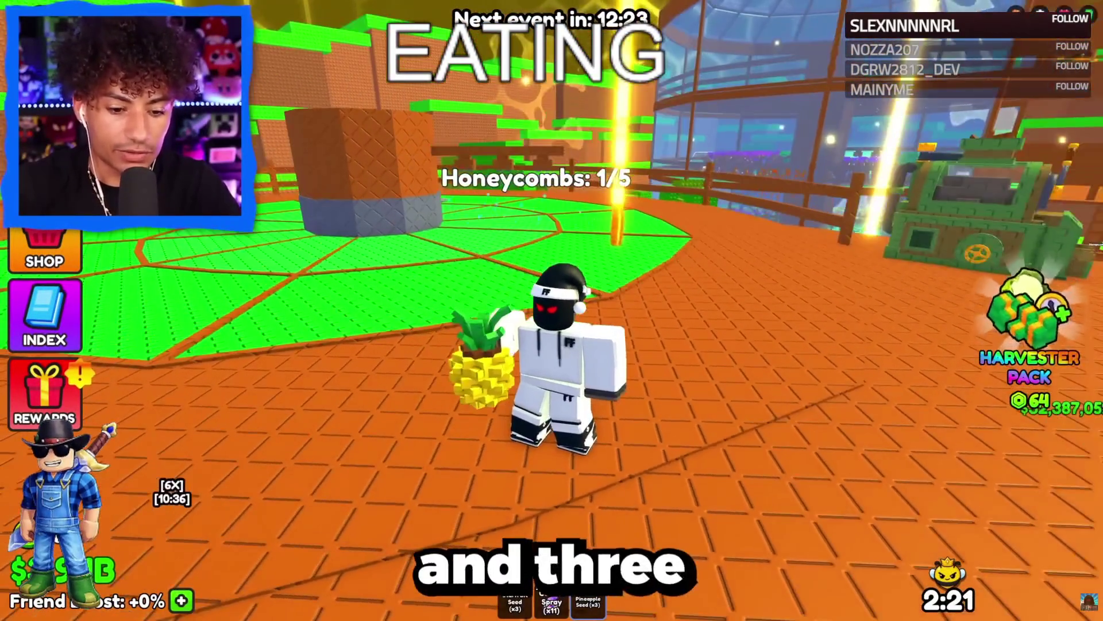
Plant a Pineapple seed and unlock two new farm plots.
{"action": "key", "text": "3"}
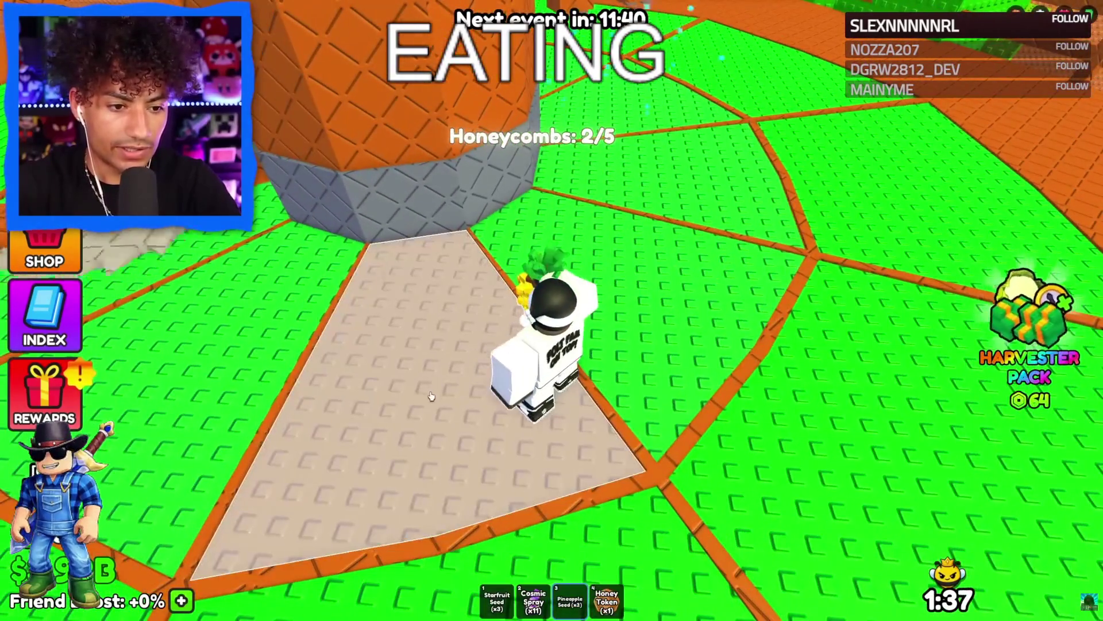
{"action": "left_click", "coordinate": [431, 396]}
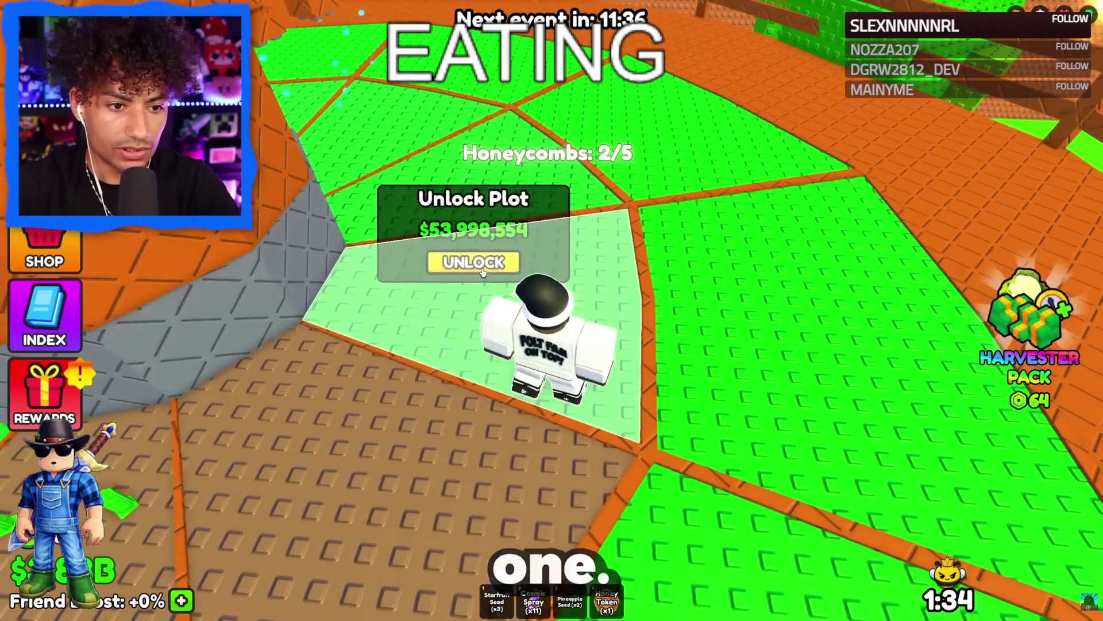
{"action": "left_click", "coordinate": [467, 258]}
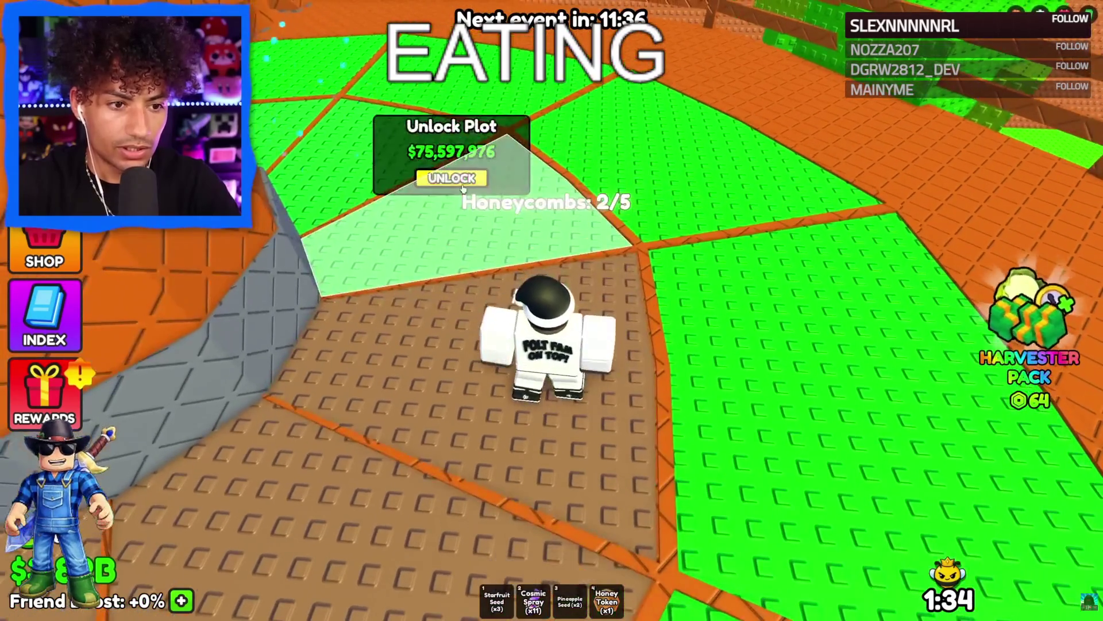
{"action": "left_click", "coordinate": [439, 177]}
Unlock another locked plot, plant the last Pineapple seed, and head to the centre plot.
{"action": "key", "text": "w"}
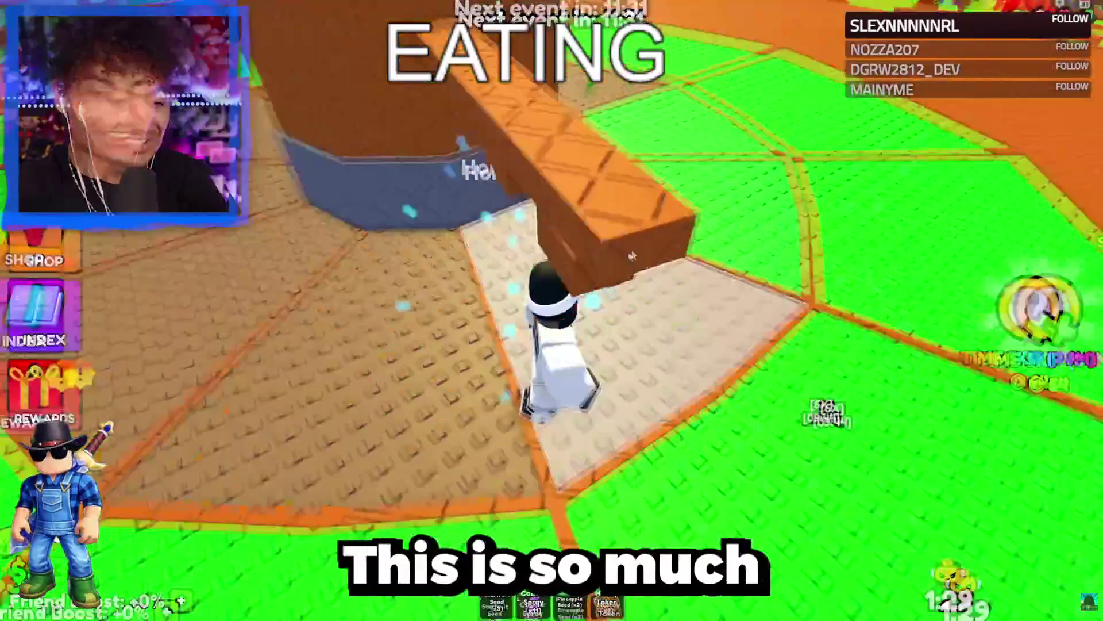
{"action": "key", "text": "w"}
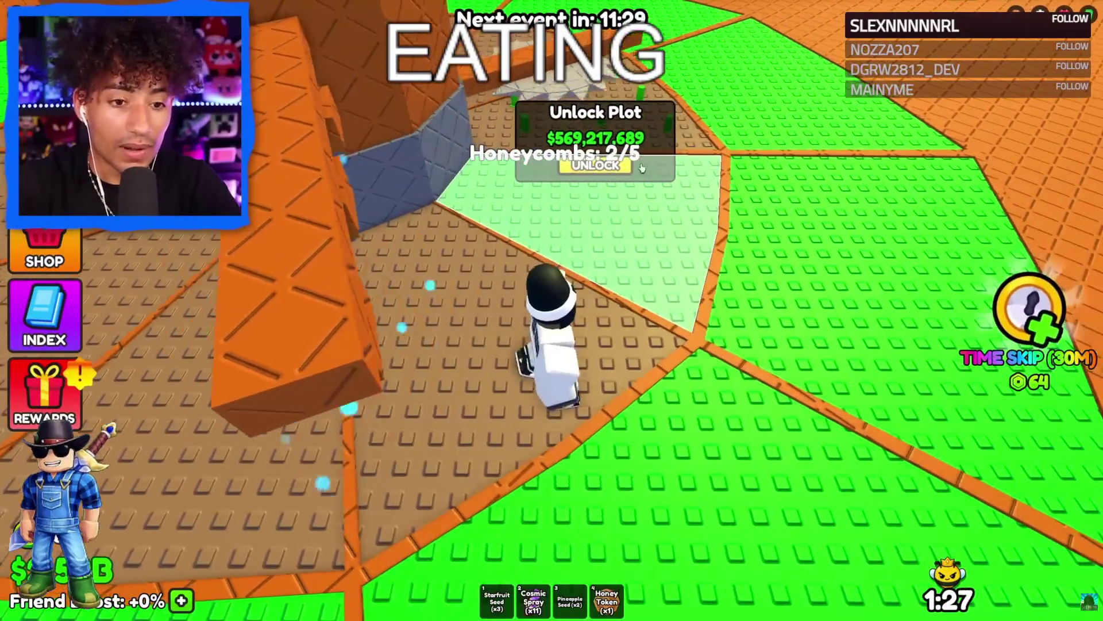
{"action": "left_click", "coordinate": [600, 167]}
{"action": "key", "text": "2"}
{"action": "key", "text": "3"}
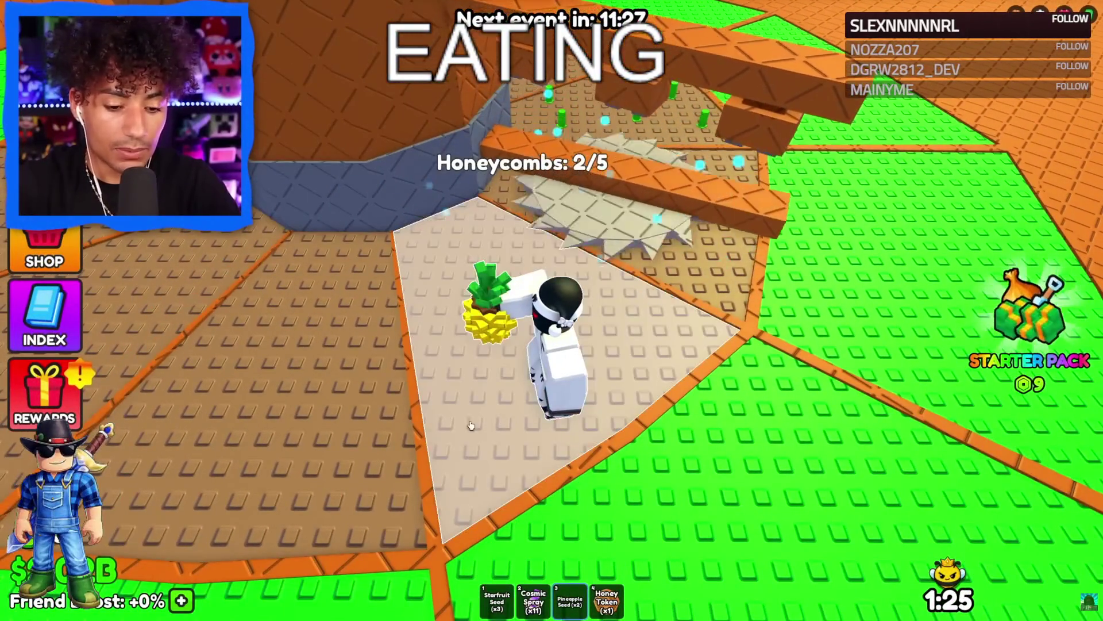
{"action": "left_click", "coordinate": [459, 424]}
{"action": "key", "text": "w"}
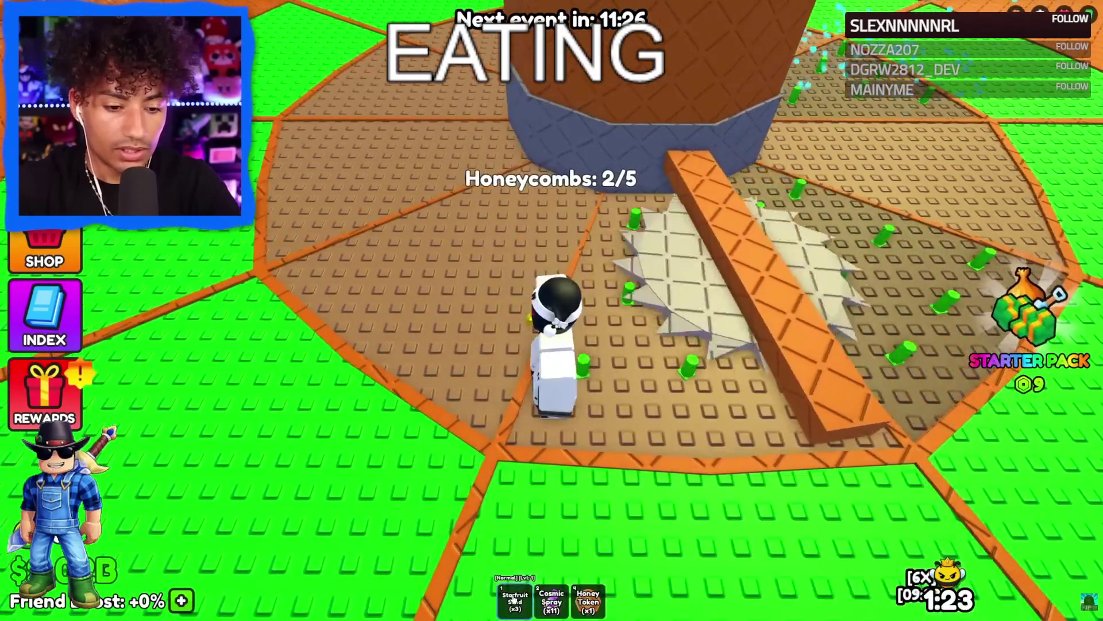
{"action": "key", "text": "w"}
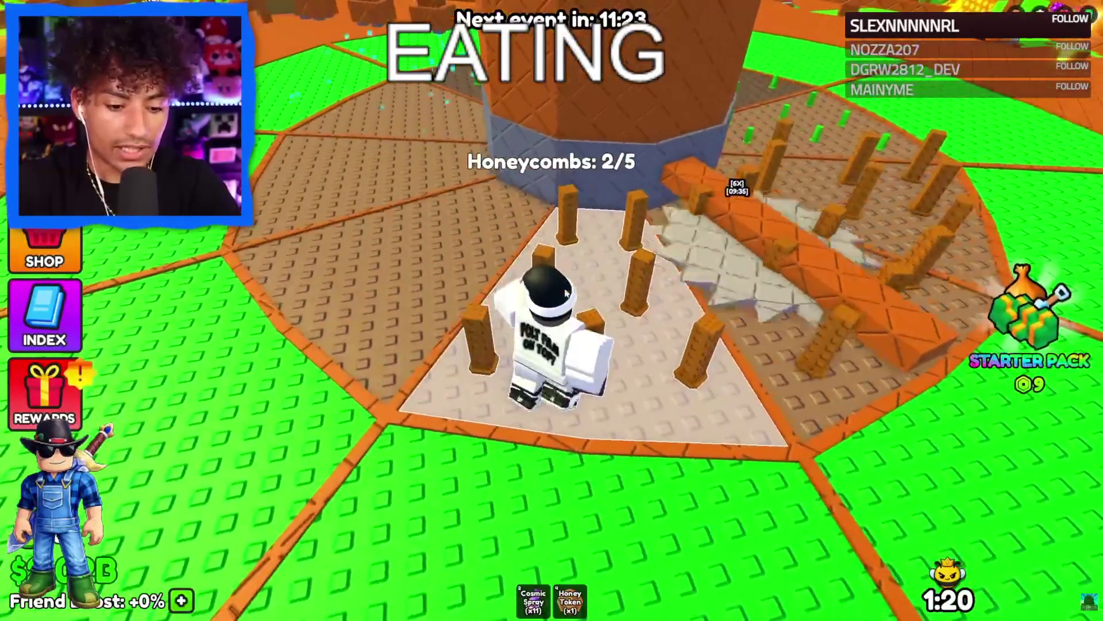
Apply the Cosmic mutation to the planted Starfruit and Pineapple crops, confirming each.
{"action": "key", "text": "2"}
{"action": "left_click", "coordinate": [603, 321]}
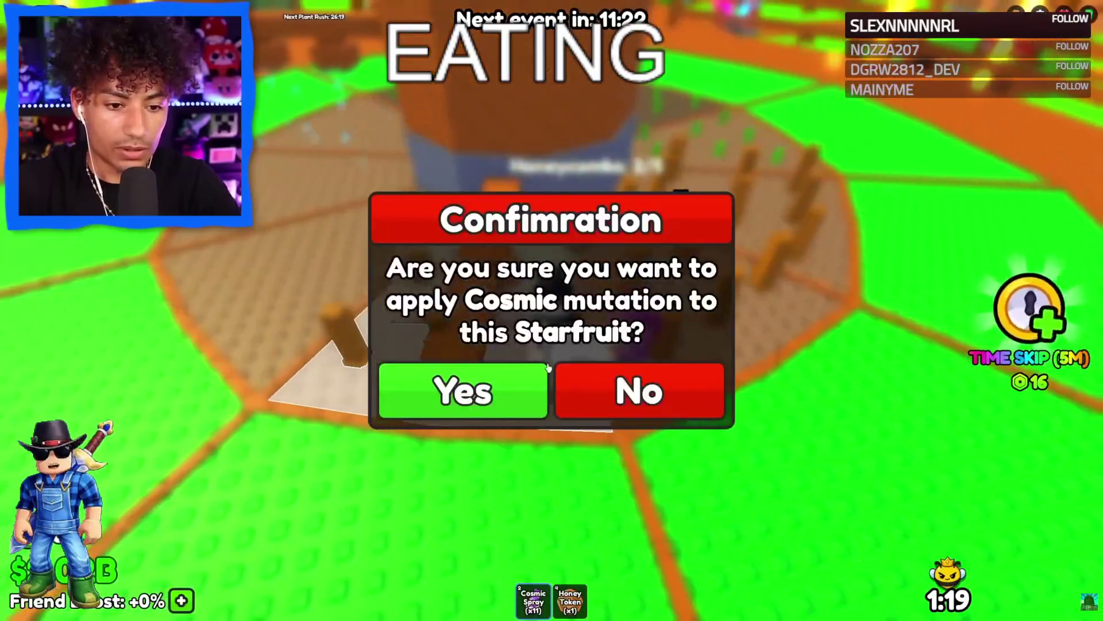
{"action": "left_click", "coordinate": [464, 458]}
{"action": "left_click", "coordinate": [527, 360]}
{"action": "left_click", "coordinate": [464, 391]}
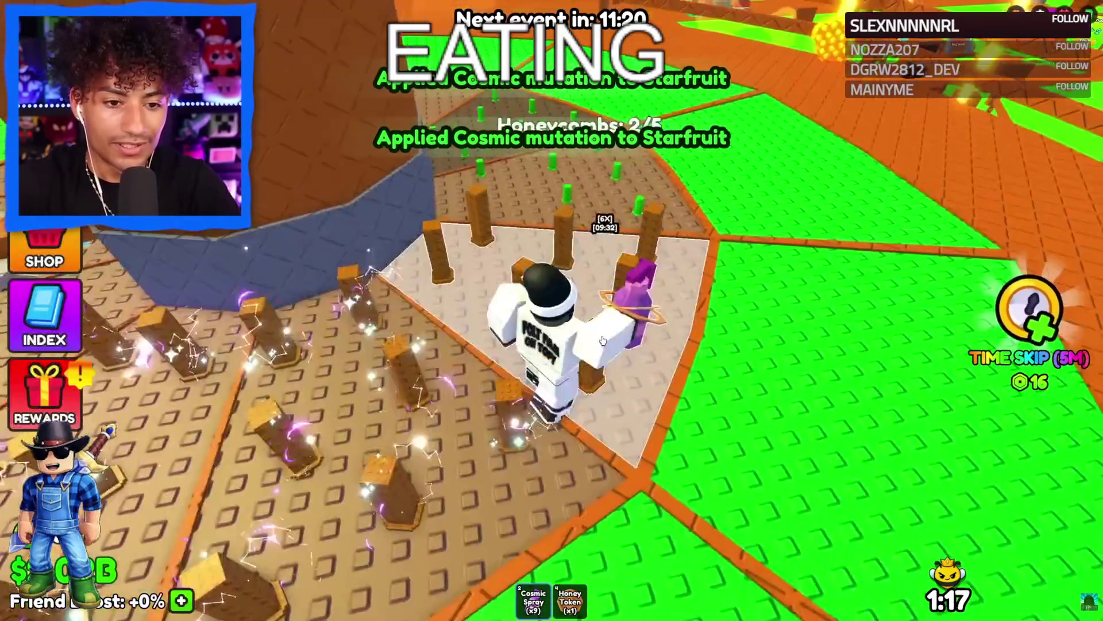
{"action": "left_click", "coordinate": [527, 360]}
{"action": "left_click", "coordinate": [483, 382]}
{"action": "left_click", "coordinate": [483, 382]}
{"action": "left_click", "coordinate": [483, 382]}
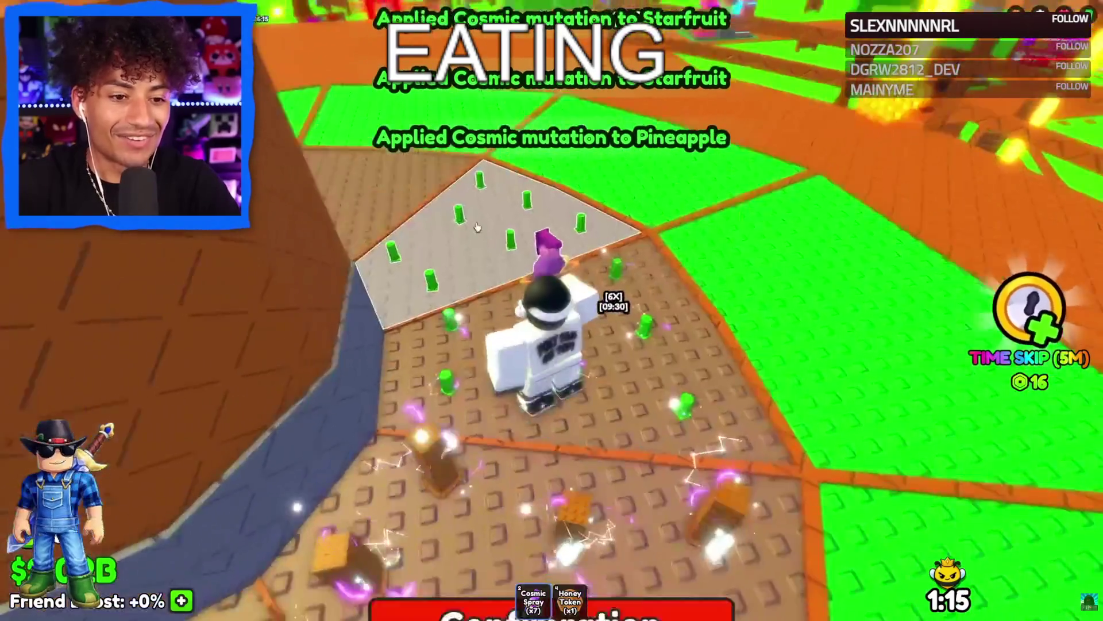
{"action": "left_click", "coordinate": [484, 379]}
{"action": "left_click", "coordinate": [484, 379]}
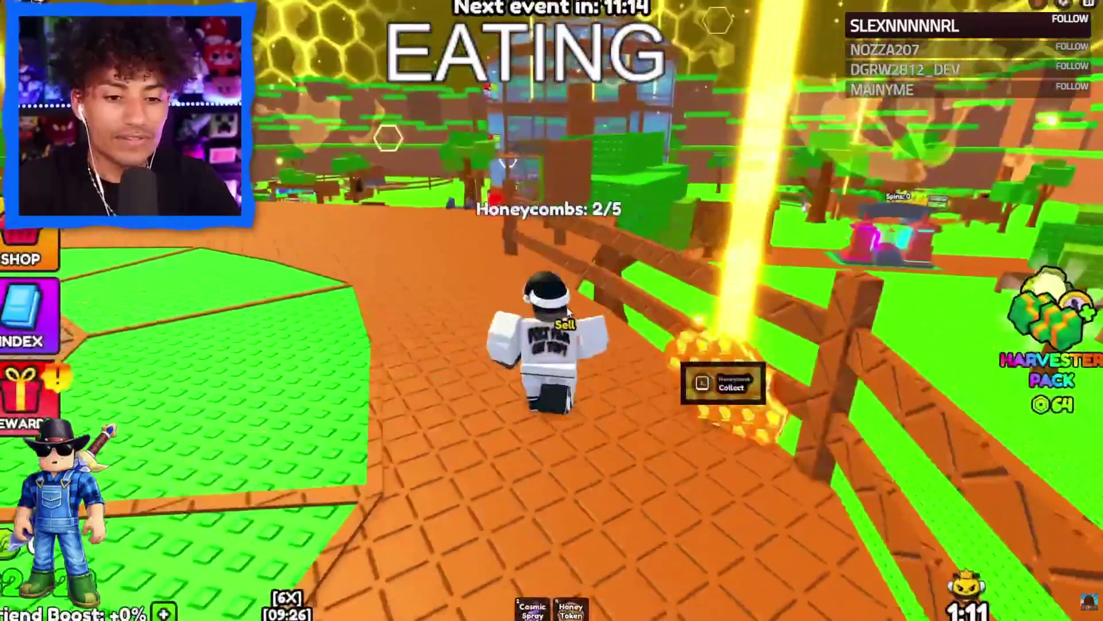
Collect the honeycomb, walk to another plot, and bring up the Premium Shop.
{"action": "key", "text": "e"}
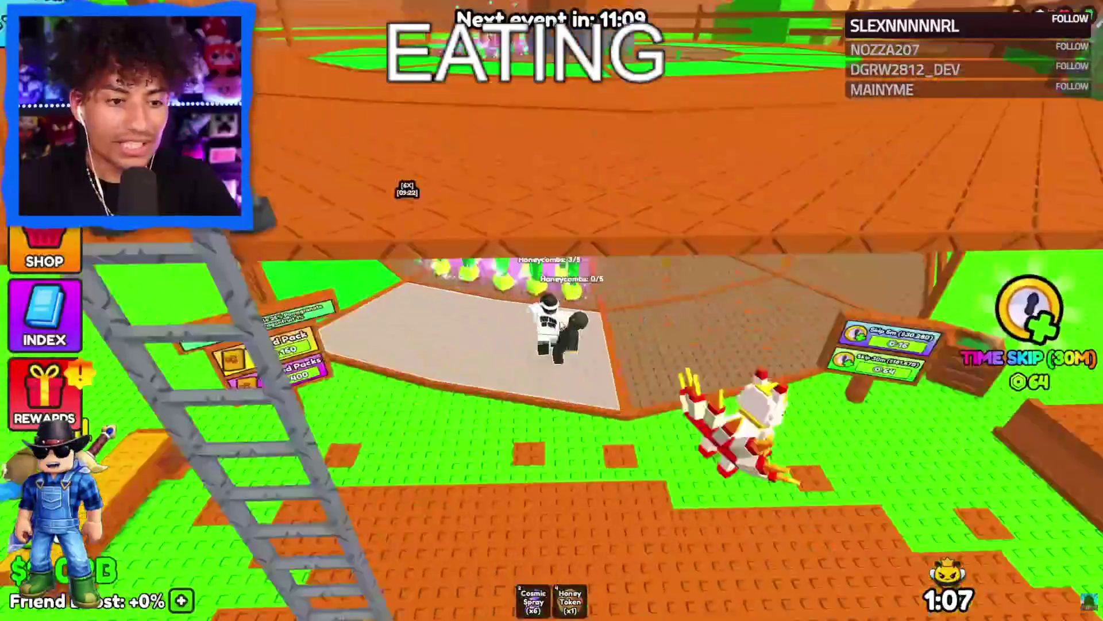
{"action": "key", "text": "a"}
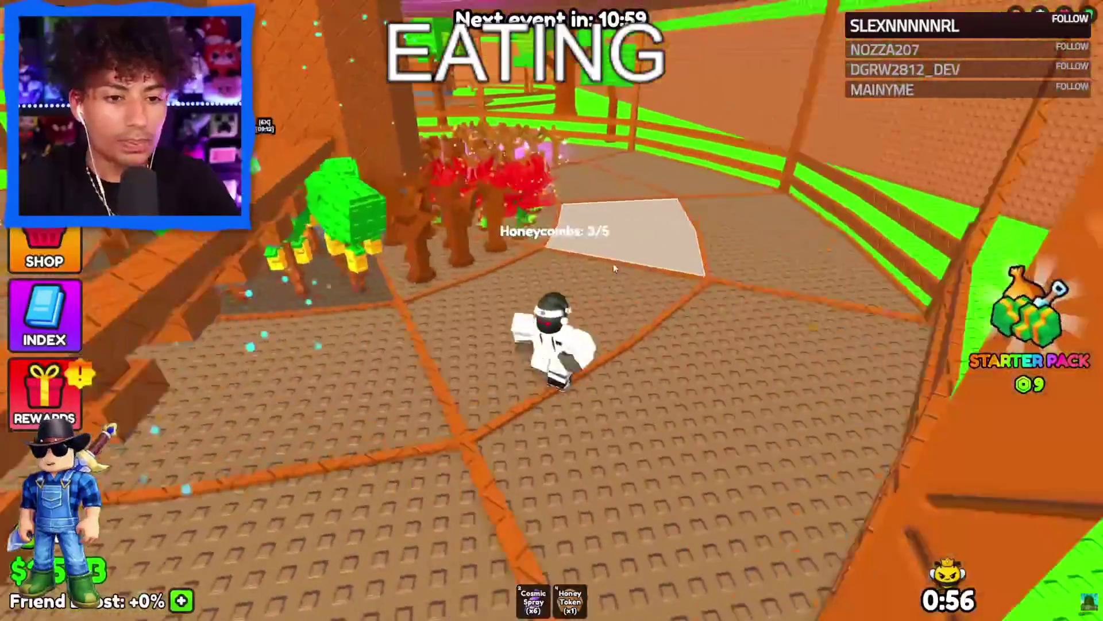
{"action": "scroll", "coordinate": [614, 269], "scroll_direction": "up", "scroll_amount": 5}
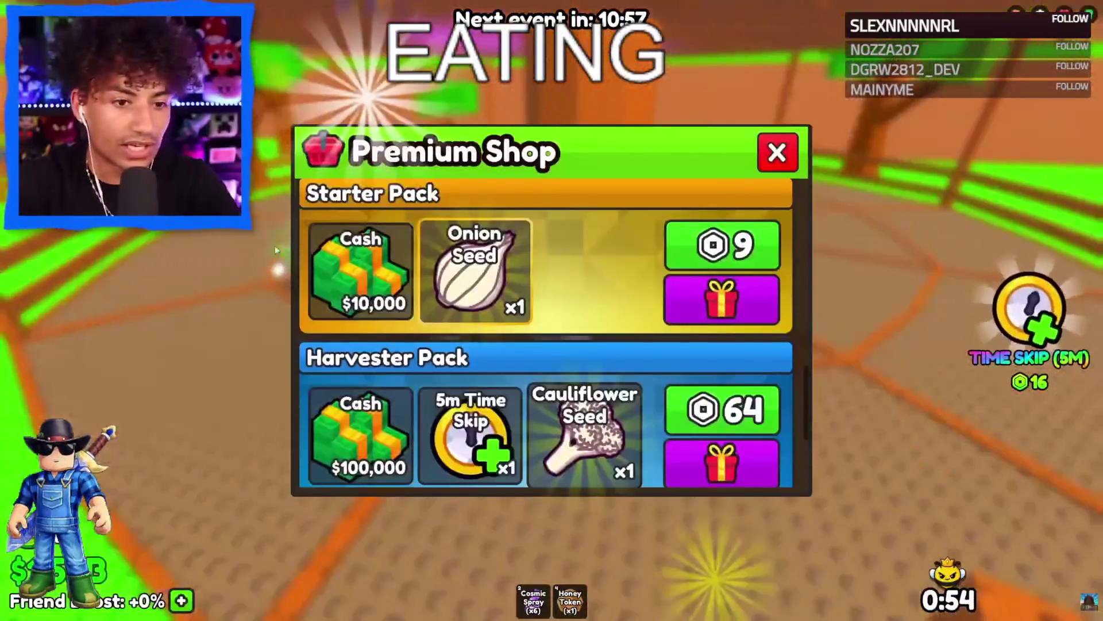
{"action": "scroll", "coordinate": [708, 298], "scroll_direction": "up", "scroll_amount": 10}
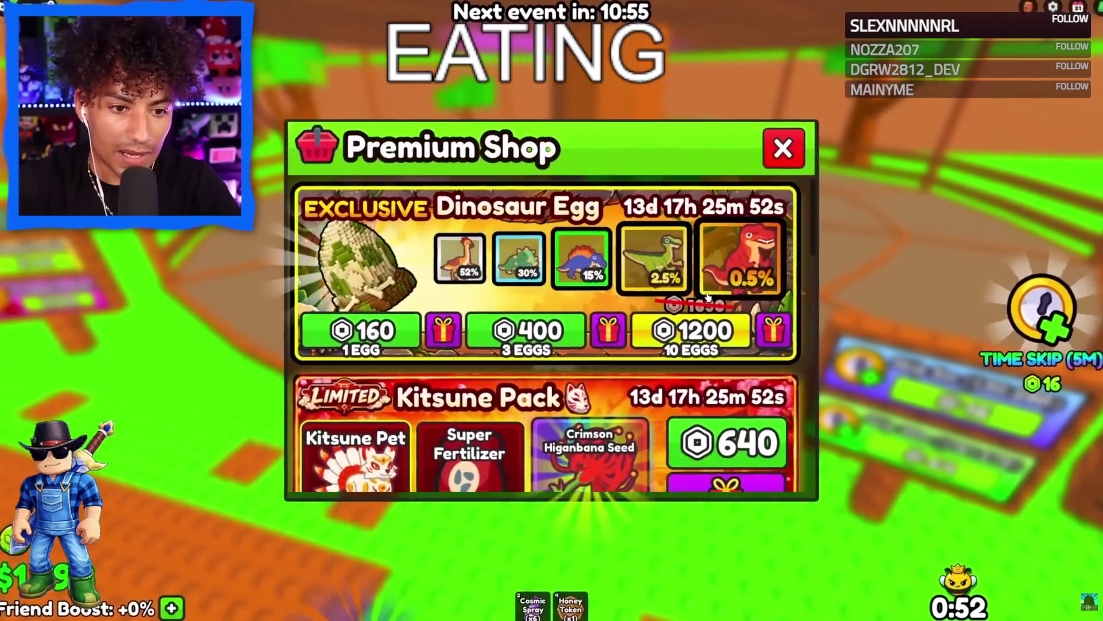
Buy the 10 Tropical Seed Packs deal for 960 Robux from the Premium Shop.
{"action": "scroll", "coordinate": [708, 297], "scroll_direction": "down", "scroll_amount": 5}
{"action": "left_click", "coordinate": [779, 486]}
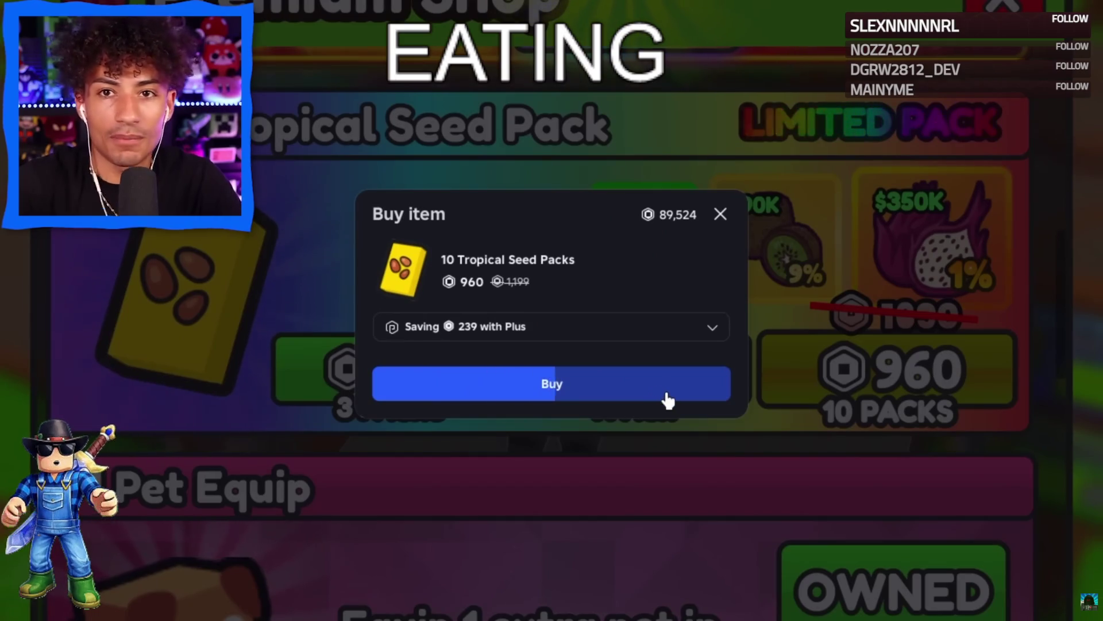
{"action": "left_click", "coordinate": [667, 396]}
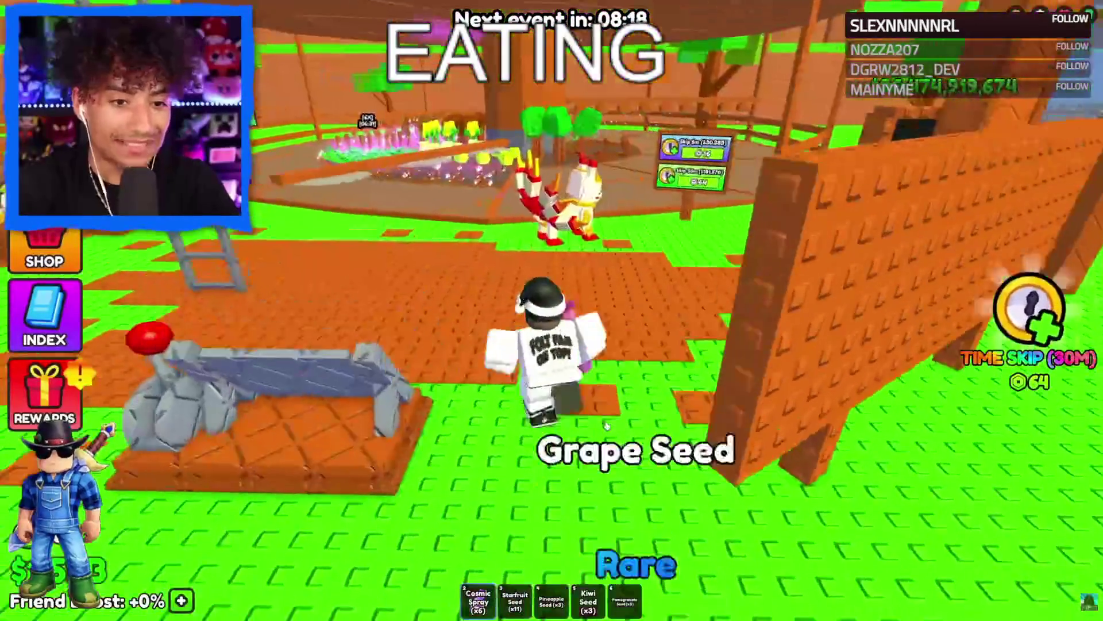
Plant the new Starfruit seed in a free garden spot and a Pineapple seed beside the pineapple bed.
{"action": "key", "text": "w"}
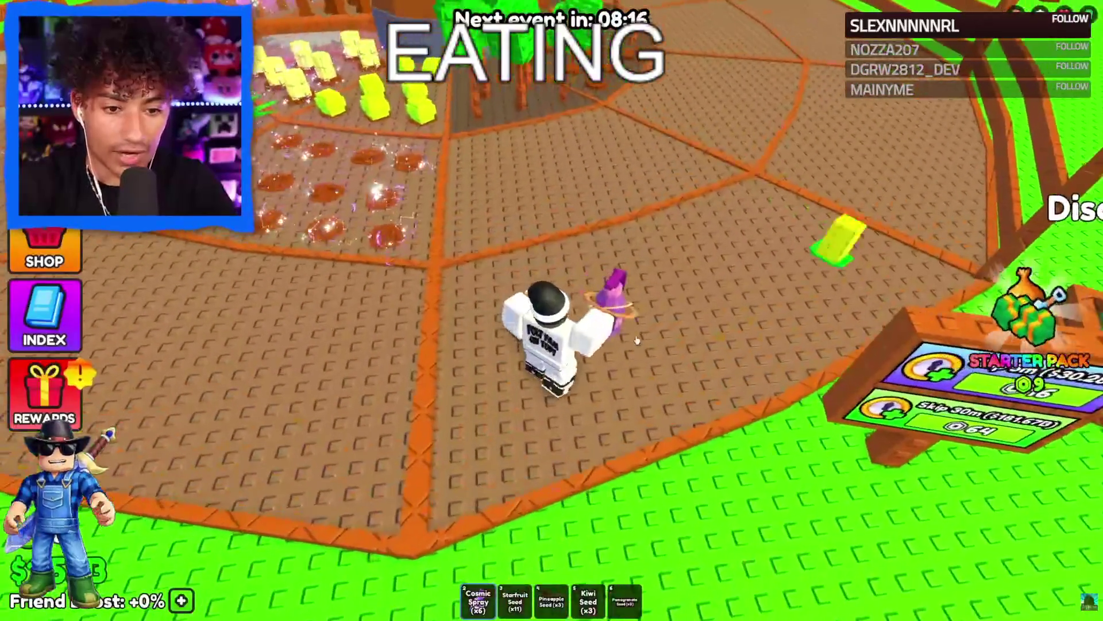
{"action": "key", "text": "3"}
{"action": "key", "text": "w"}
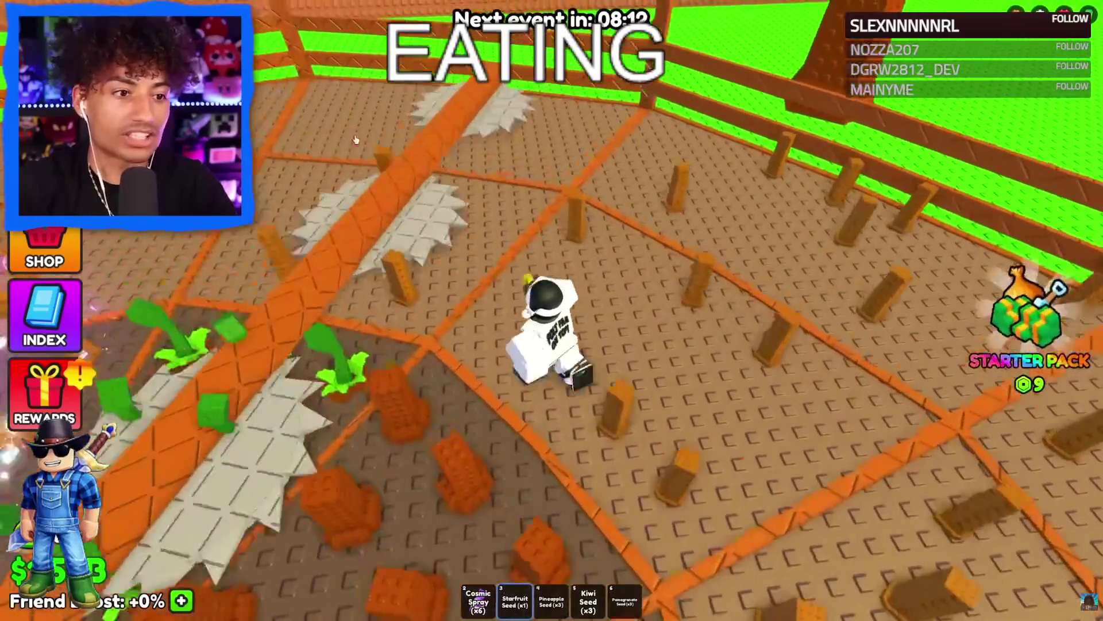
{"action": "left_click", "coordinate": [644, 275]}
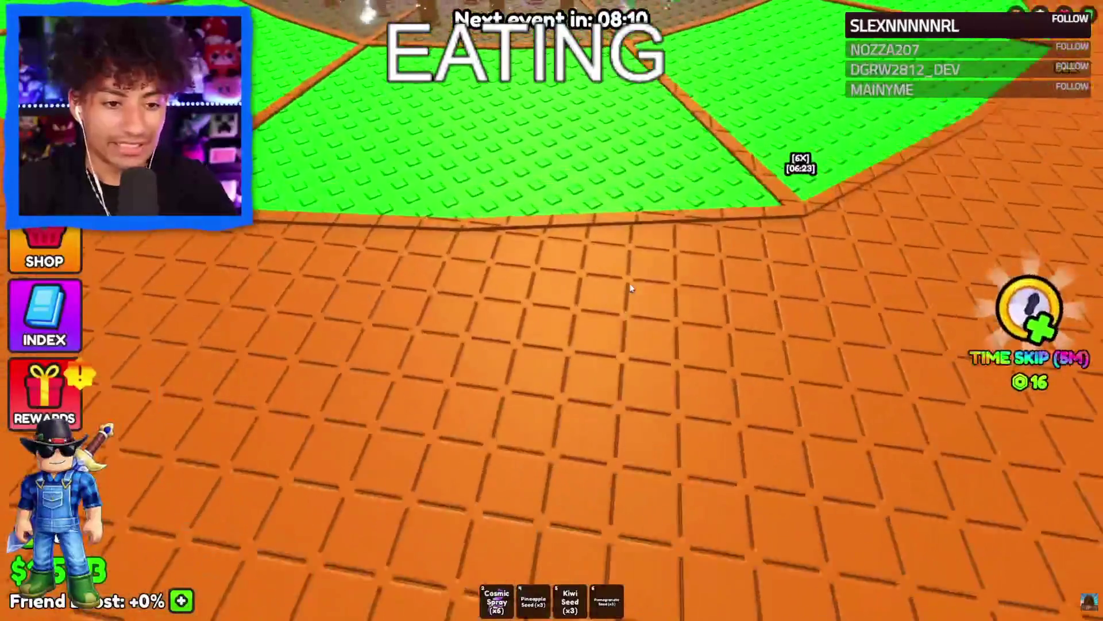
{"action": "scroll", "coordinate": [630, 289], "scroll_direction": "down", "scroll_amount": 5}
{"action": "key", "text": "w"}
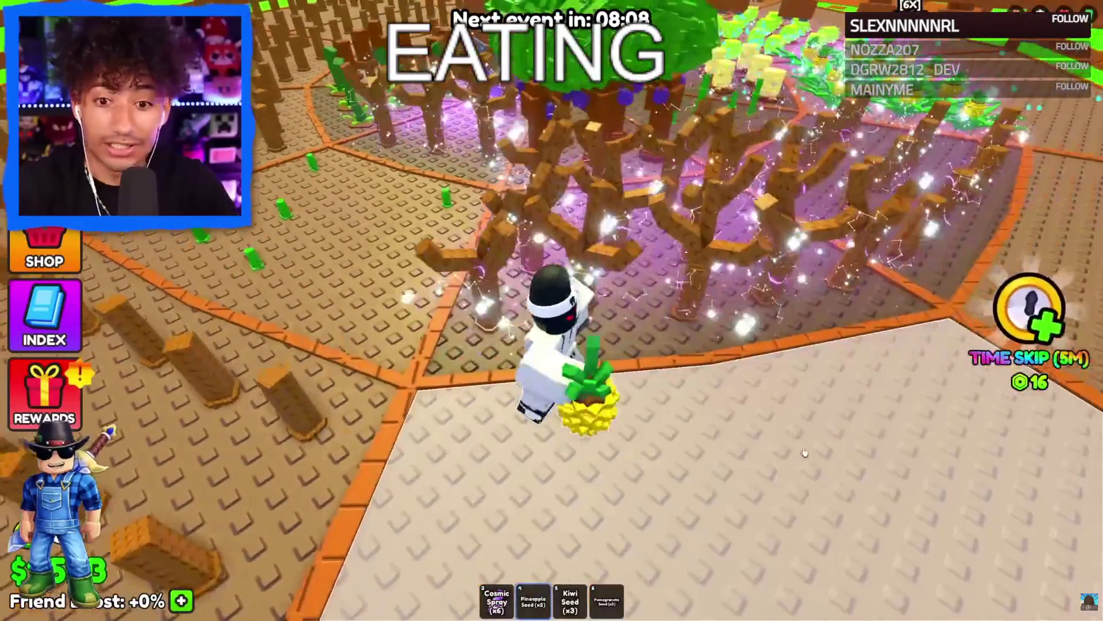
{"action": "left_click", "coordinate": [662, 159]}
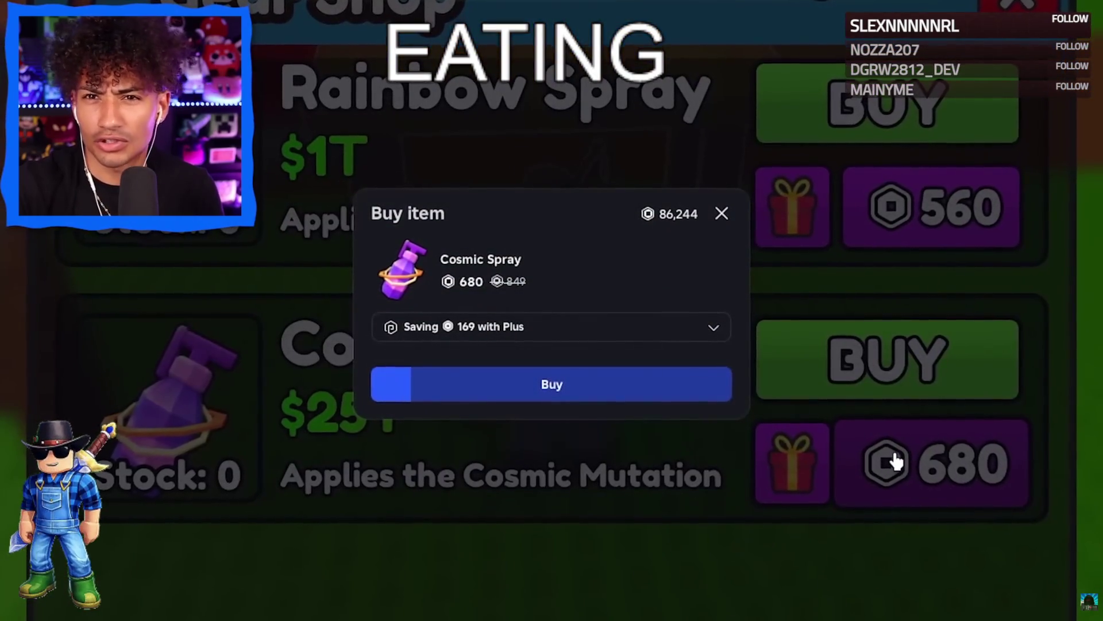
Confirm the Cosmic Spray purchase and walk past the leaderboards toward the upgrade boards.
{"action": "left_click", "coordinate": [622, 396]}
{"action": "key", "text": "w"}
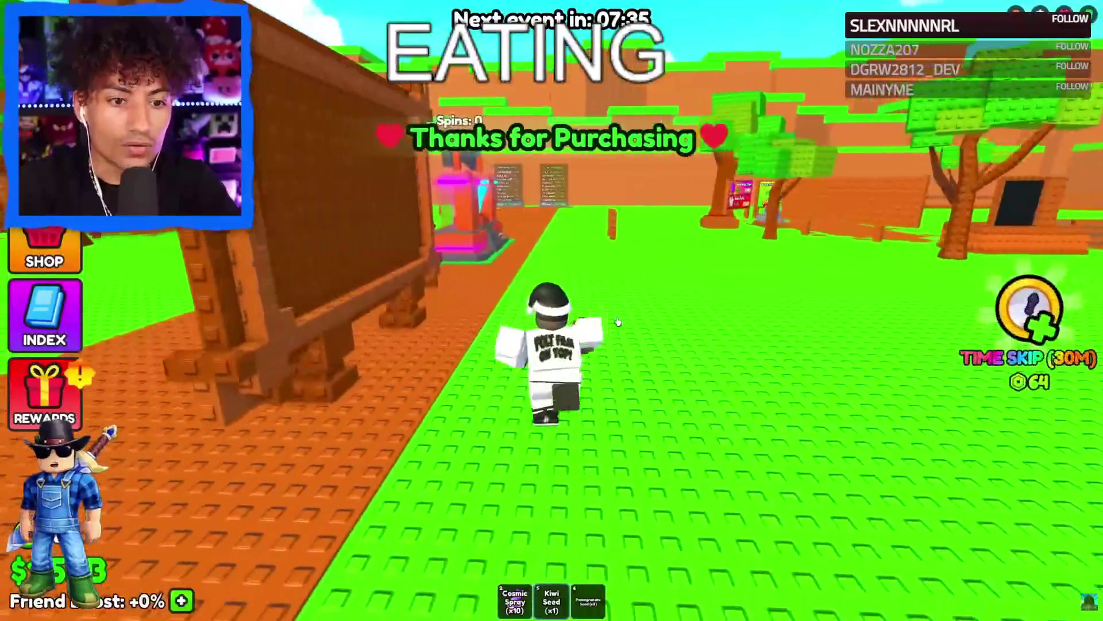
{"action": "scroll", "coordinate": [618, 322], "scroll_direction": "up", "scroll_amount": 5}
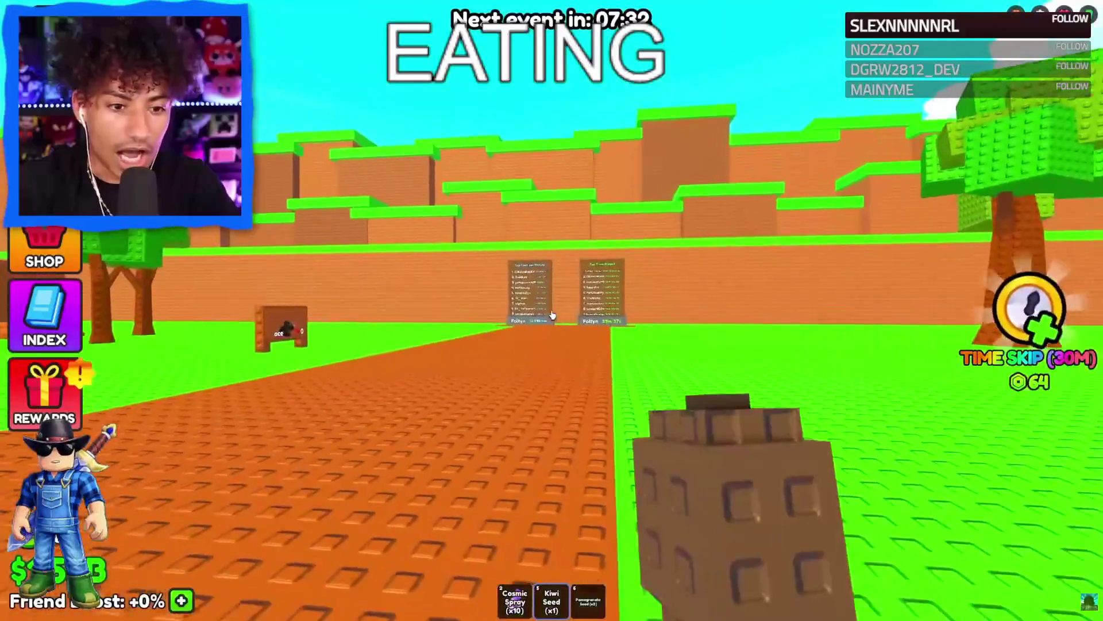
{"action": "key", "text": "w"}
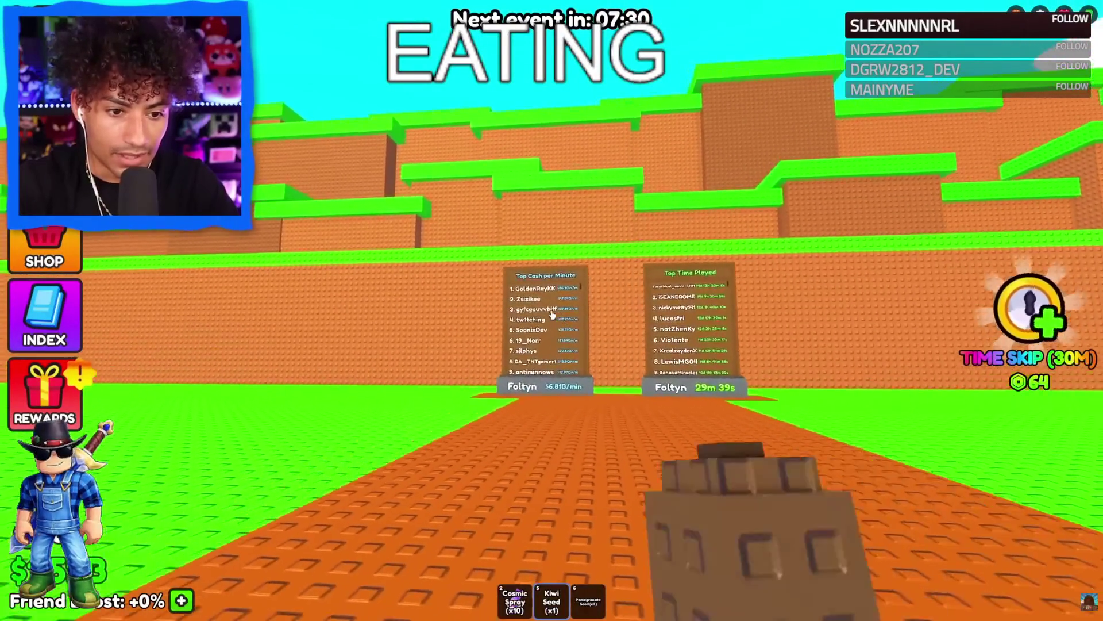
{"action": "key", "text": "w"}
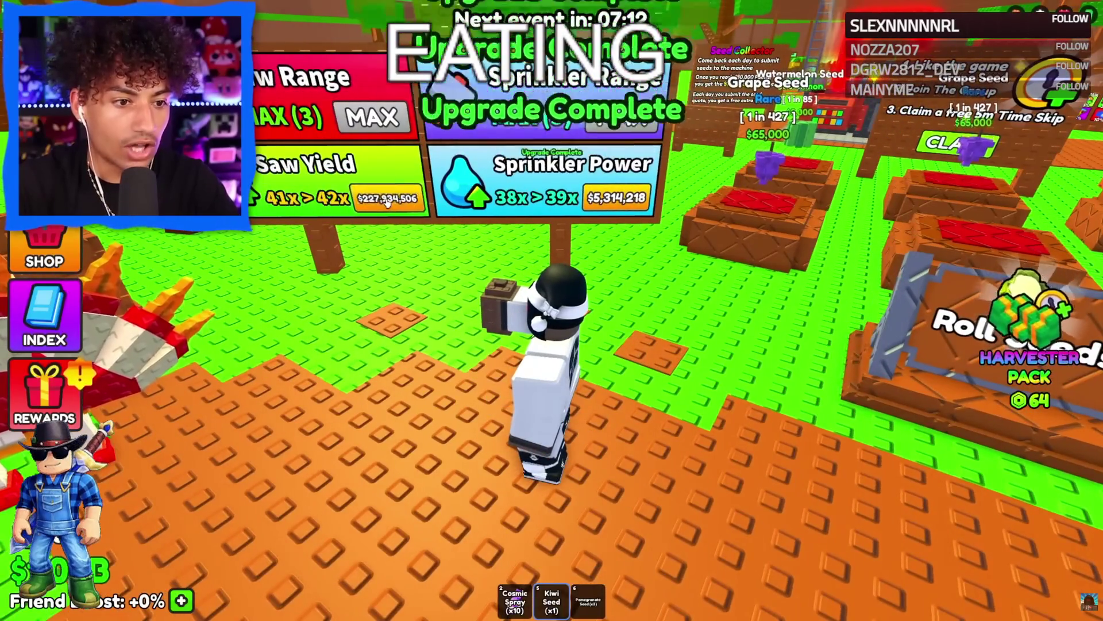
Buy two more Sprinkler Power levels to reach 42x, until the 43x level is unaffordable.
{"action": "left_click", "coordinate": [386, 198]}
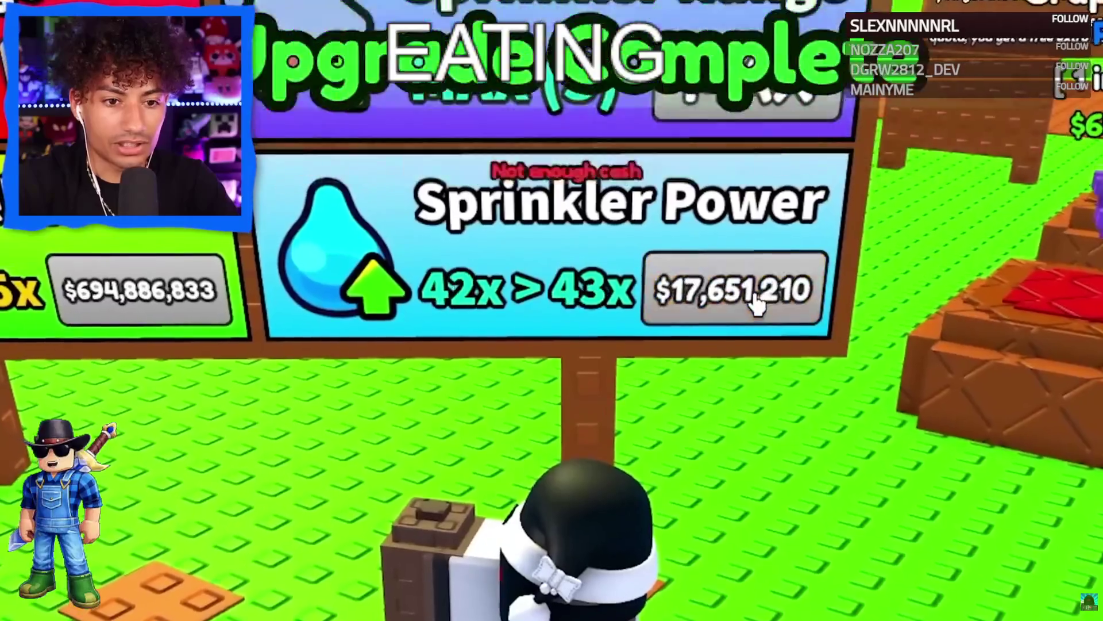
{"action": "left_click", "coordinate": [757, 305]}
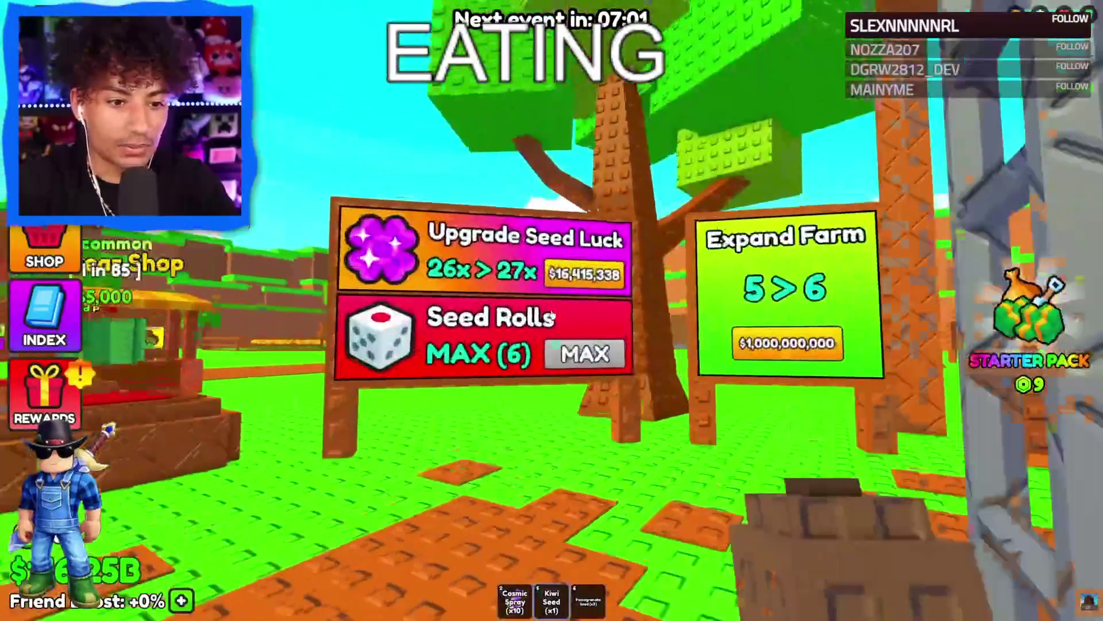
Upgrade Seed Luck five times to 42x and dismiss the Time Skip offer.
{"action": "left_click", "coordinate": [553, 315]}
{"action": "left_click", "coordinate": [552, 314]}
{"action": "left_click", "coordinate": [552, 314]}
{"action": "left_click", "coordinate": [552, 314]}
{"action": "left_click", "coordinate": [552, 314]}
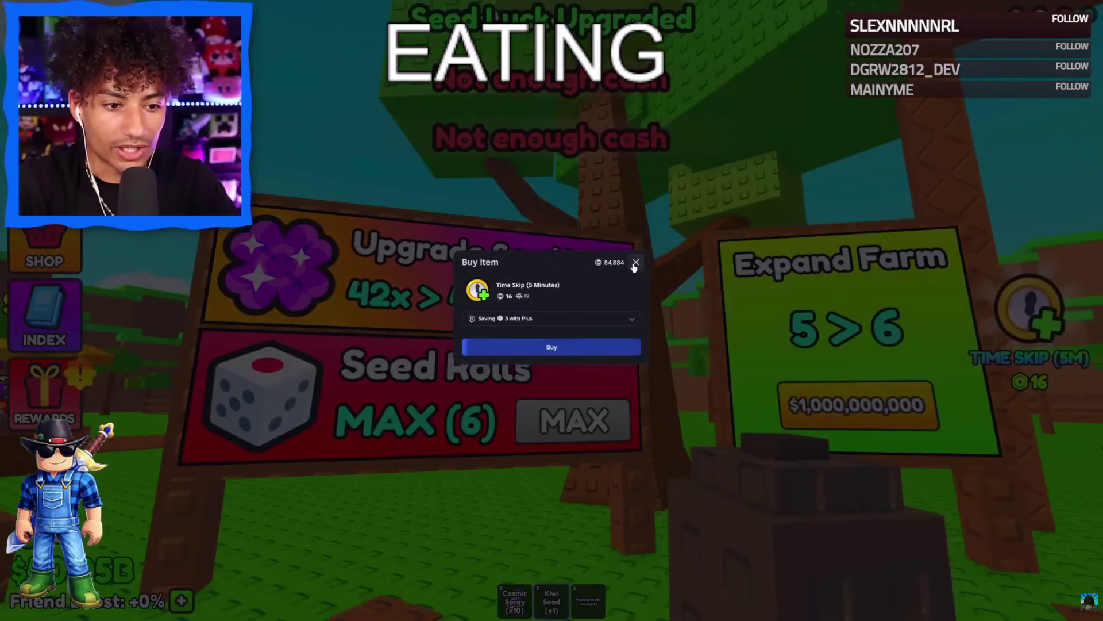
{"action": "left_click", "coordinate": [636, 263]}
Apply the Cosmic mutation to the Kiwi and Starfruit, skipping the Spring Onion.
{"action": "key", "text": "2"}
{"action": "left_click", "coordinate": [661, 293]}
{"action": "left_click", "coordinate": [463, 389]}
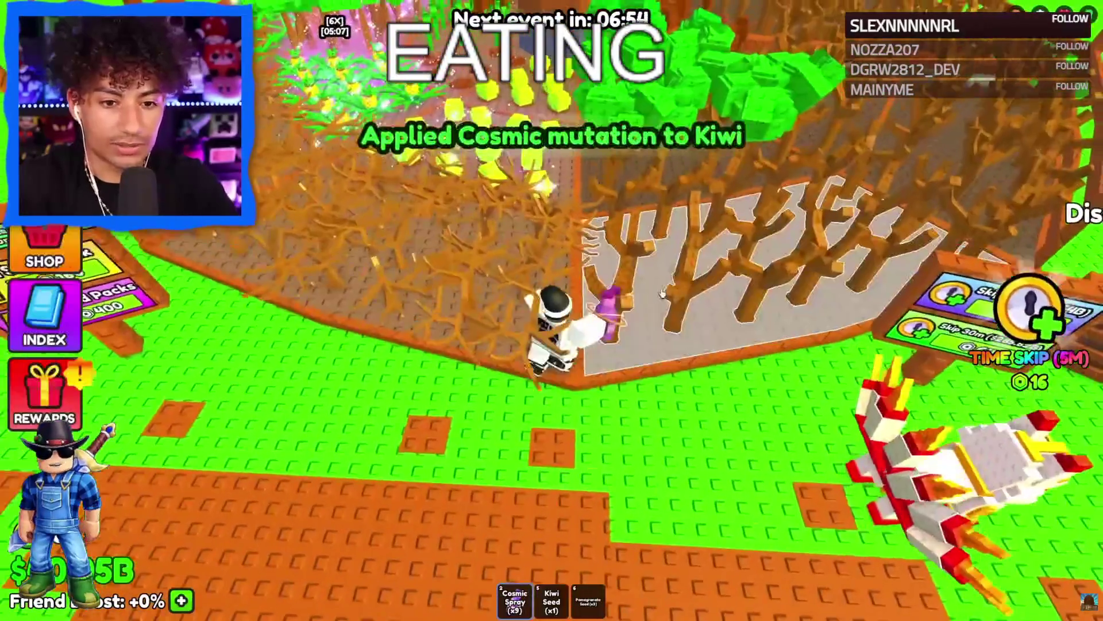
{"action": "left_click", "coordinate": [663, 294]}
{"action": "left_click", "coordinate": [431, 389]}
{"action": "left_click", "coordinate": [511, 316]}
{"action": "left_click", "coordinate": [460, 389]}
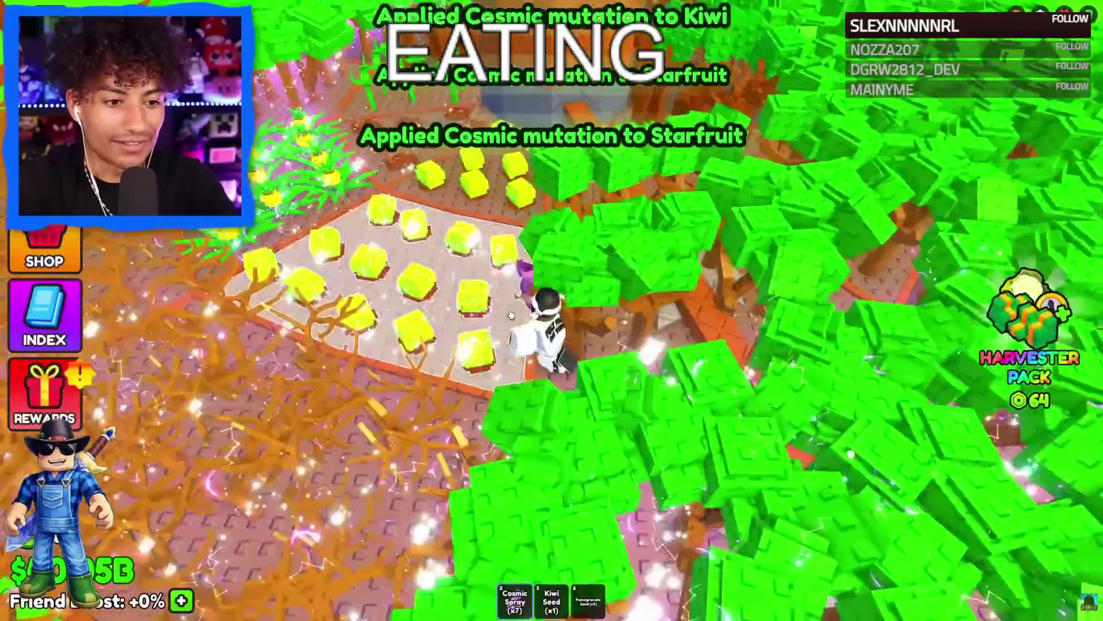
{"action": "left_click", "coordinate": [505, 345]}
{"action": "left_click", "coordinate": [461, 389]}
Level up the Starfruit repeatedly, past Lvl 15 toward about 24.
{"action": "left_click", "coordinate": [495, 322]}
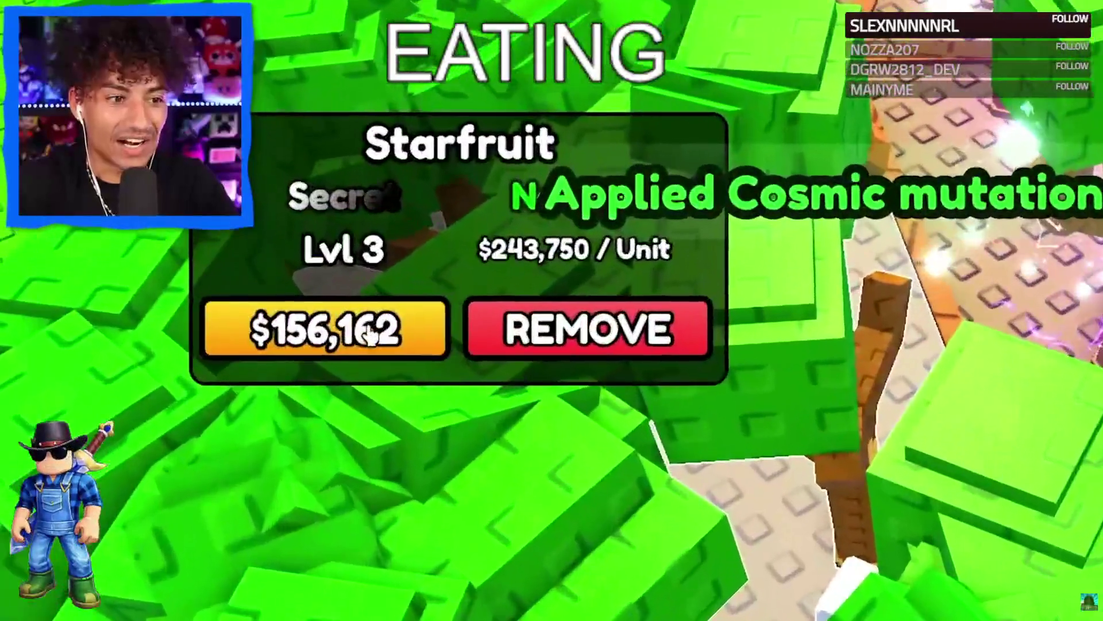
{"action": "left_click", "coordinate": [368, 332]}
{"action": "left_click", "coordinate": [368, 332]}
{"action": "left_click", "coordinate": [443, 419]}
{"action": "left_click", "coordinate": [443, 419]}
{"action": "left_click", "coordinate": [454, 425]}
{"action": "left_click", "coordinate": [454, 426]}
{"action": "left_click", "coordinate": [476, 457]}
{"action": "left_click", "coordinate": [476, 457]}
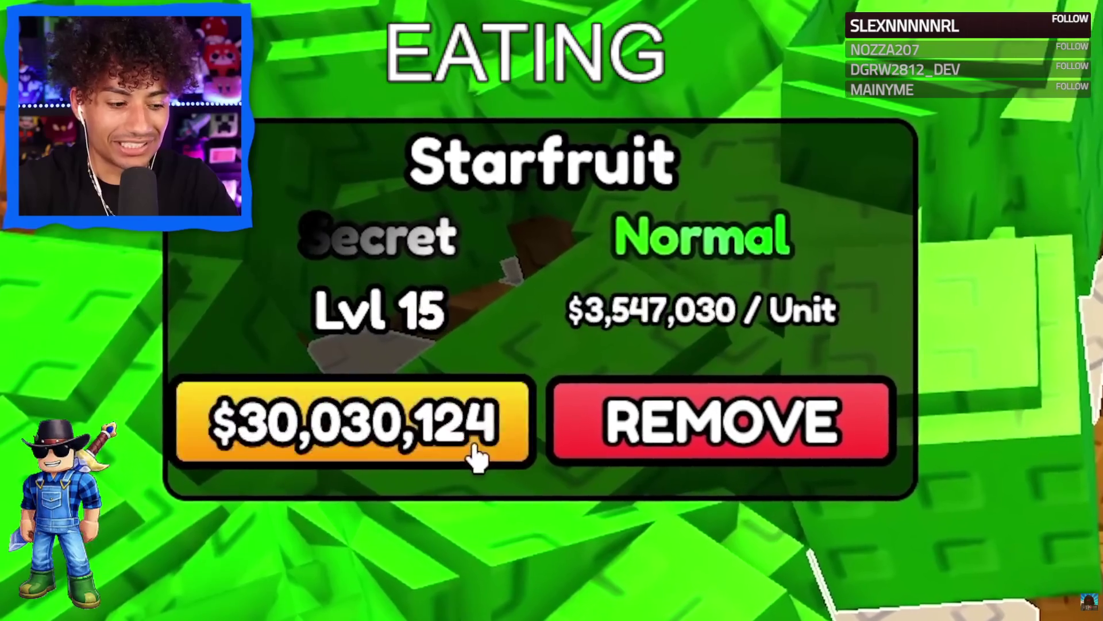
{"action": "left_click", "coordinate": [477, 457]}
{"action": "left_click", "coordinate": [479, 456]}
{"action": "left_click", "coordinate": [483, 456]}
{"action": "left_click", "coordinate": [486, 456]}
{"action": "left_click", "coordinate": [488, 456]}
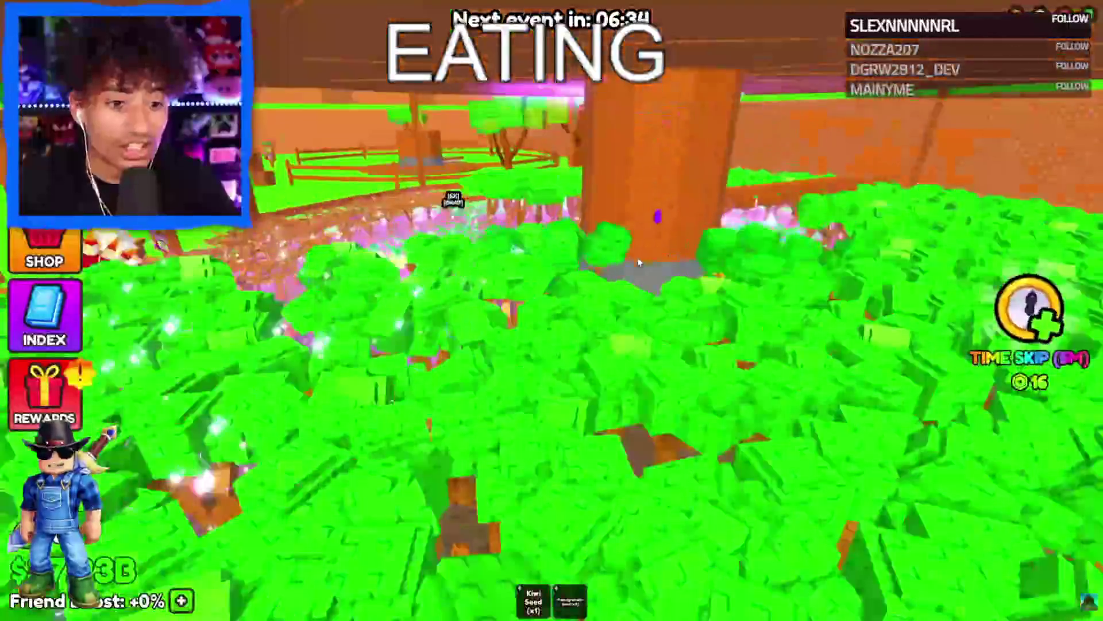
Walk to the ladder, climb to the upper platform, and cross over to the Compost Machine.
{"action": "key", "text": "s"}
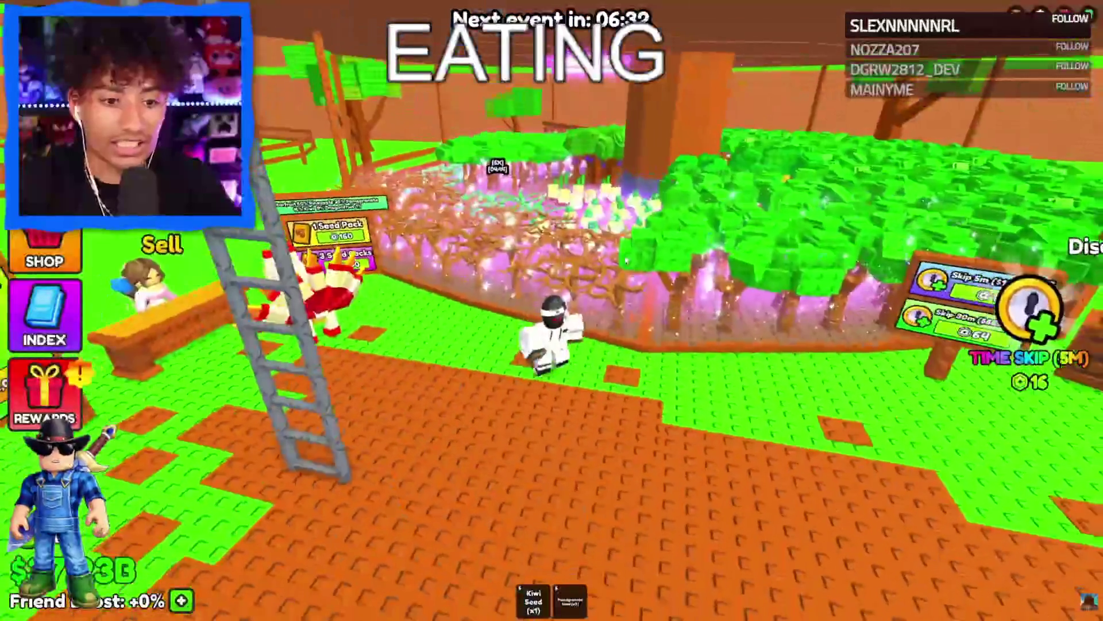
{"action": "key", "text": "w"}
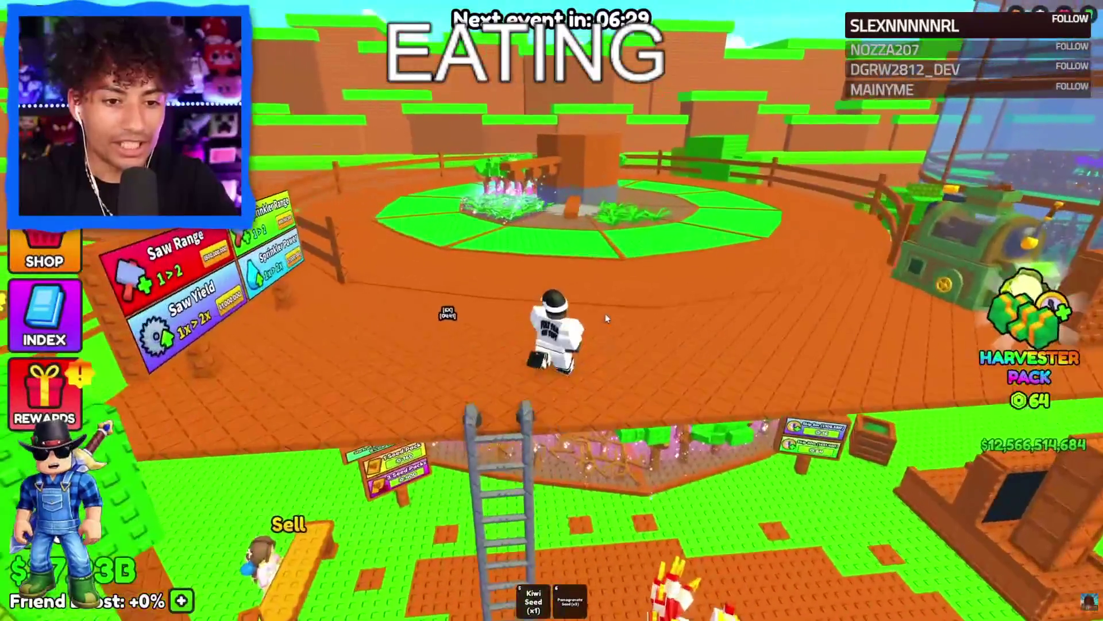
{"action": "key", "text": "w"}
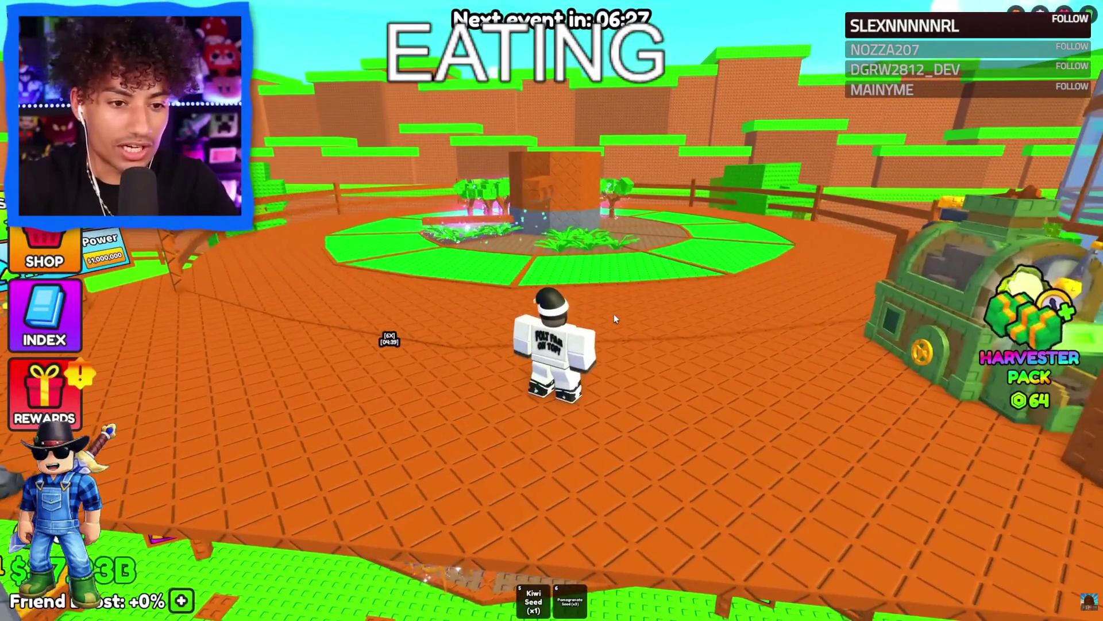
{"action": "key", "text": "d"}
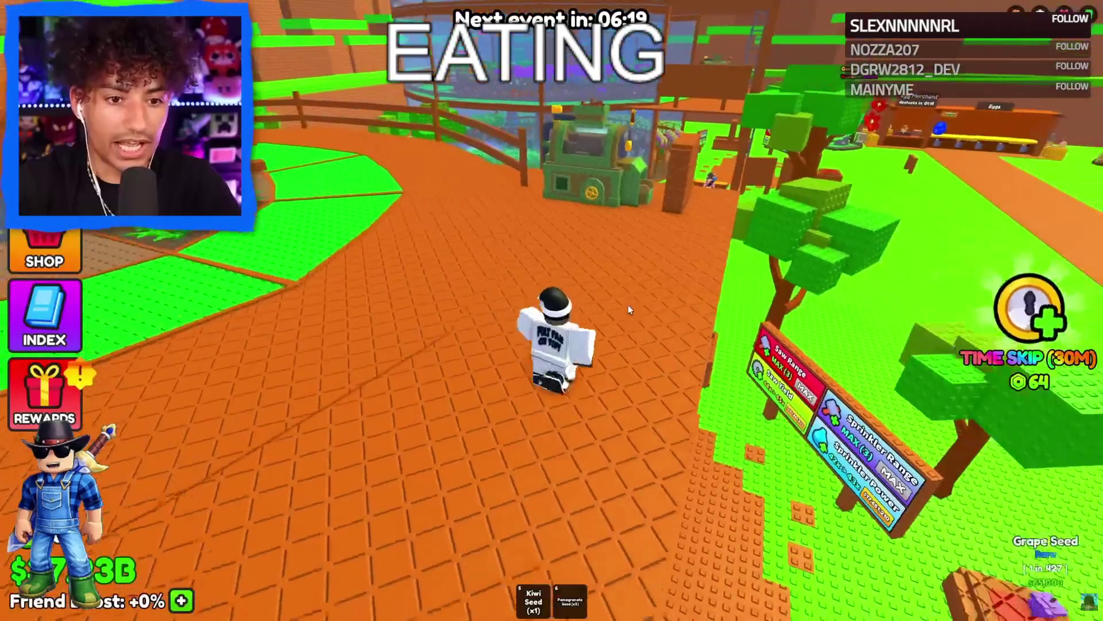
{"action": "key", "text": "s"}
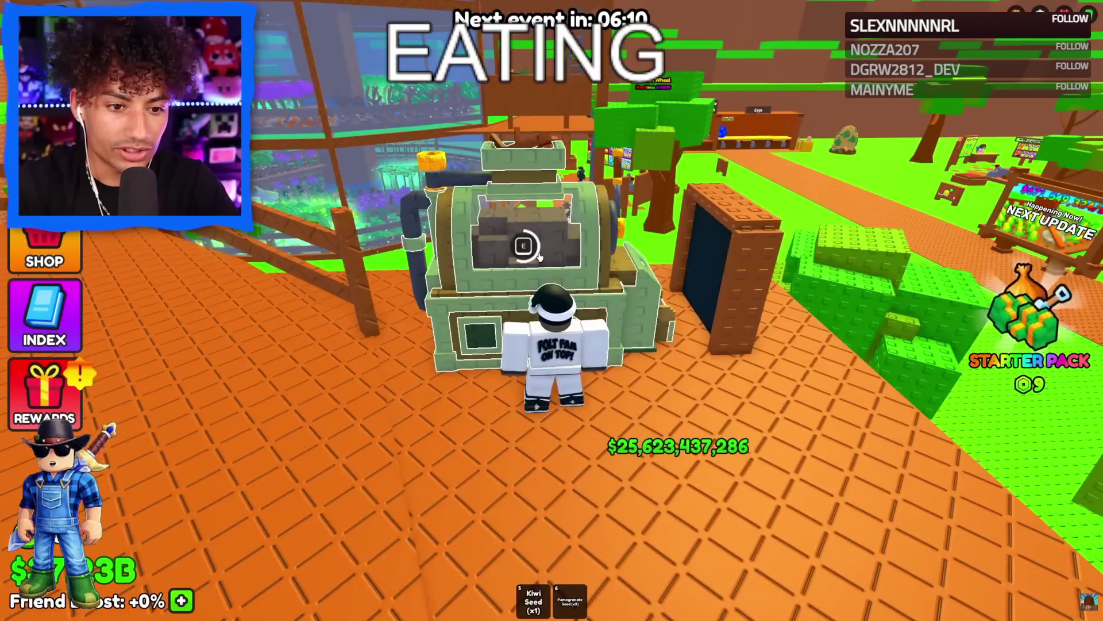
Compost three selected plants, claim the fertilizers and three Void Sprays, then close the machine.
{"action": "left_click", "coordinate": [539, 256]}
{"action": "left_click", "coordinate": [456, 488]}
{"action": "left_click", "coordinate": [567, 246]}
{"action": "left_click", "coordinate": [685, 246]}
{"action": "left_click", "coordinate": [684, 357]}
{"action": "left_click", "coordinate": [460, 488]}
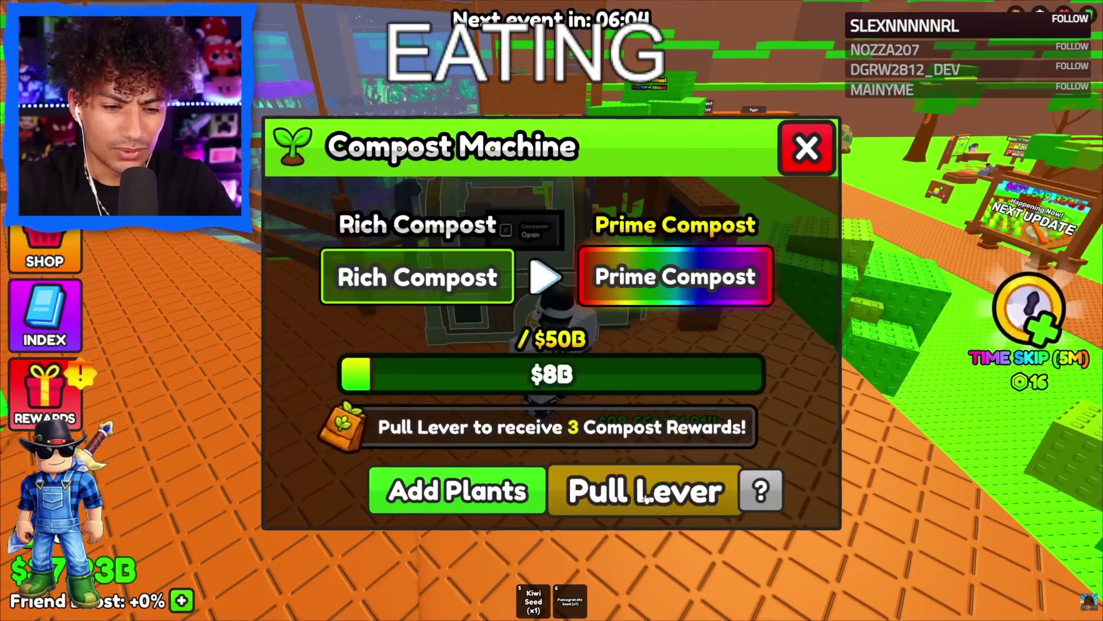
{"action": "left_click", "coordinate": [643, 499]}
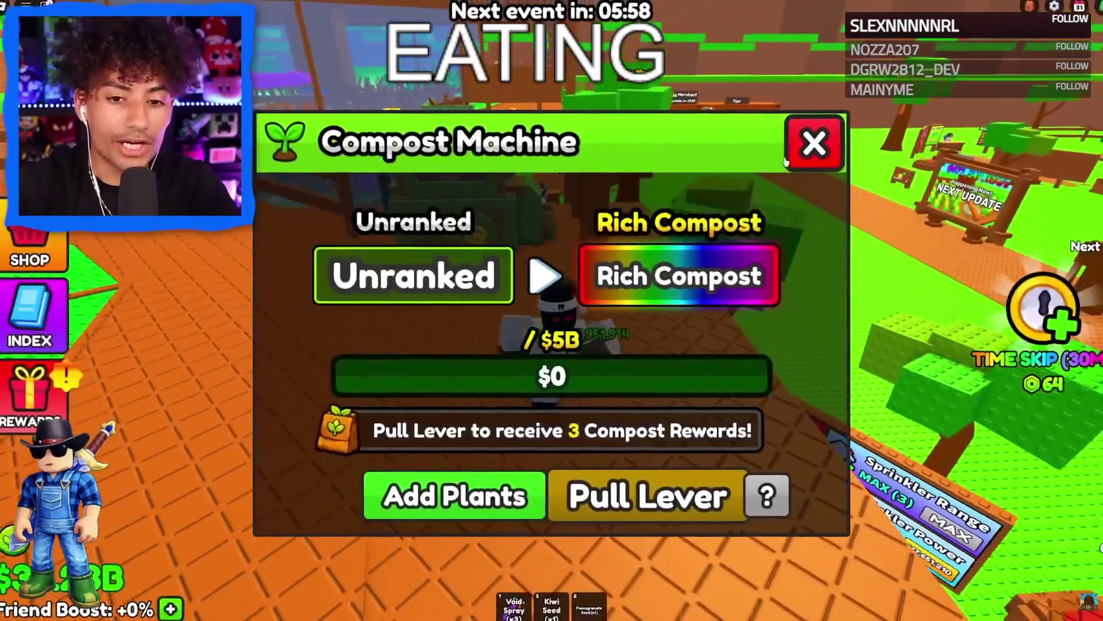
{"action": "left_click", "coordinate": [787, 161]}
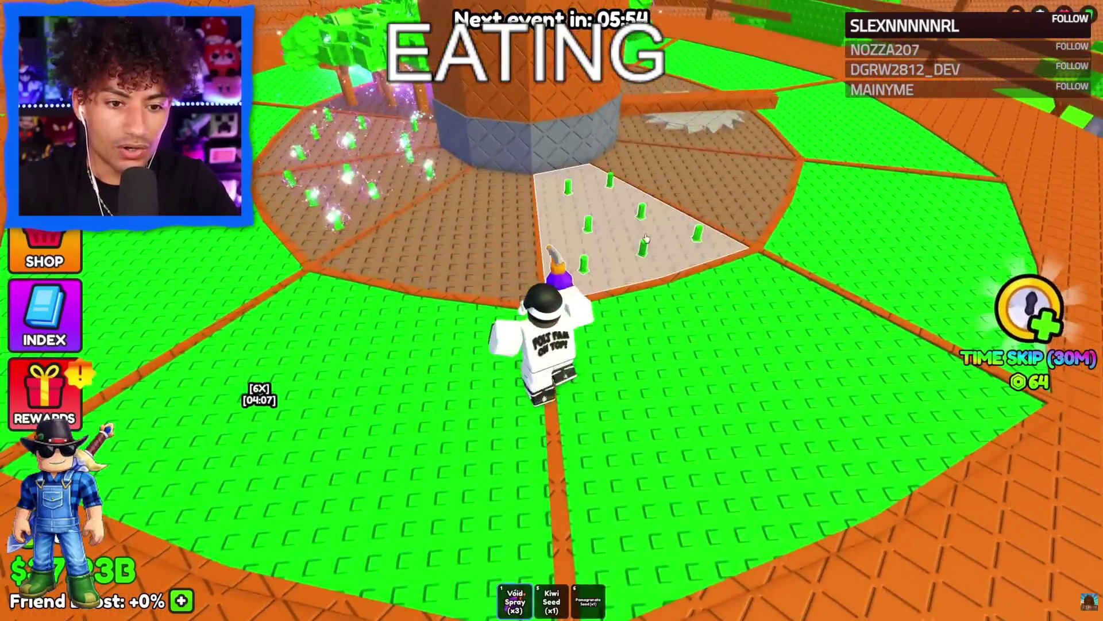
Apply a Void Spray to the Pineapple and confirm, leaving two sprays.
{"action": "left_click", "coordinate": [549, 344]}
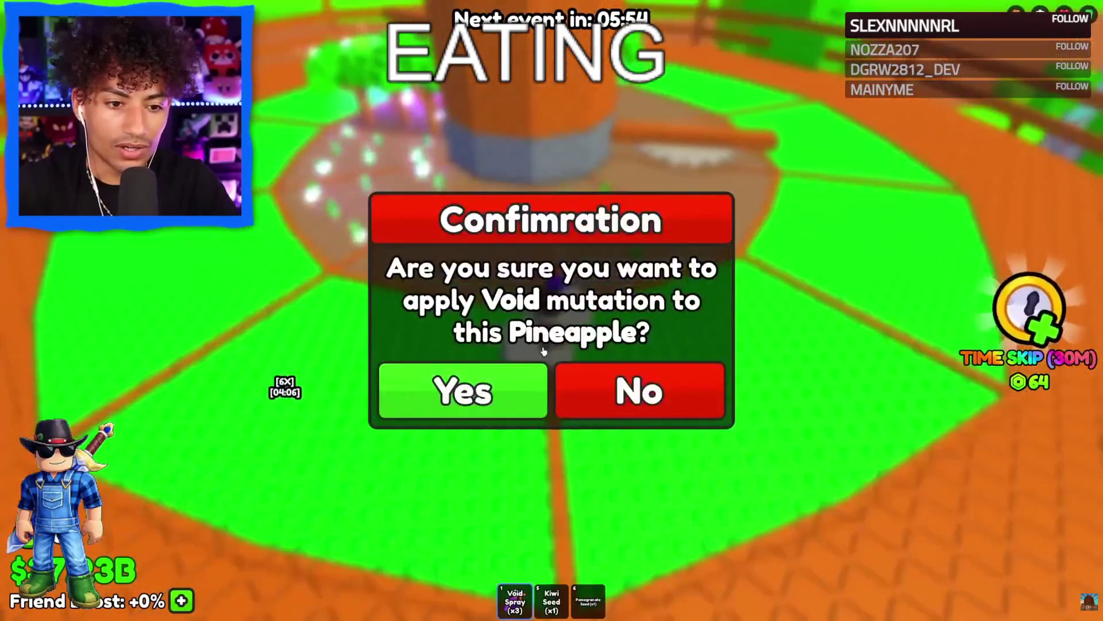
{"action": "left_click", "coordinate": [464, 391]}
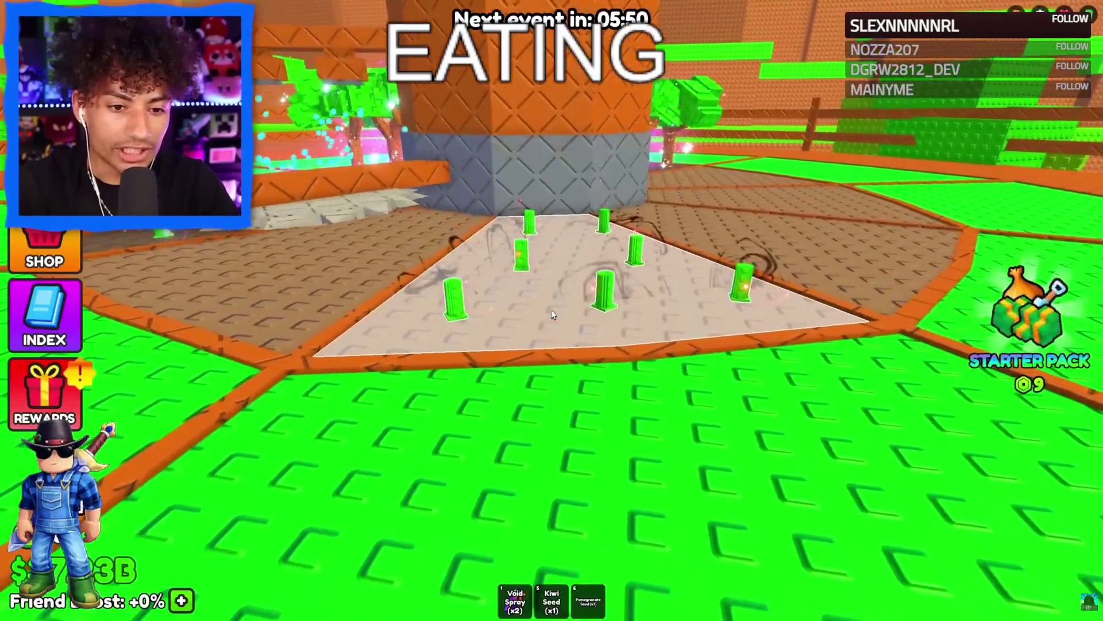
{"action": "key", "text": "Left"}
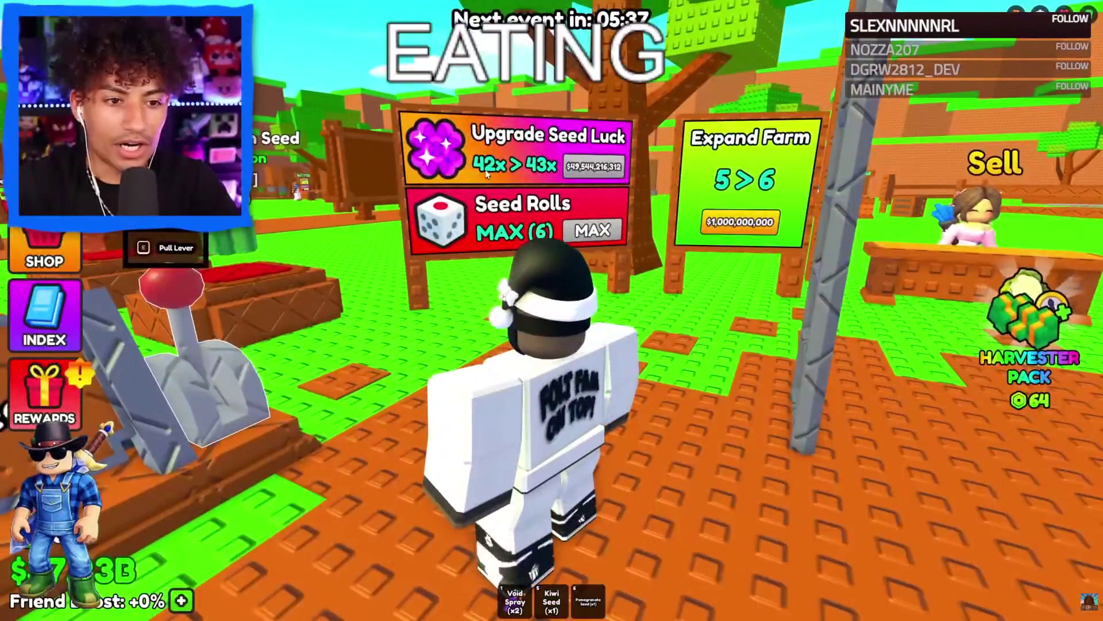
Walk over to the Roll Seeds plots and pull the lever for a fresh seed set.
{"action": "key", "text": "Left"}
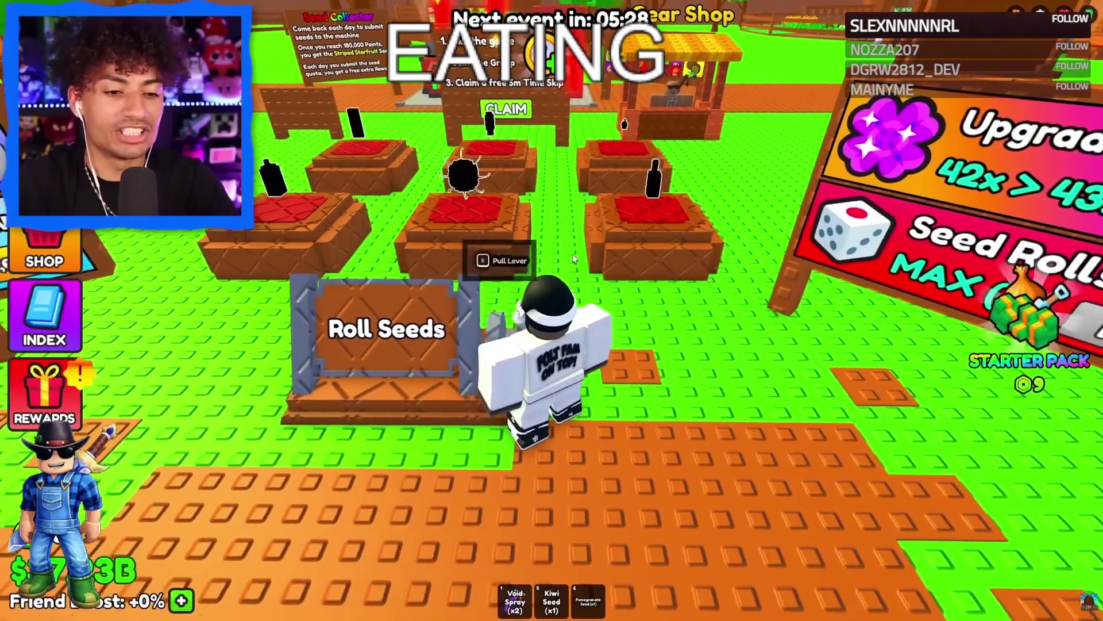
{"action": "key", "text": "Left"}
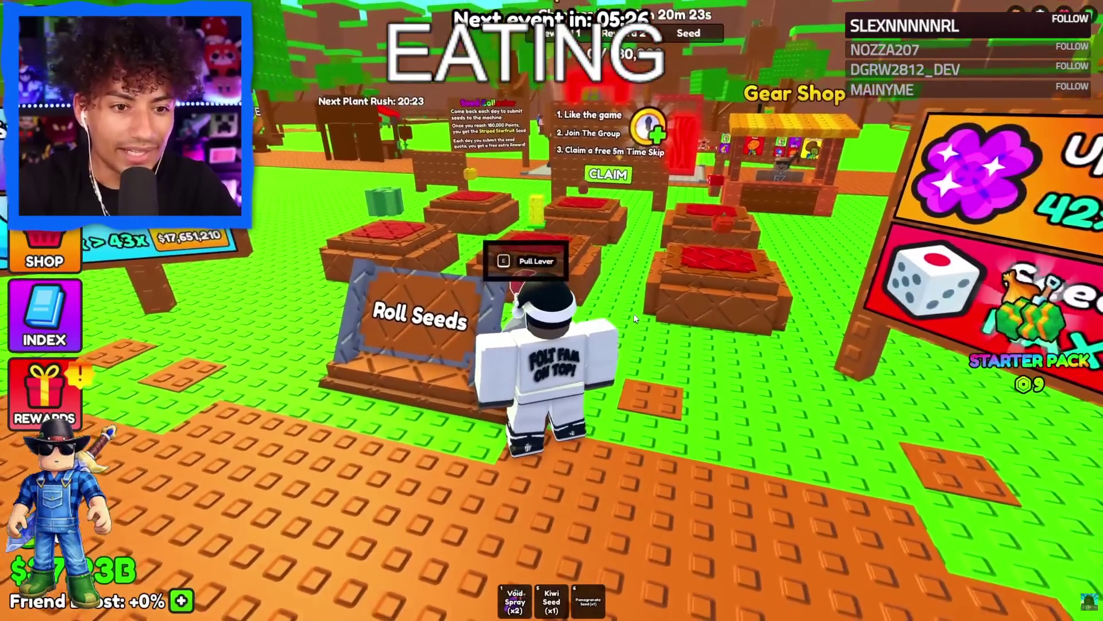
{"action": "key", "text": "e"}
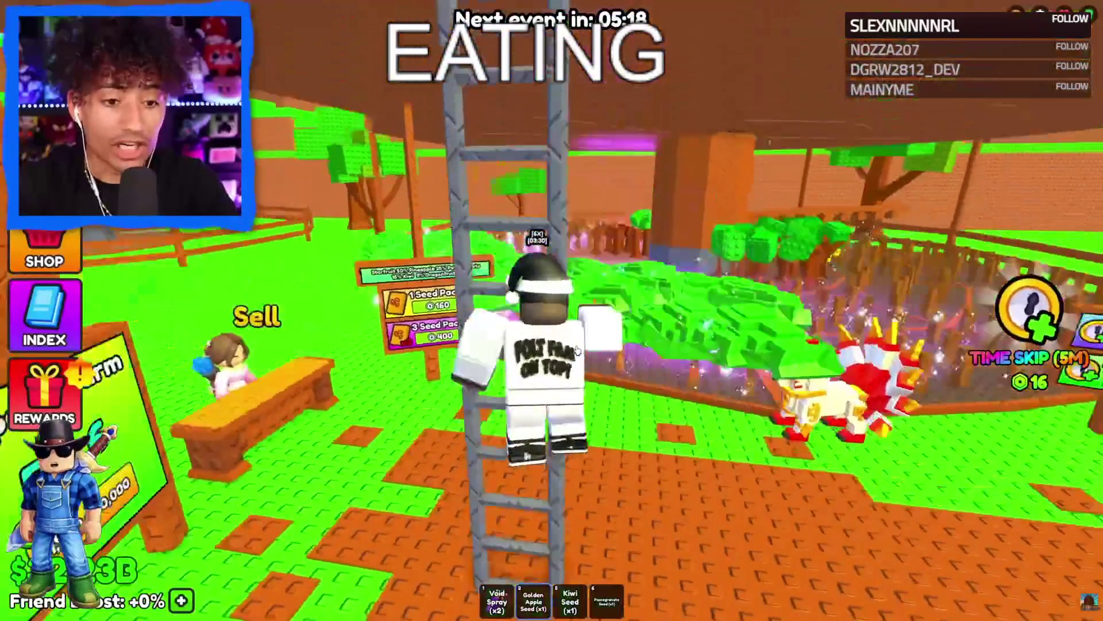
Plant the Golden Apple seed, then equip the Void Spray and give it the Void mutation.
{"action": "key", "text": "w"}
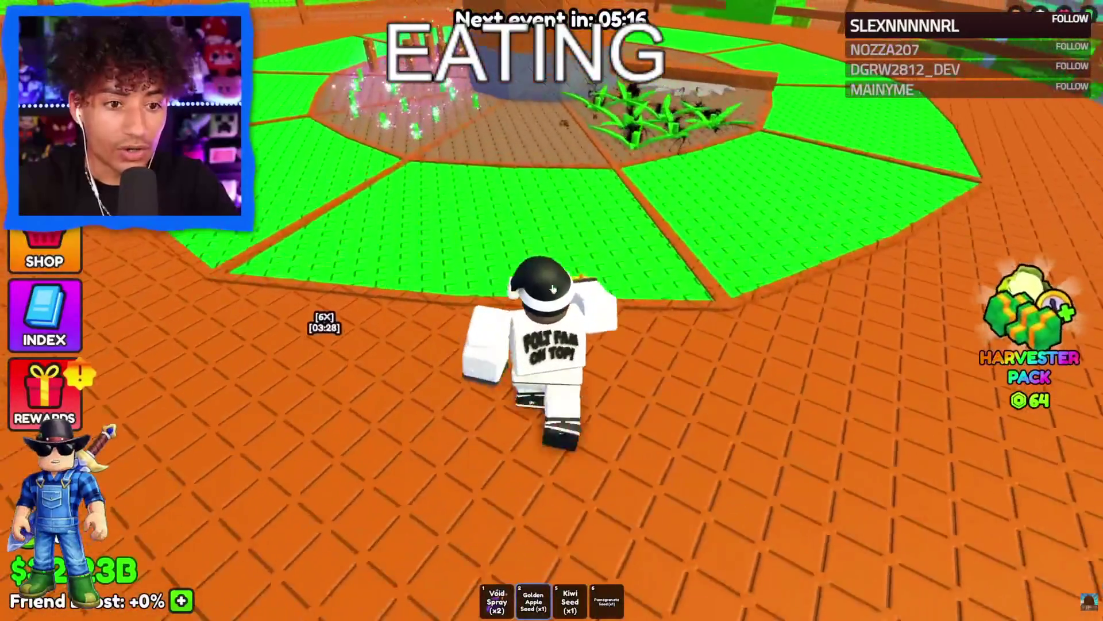
{"action": "key", "text": "w"}
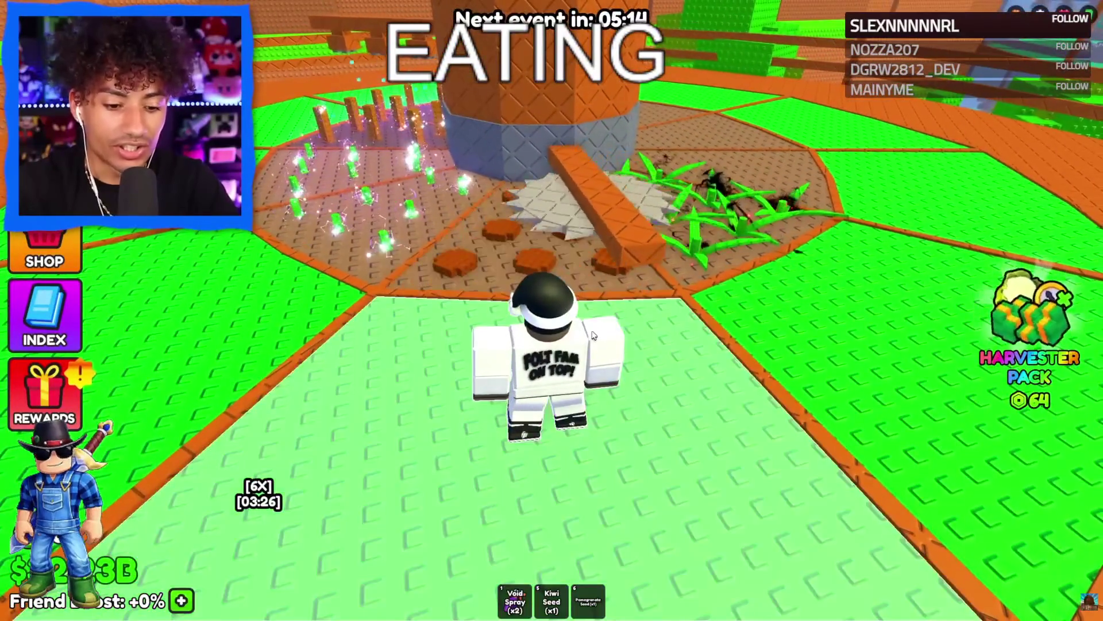
{"action": "key", "text": "1"}
{"action": "key", "text": "w"}
{"action": "left_click", "coordinate": [513, 291]}
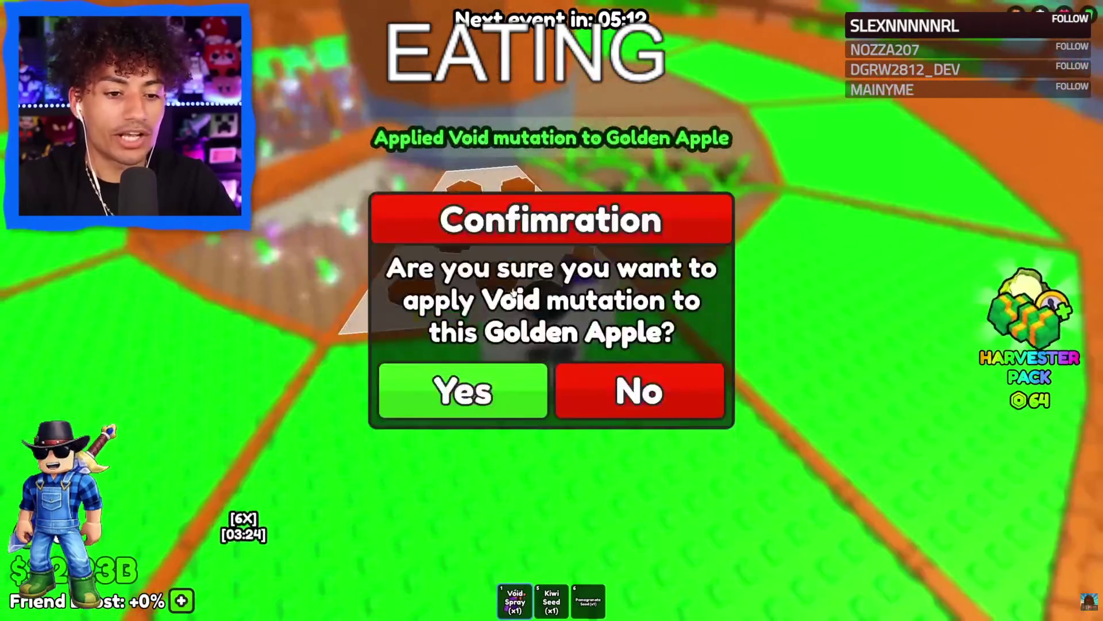
{"action": "left_click", "coordinate": [463, 391]}
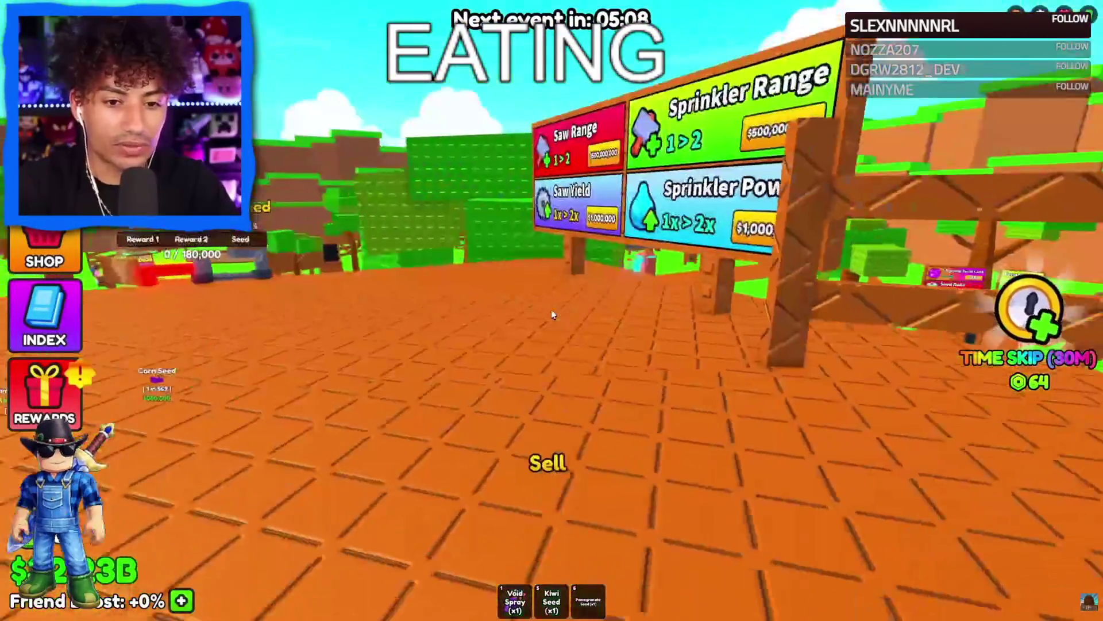
Upgrade Sprinkler Power repeatedly up to 32x and dismiss the purchase offer.
{"action": "left_click", "coordinate": [551, 309]}
{"action": "left_click", "coordinate": [550, 309]}
{"action": "left_click", "coordinate": [551, 309]}
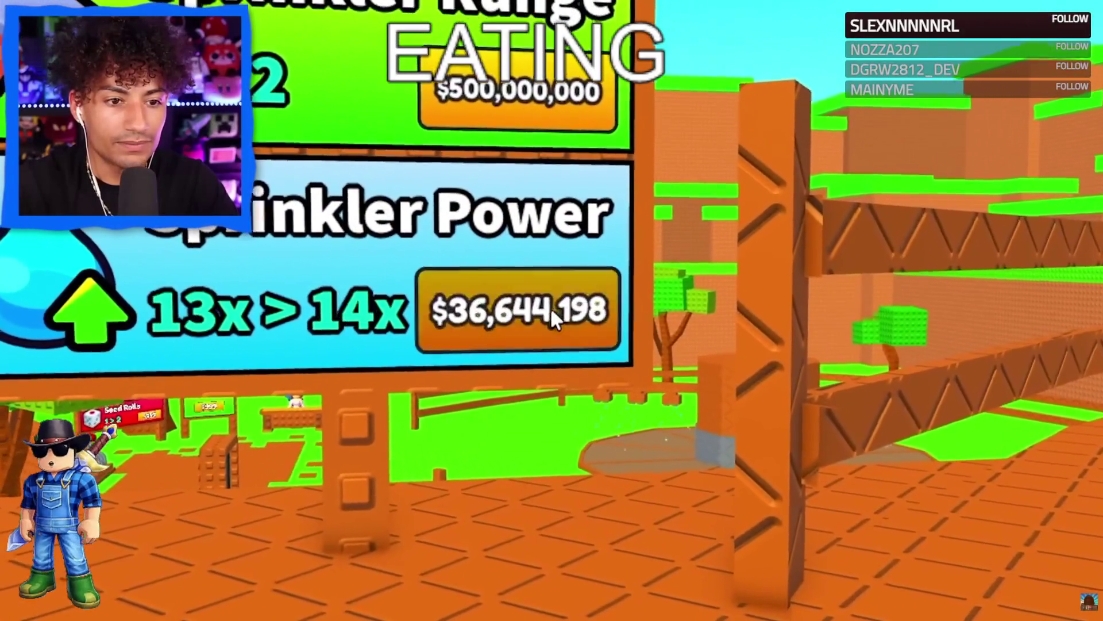
{"action": "left_click", "coordinate": [551, 313]}
{"action": "left_click", "coordinate": [552, 313]}
{"action": "left_click", "coordinate": [552, 314]}
{"action": "left_click", "coordinate": [552, 315]}
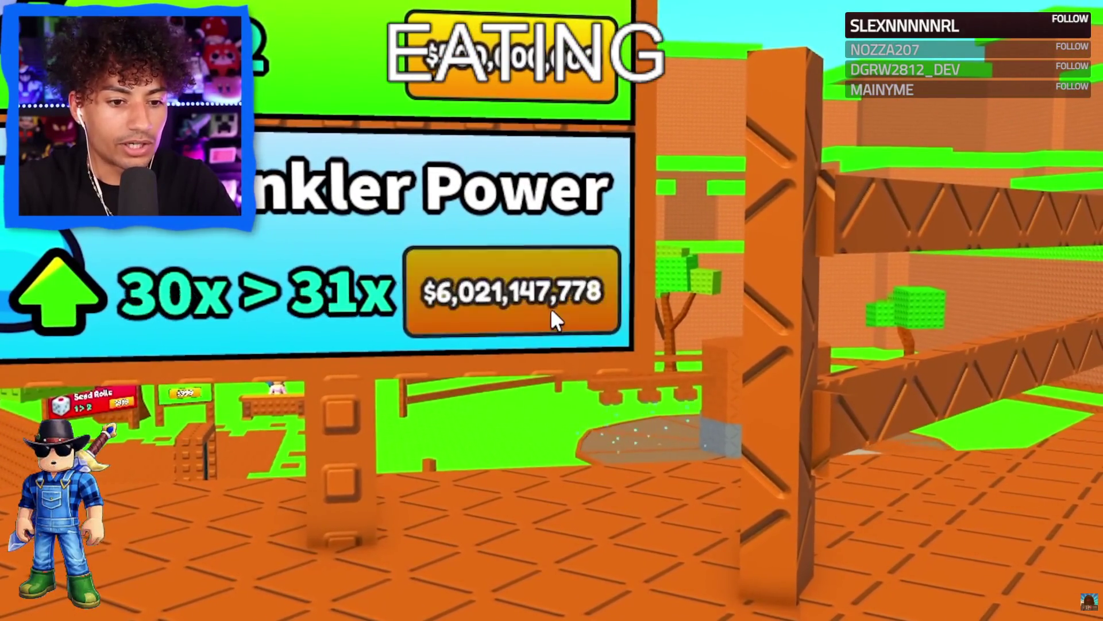
{"action": "left_click", "coordinate": [551, 309]}
{"action": "left_click", "coordinate": [550, 309]}
{"action": "left_click", "coordinate": [551, 310]}
{"action": "key", "text": "Escape"}
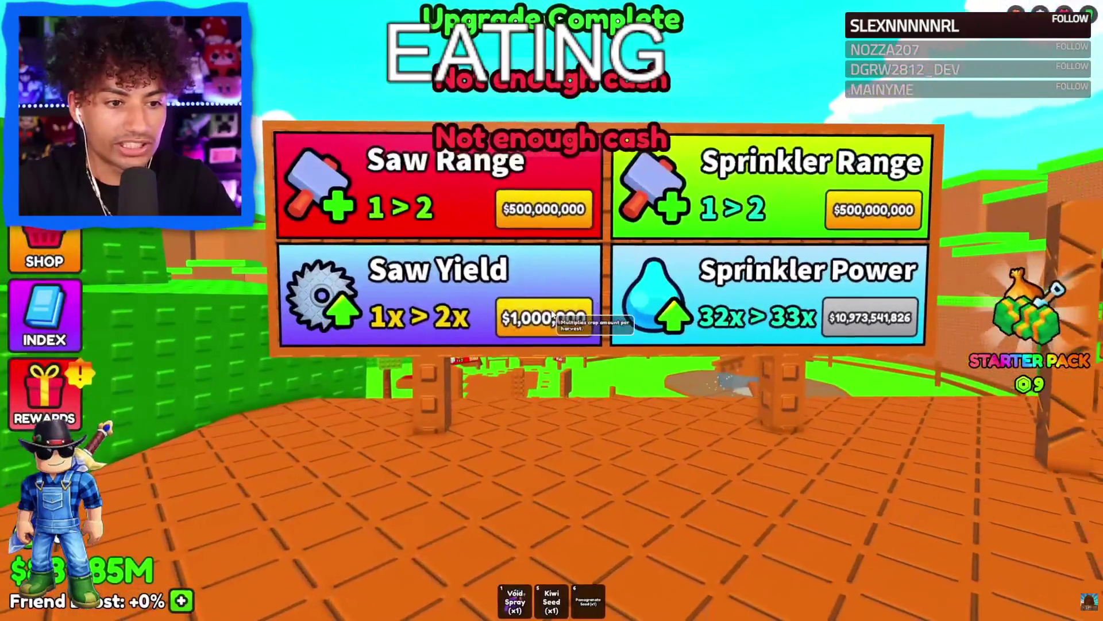
Buy two Saw Yield upgrades and head back toward the garden plot.
{"action": "left_click", "coordinate": [552, 315]}
{"action": "left_click", "coordinate": [552, 315]}
{"action": "left_click", "coordinate": [552, 315]}
{"action": "left_click", "coordinate": [552, 315]}
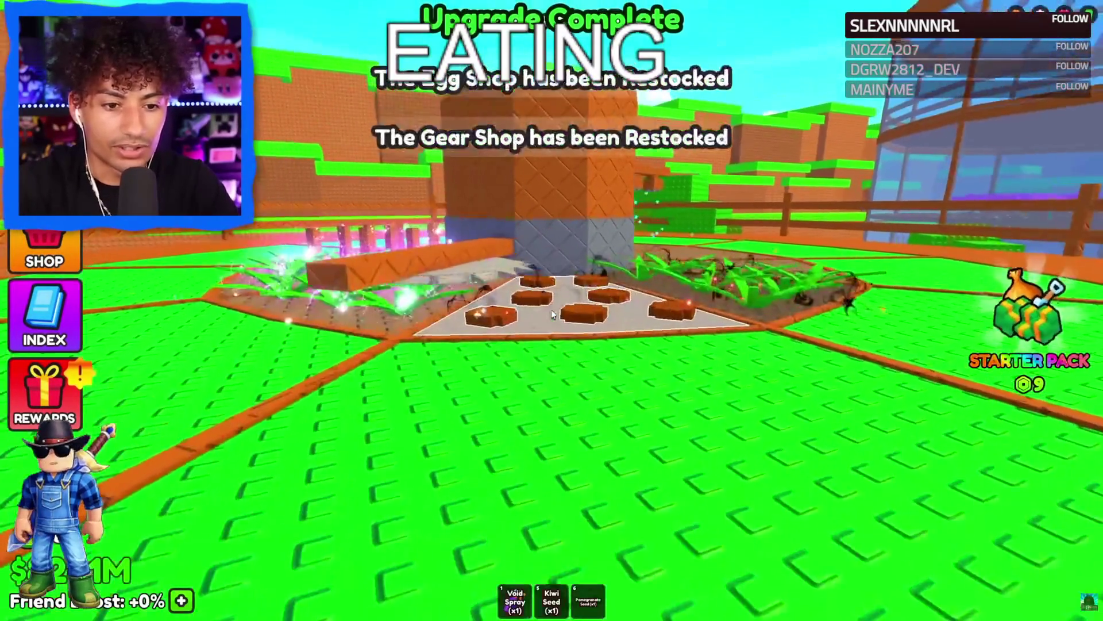
{"action": "key", "text": "w"}
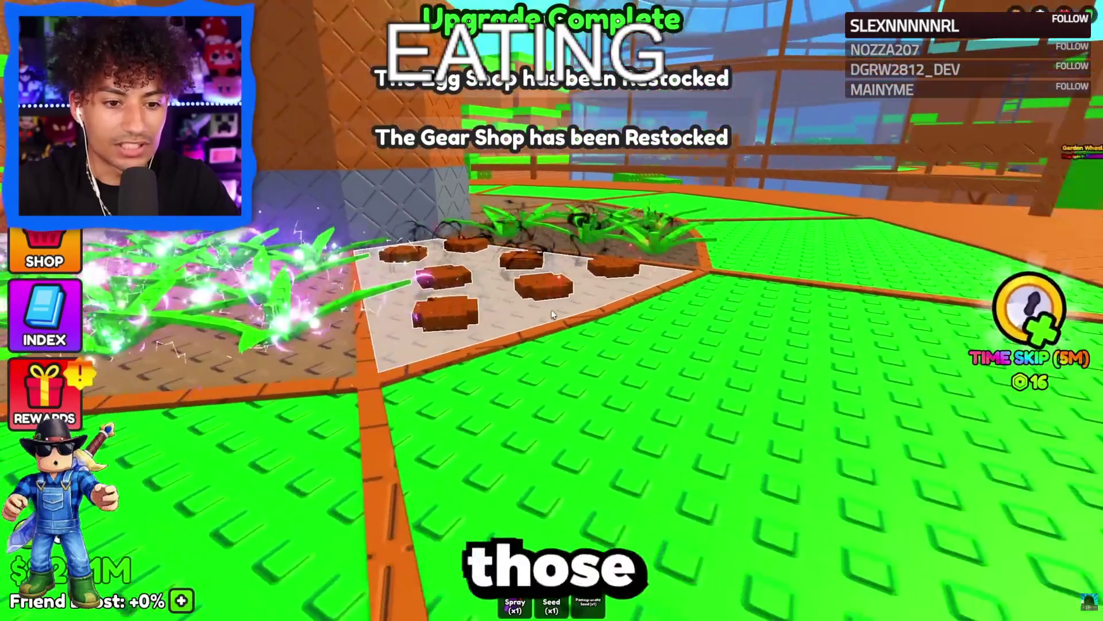
Run past the Sell area and seed board to the Gear Shop seed stands, zooming the camera.
{"action": "scroll", "coordinate": [550, 310], "scroll_direction": "down", "scroll_amount": 5}
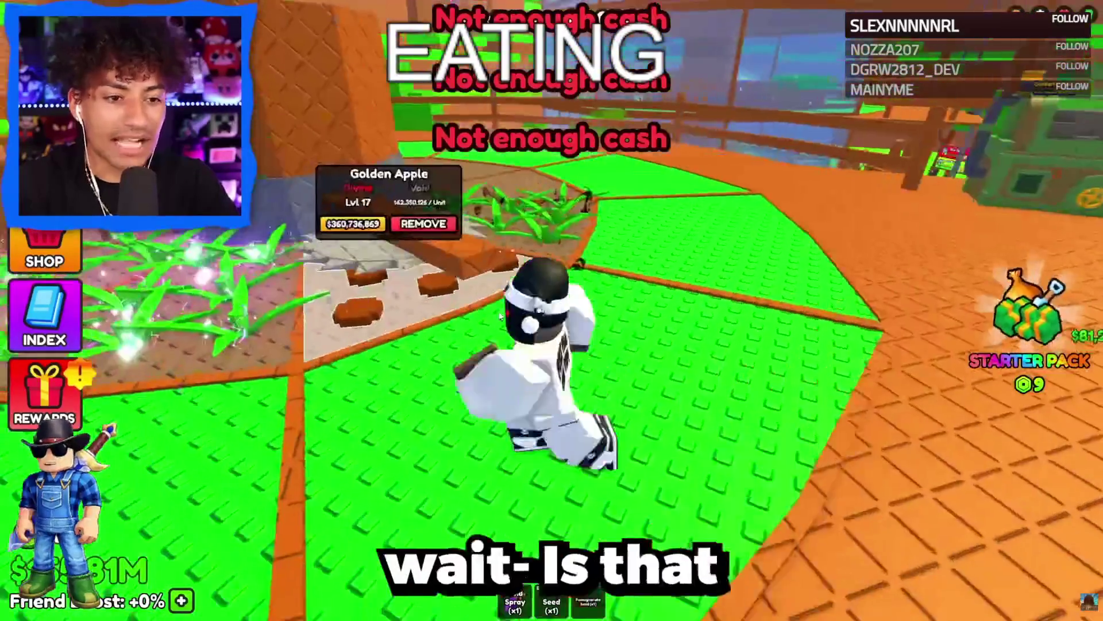
{"action": "scroll", "coordinate": [500, 315], "scroll_direction": "up", "scroll_amount": 5}
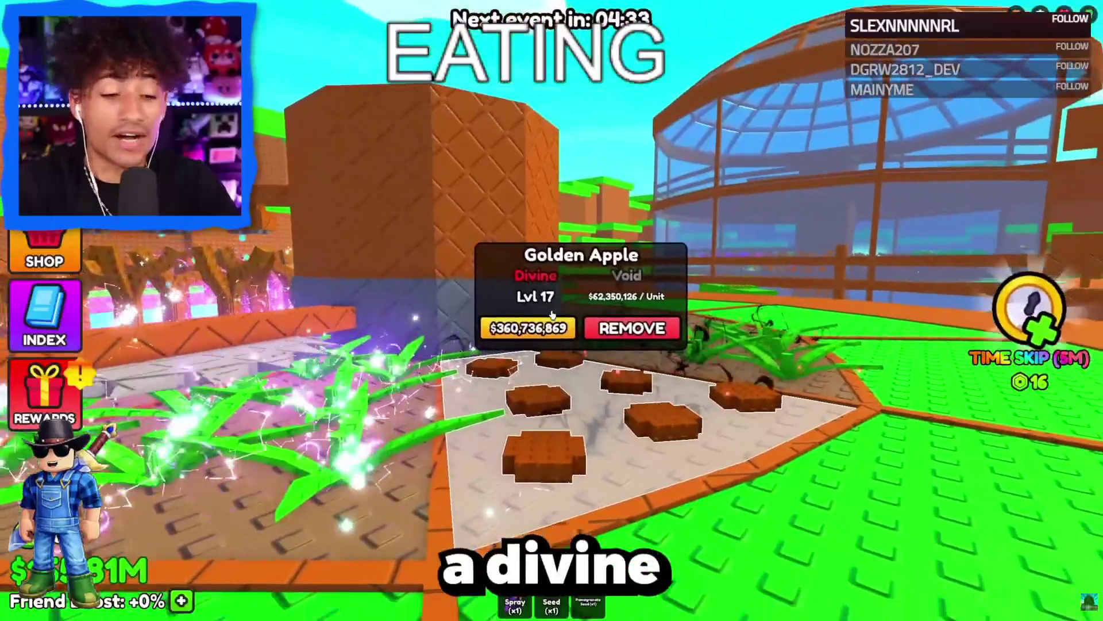
{"action": "key", "text": "w"}
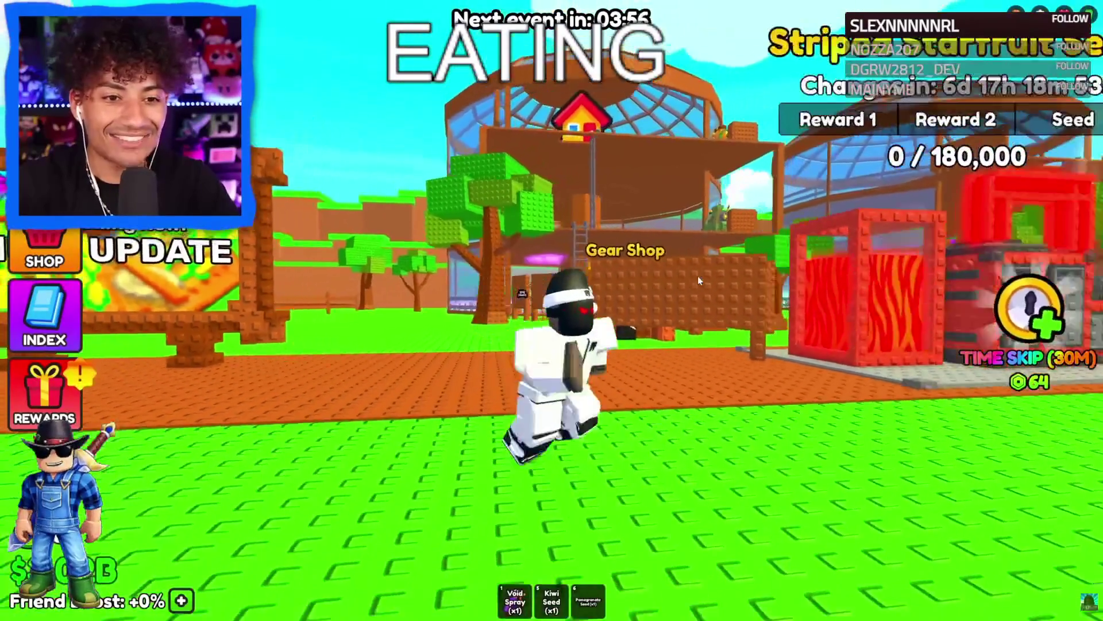
{"action": "scroll", "coordinate": [698, 280], "scroll_direction": "down", "scroll_amount": 5}
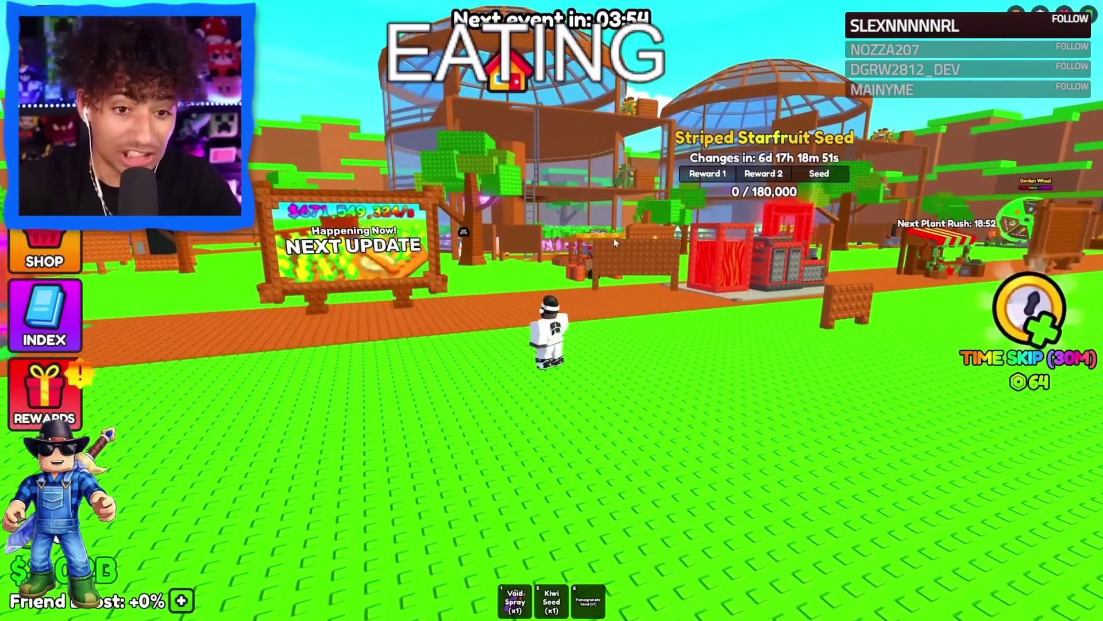
{"action": "key", "text": "w"}
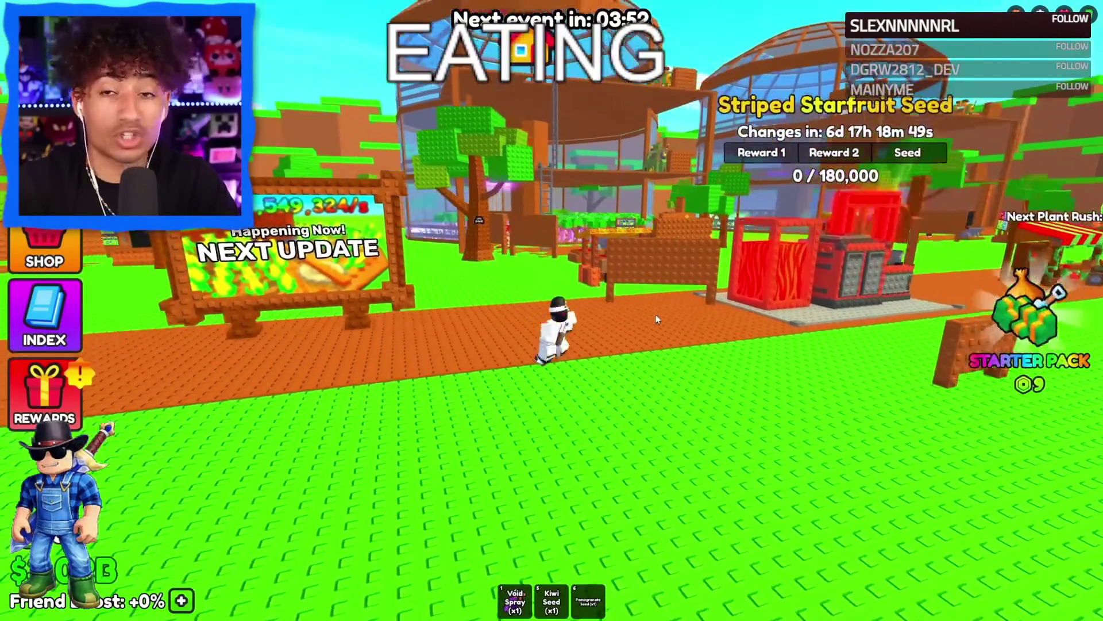
{"action": "scroll", "coordinate": [657, 320], "scroll_direction": "up", "scroll_amount": 3}
{"action": "key", "text": "w"}
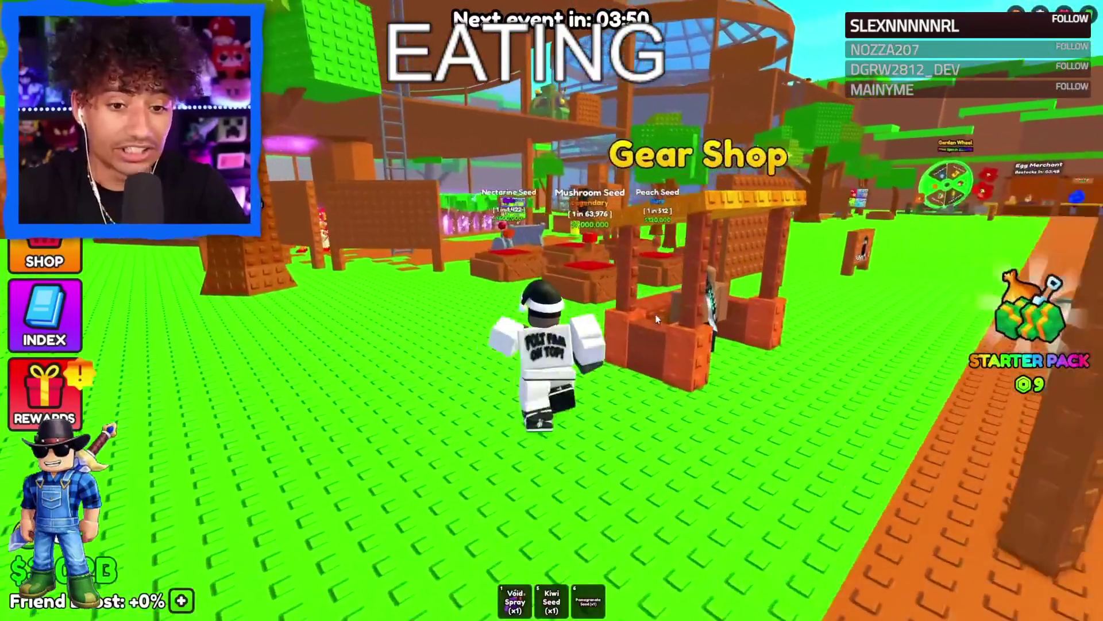
{"action": "key", "text": "w"}
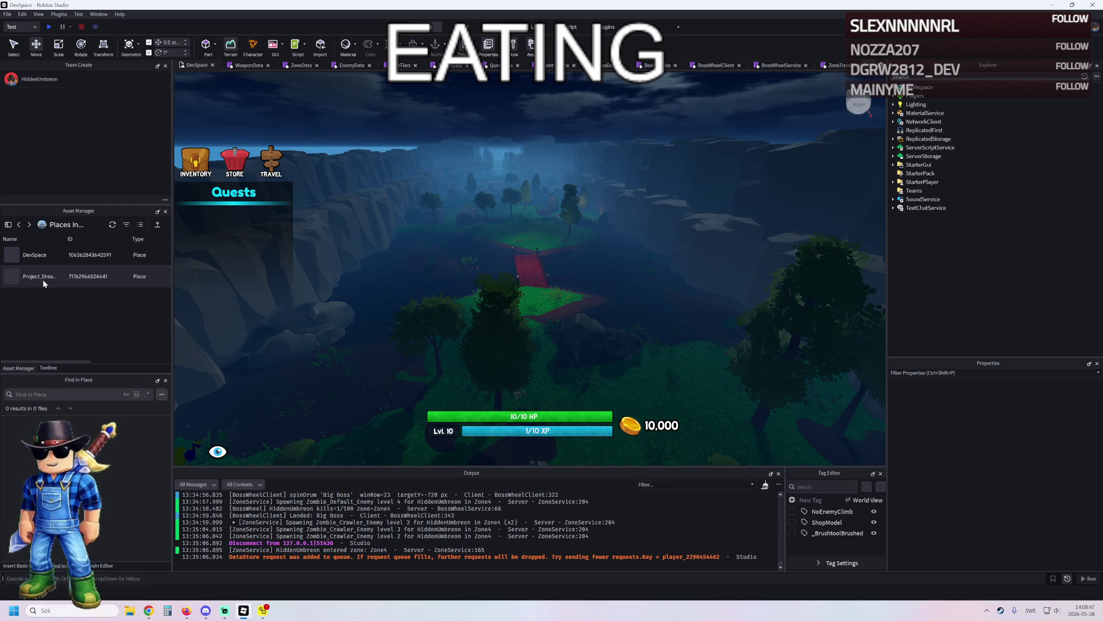
Open Project_Dreaming from the Asset Manager's Places list and let it load.
{"action": "double_click", "coordinate": [43, 280]}
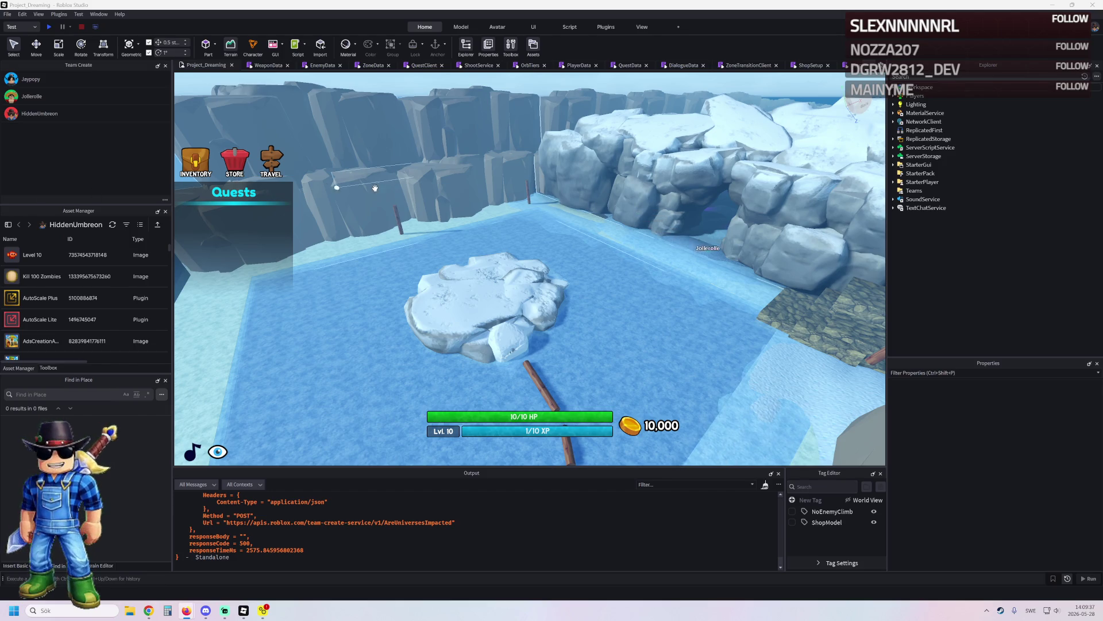
Zoom in, then fly from the icy lake under the water through the purple and red crystal caves.
{"action": "scroll", "coordinate": [406, 188], "scroll_direction": "up", "scroll_amount": 3}
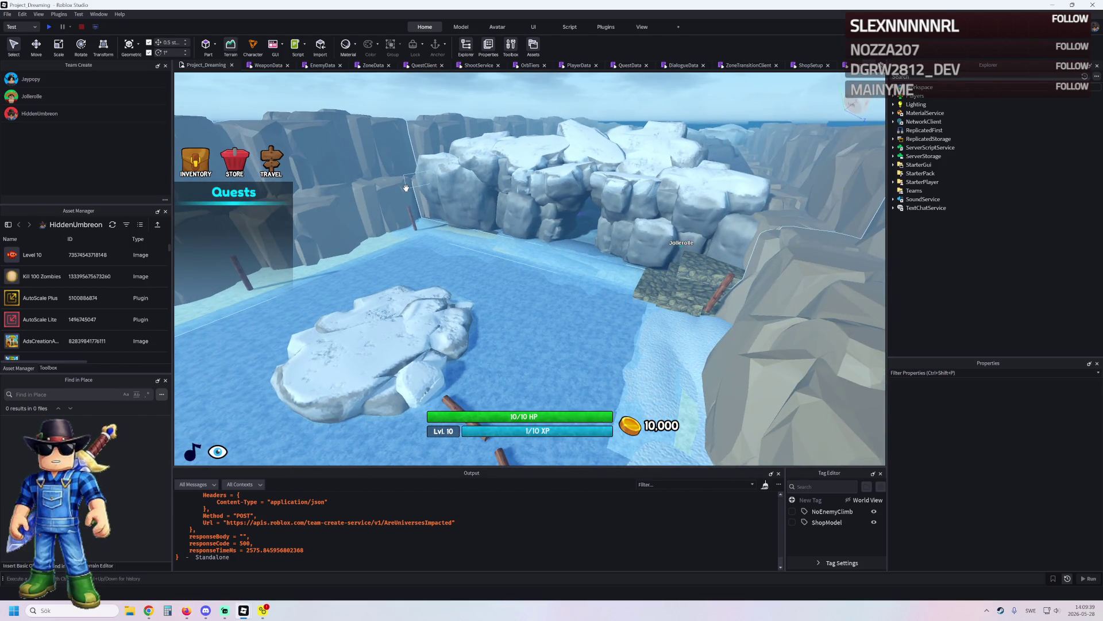
{"action": "scroll", "coordinate": [583, 282], "scroll_direction": "up", "scroll_amount": 3}
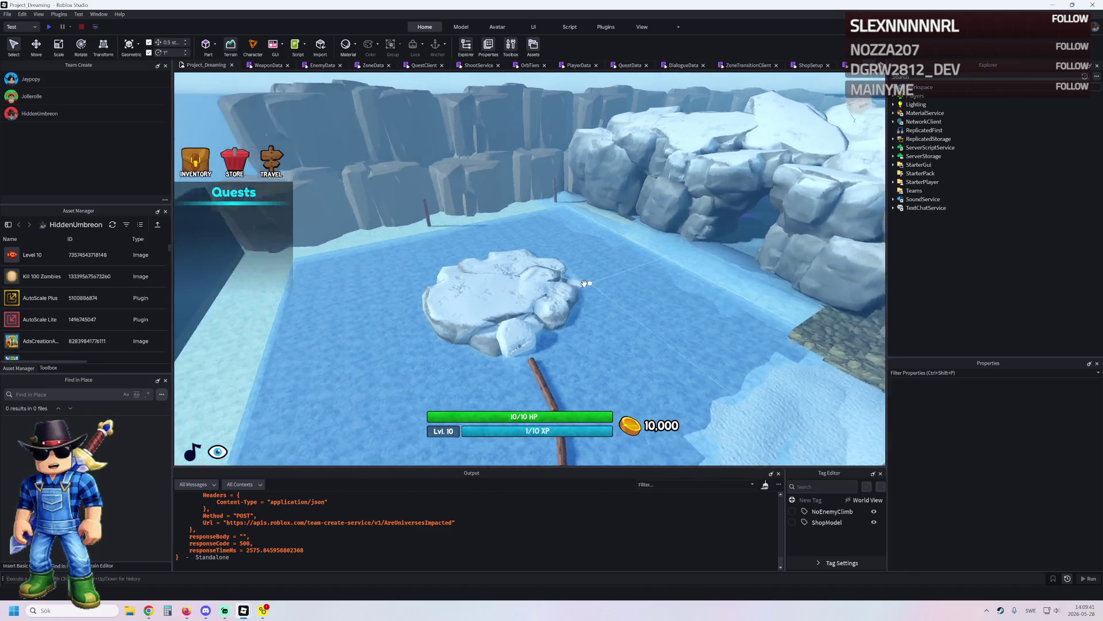
{"action": "key", "text": "w"}
{"action": "key", "text": "w"}
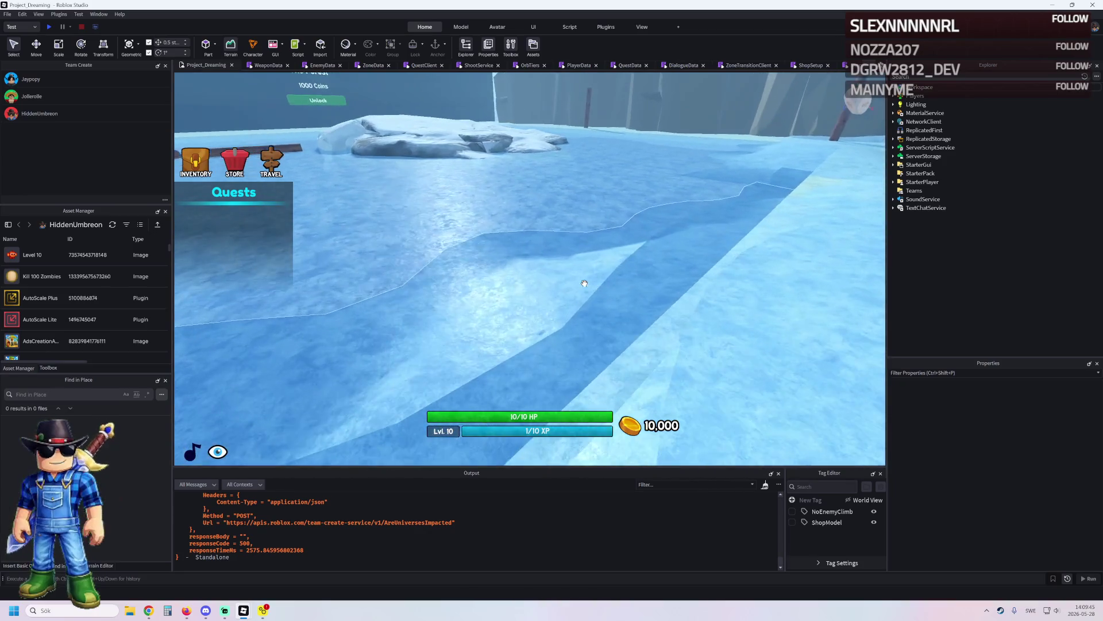
{"action": "key", "text": "w"}
{"action": "key", "text": "w"}
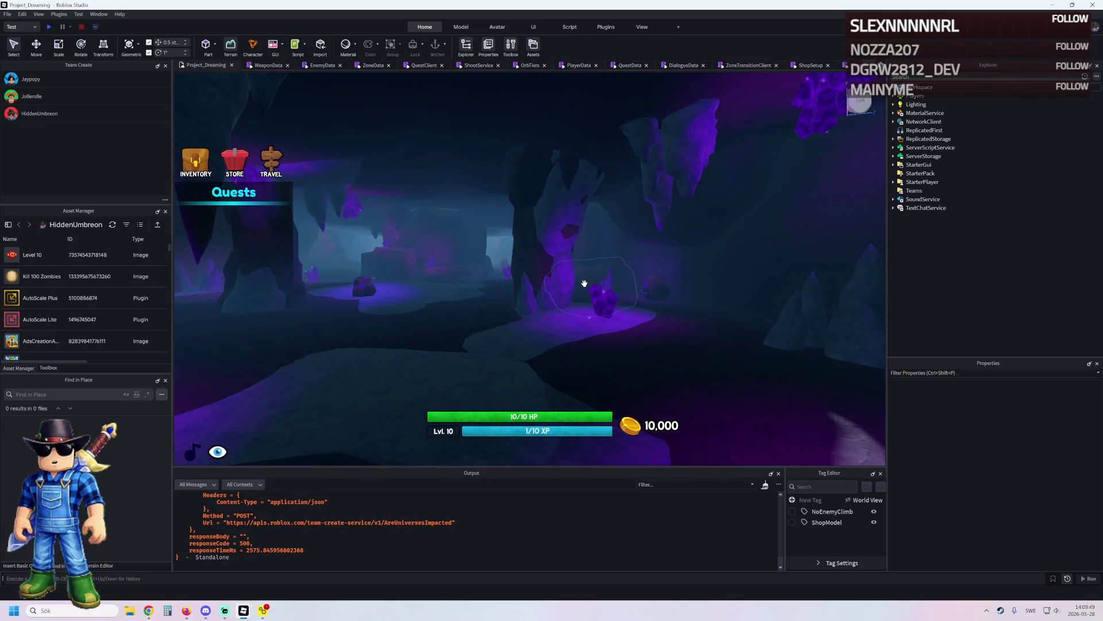
{"action": "key", "text": "w"}
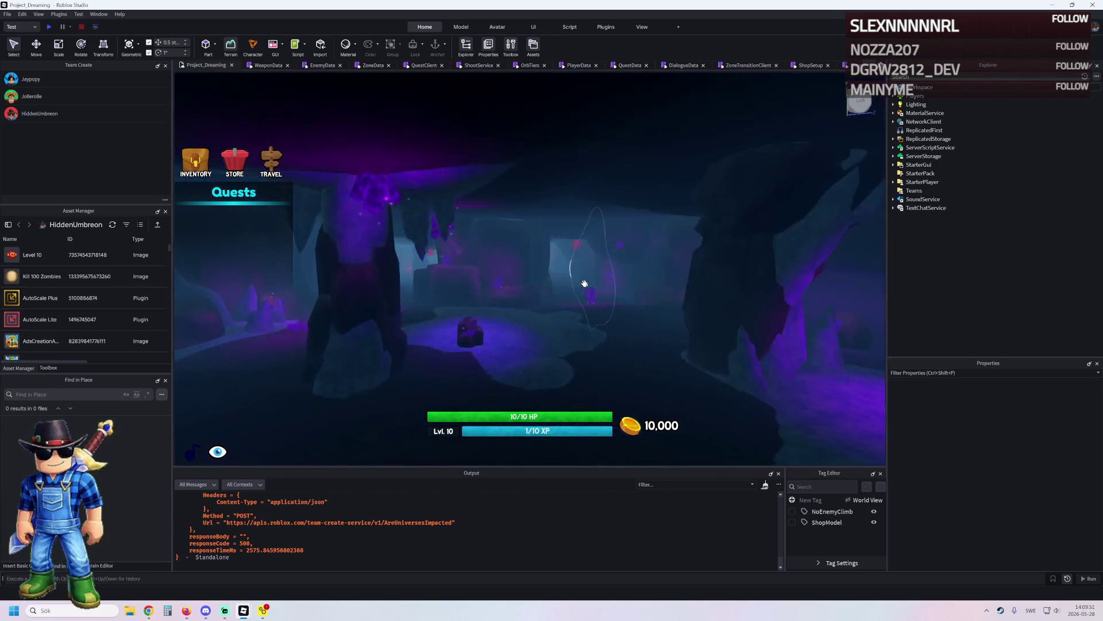
{"action": "key", "text": "w"}
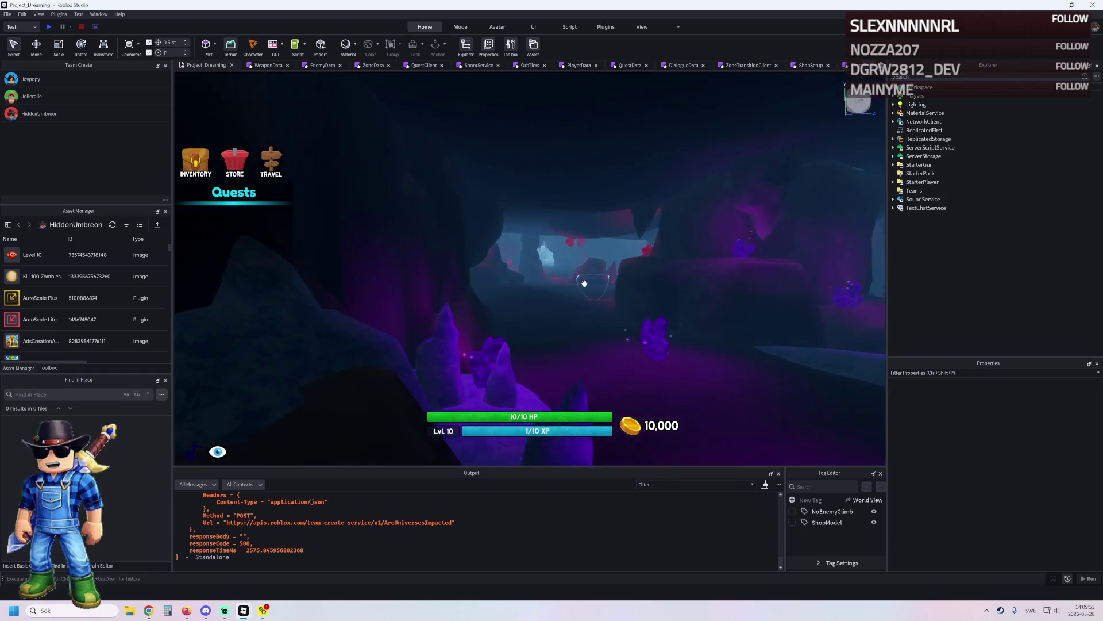
{"action": "key", "text": "w"}
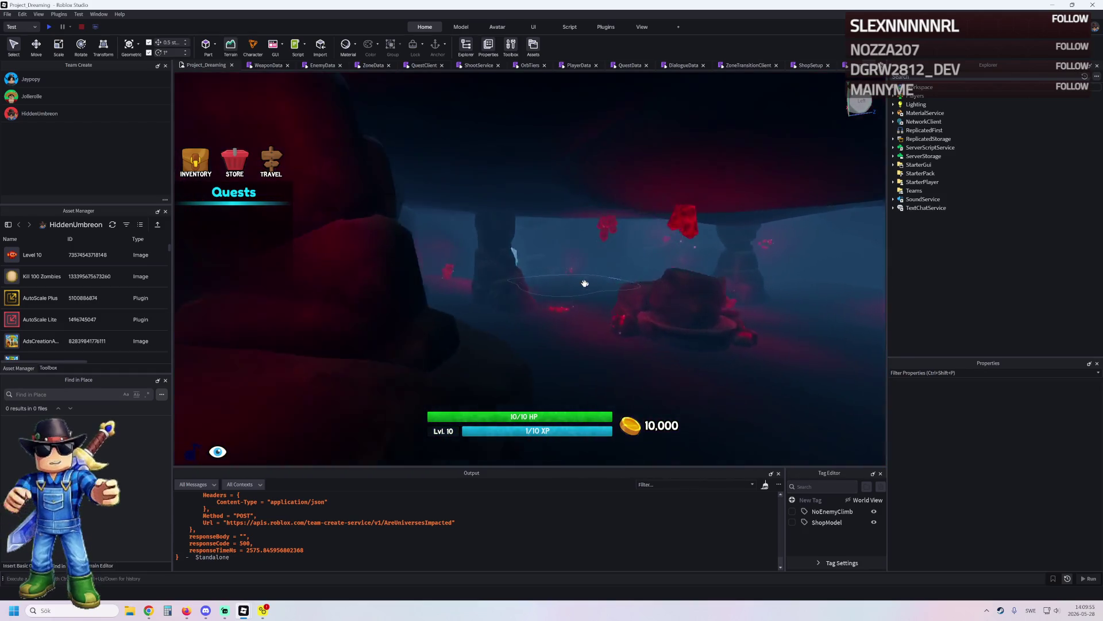
Fly out of the cave past the snowy cliff and down the forested valley beyond the red bridge.
{"action": "key", "text": "w"}
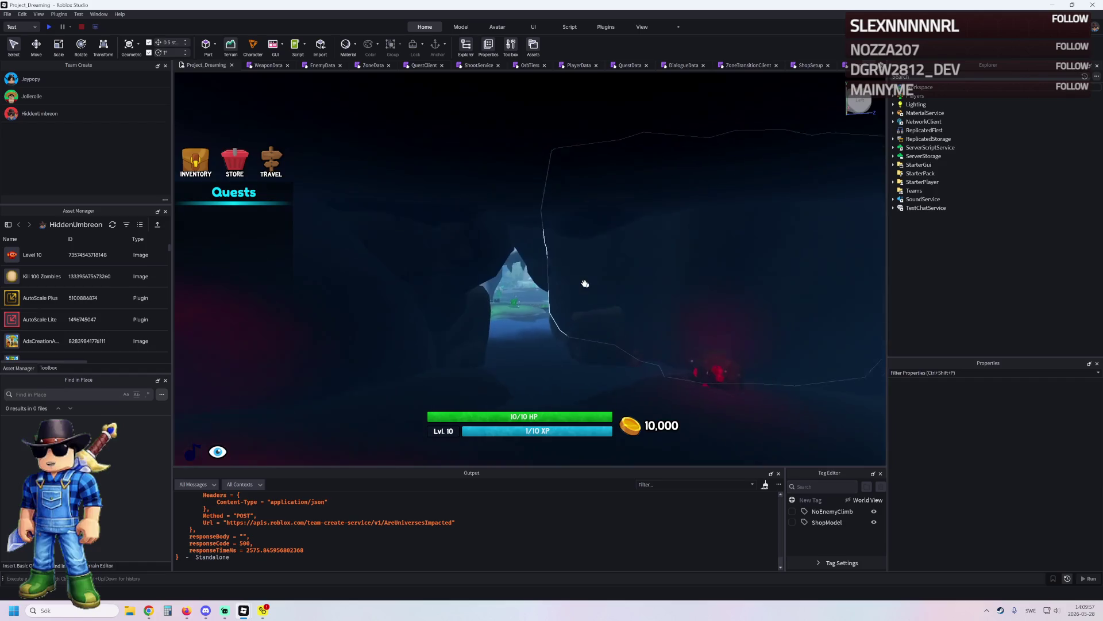
{"action": "key", "text": "w"}
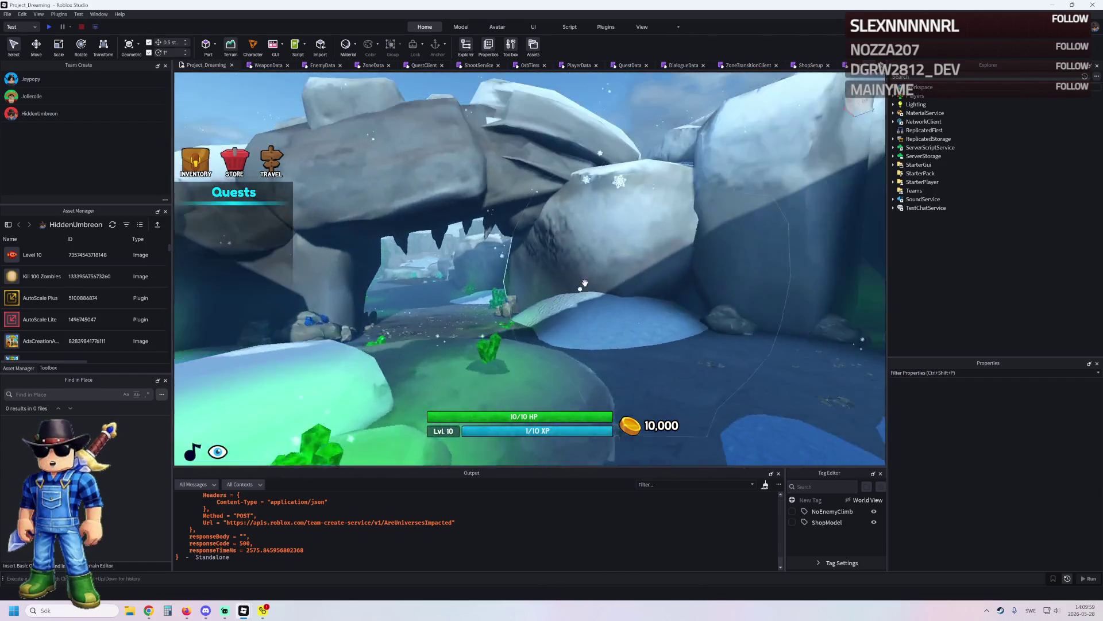
{"action": "key", "text": "w"}
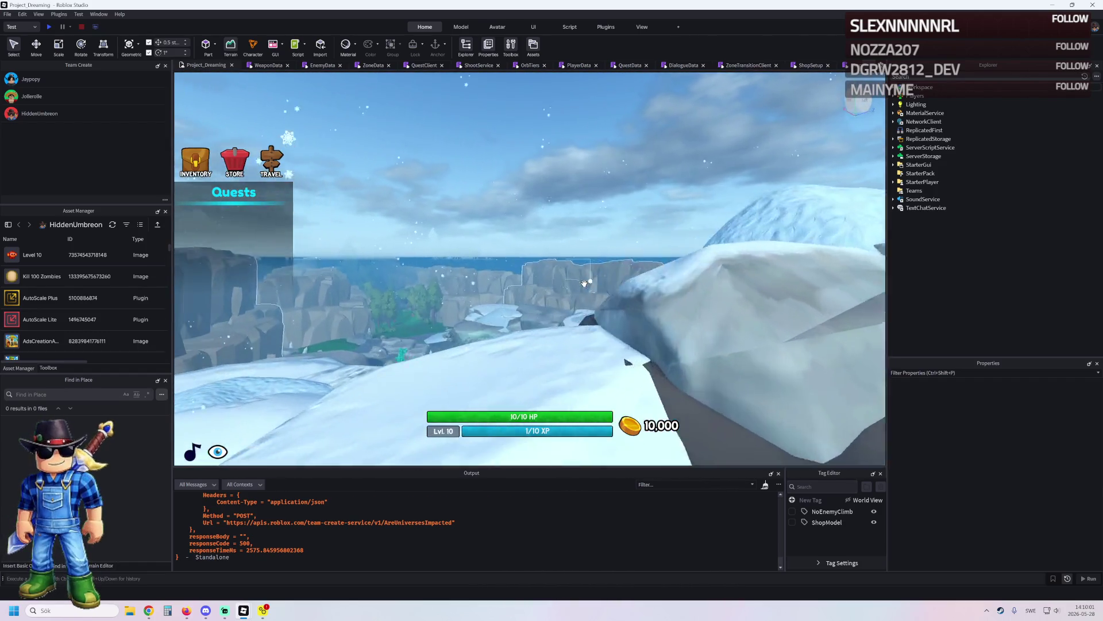
{"action": "key", "text": "w"}
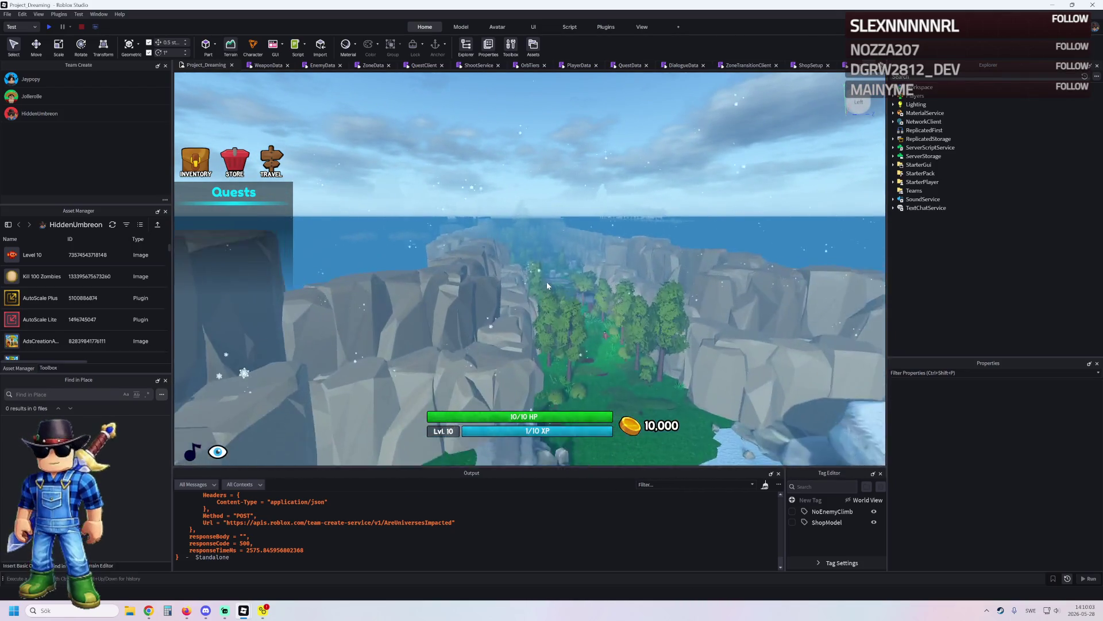
{"action": "key", "text": "w"}
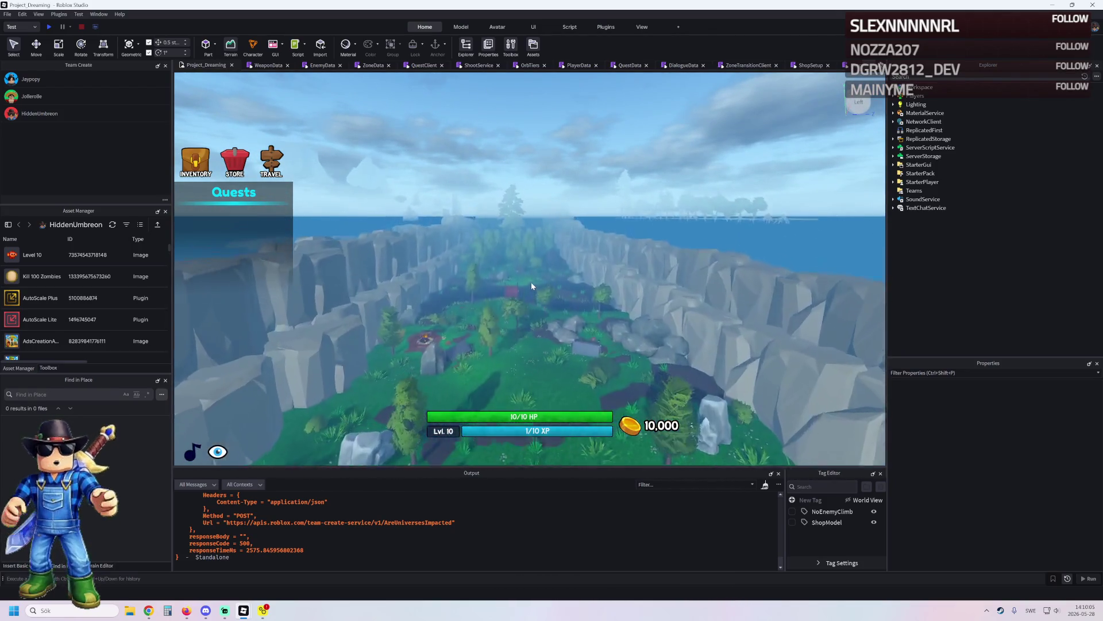
{"action": "key", "text": "w"}
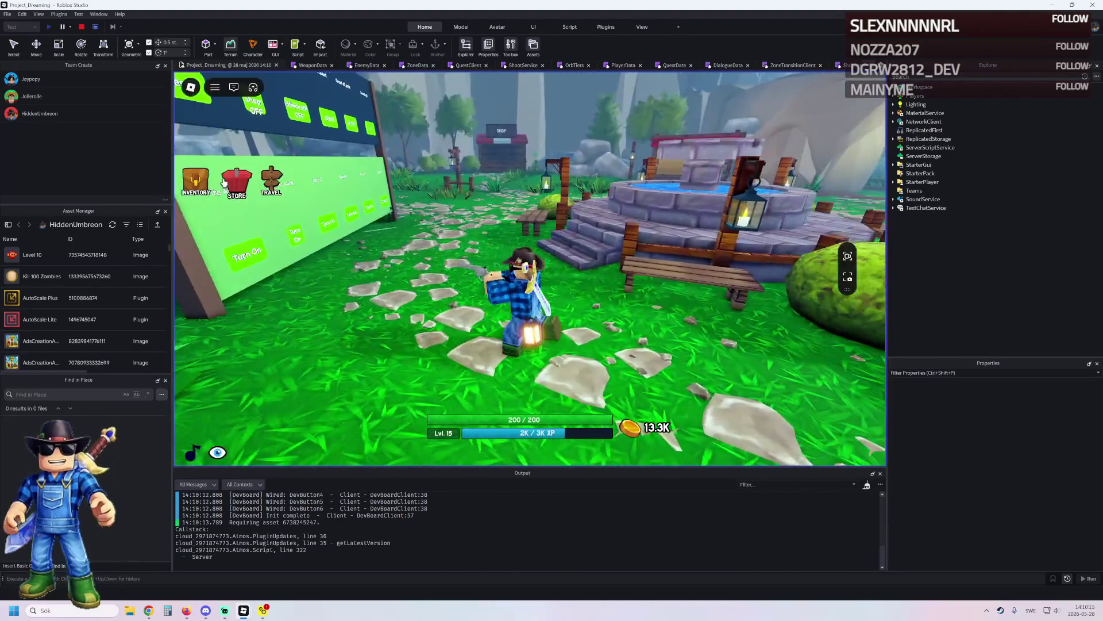
Open the game's store menu and look through its INVENTORY, QUESTS and STORE tabs.
{"action": "left_click", "coordinate": [242, 179]}
{"action": "left_click", "coordinate": [410, 168]}
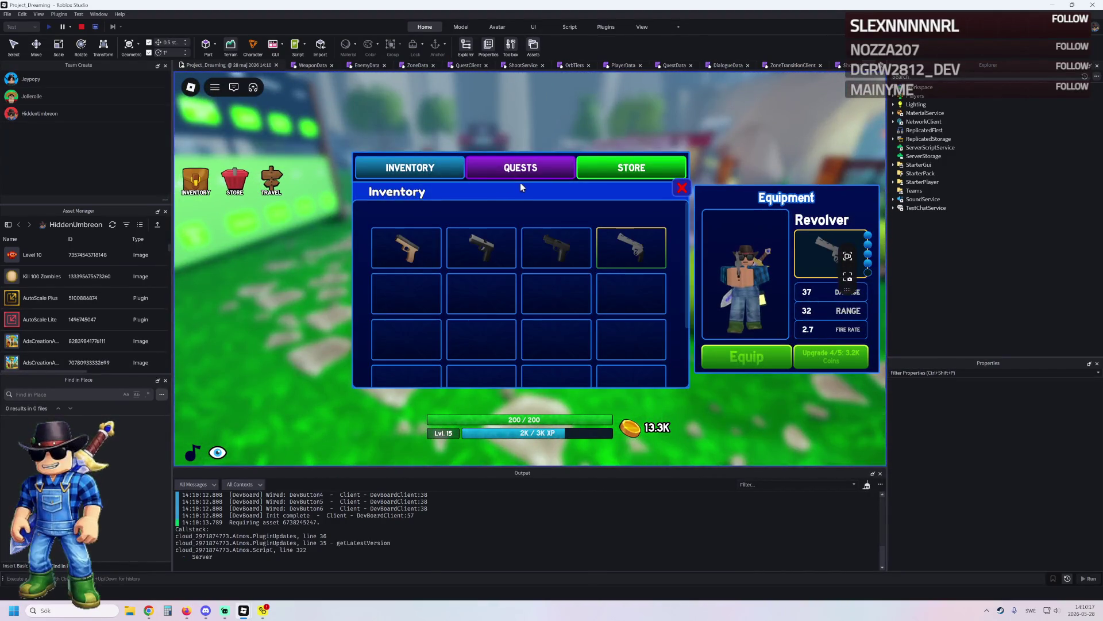
{"action": "left_click", "coordinate": [519, 170]}
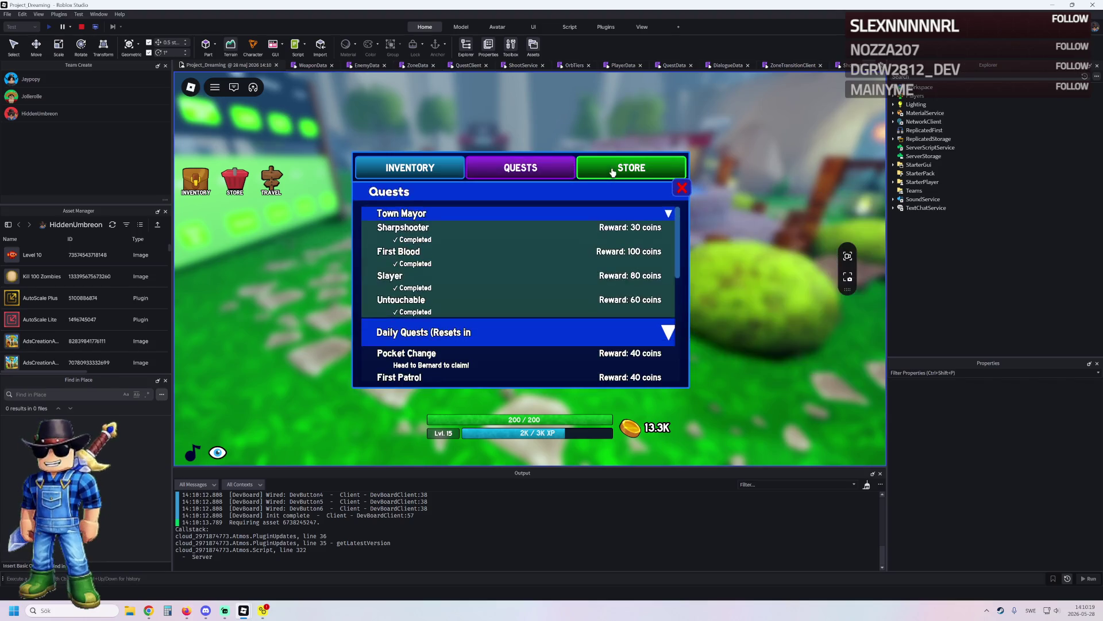
{"action": "left_click", "coordinate": [613, 172]}
Scroll through the store items, close the store and walk around the fountain.
{"action": "scroll", "coordinate": [570, 282], "scroll_direction": "down", "scroll_amount": 3}
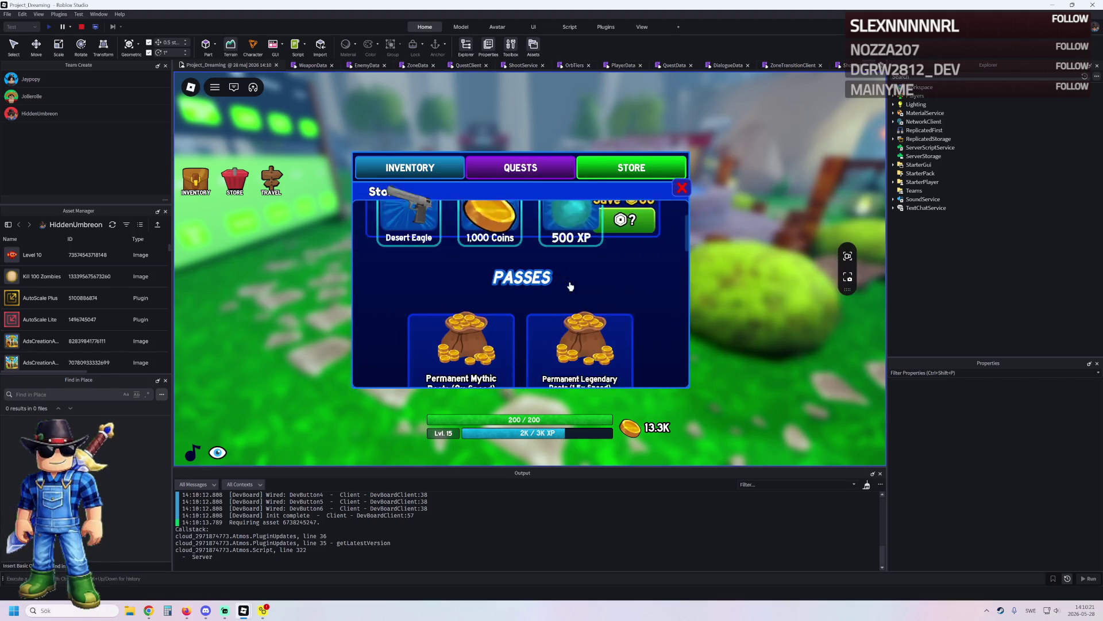
{"action": "scroll", "coordinate": [570, 282], "scroll_direction": "down", "scroll_amount": 2}
{"action": "scroll", "coordinate": [612, 278], "scroll_direction": "down", "scroll_amount": 3}
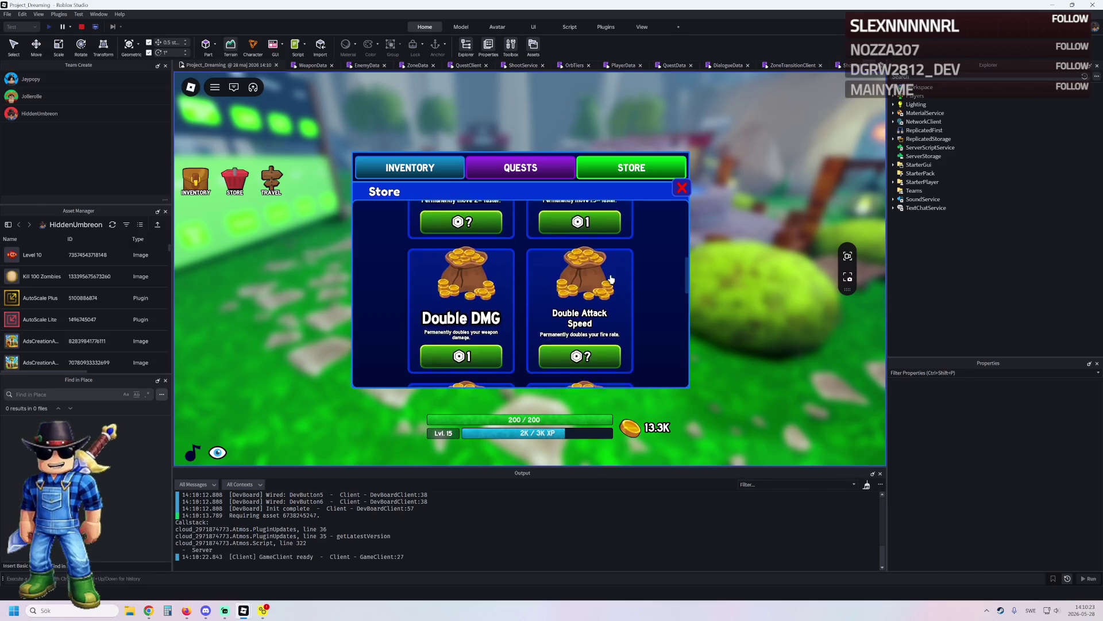
{"action": "scroll", "coordinate": [611, 278], "scroll_direction": "down", "scroll_amount": 3}
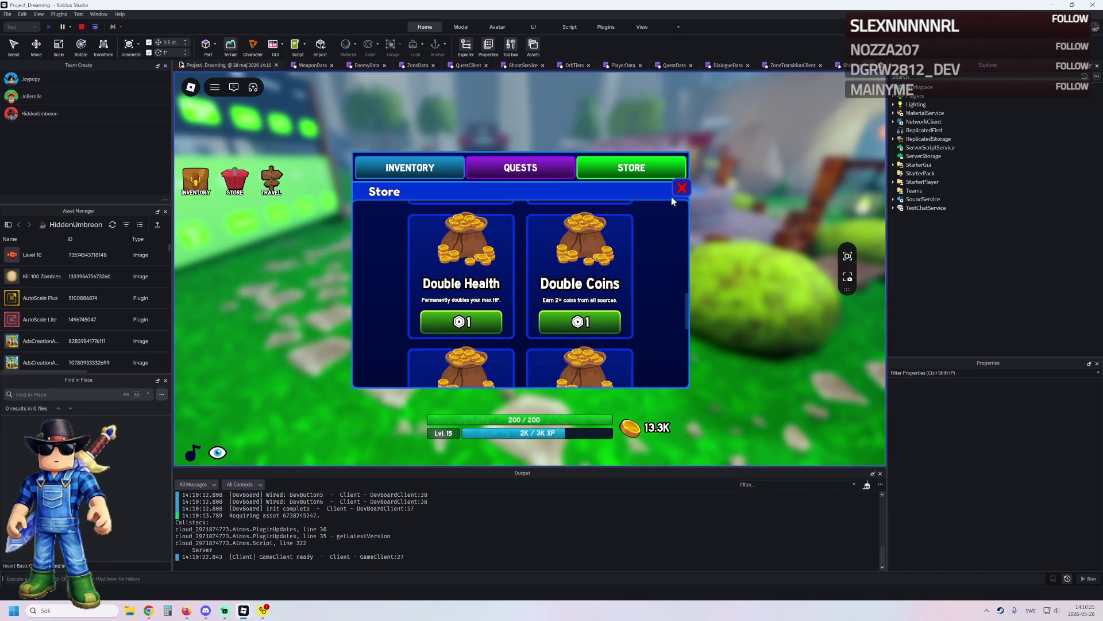
{"action": "left_click", "coordinate": [679, 192]}
{"action": "key", "text": "w"}
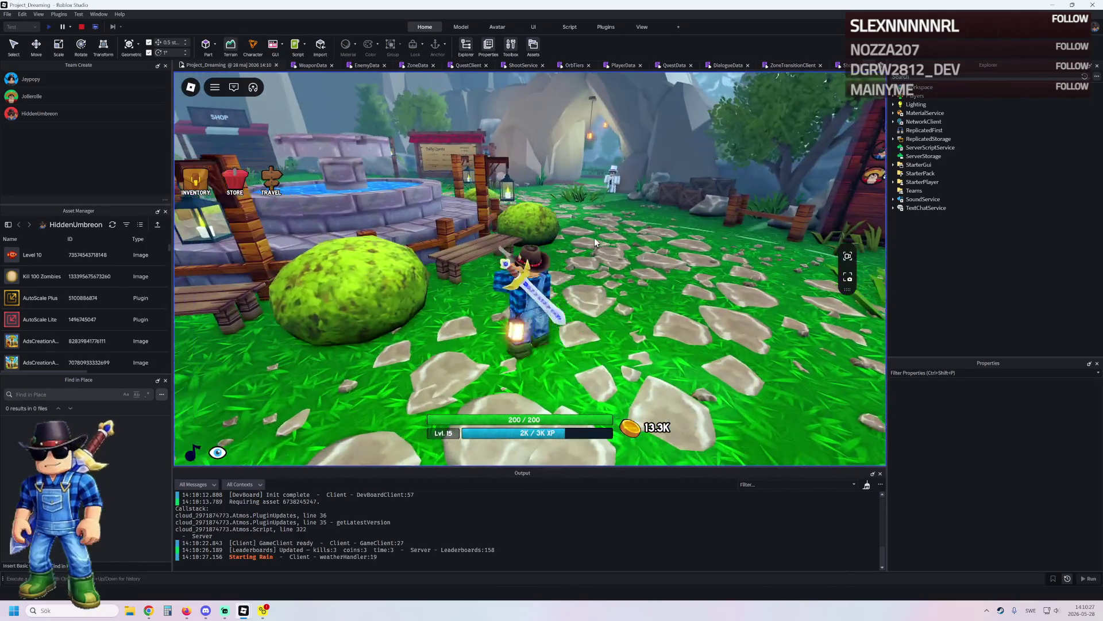
{"action": "key", "text": "w"}
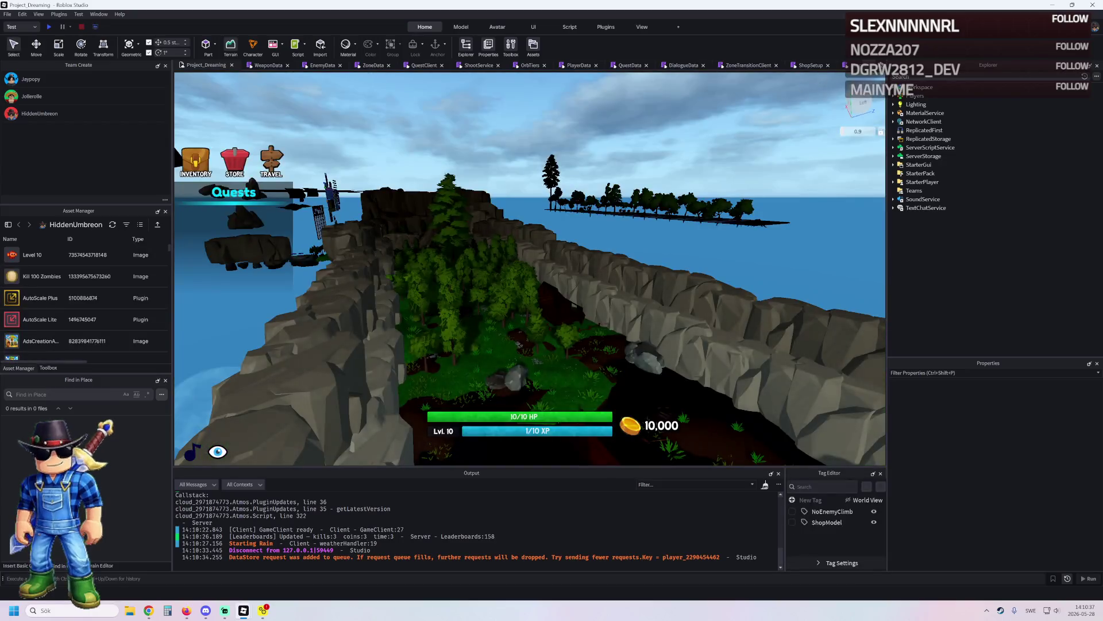
Close the Project_Dreaming place window.
{"action": "left_click", "coordinate": [1098, 4]}
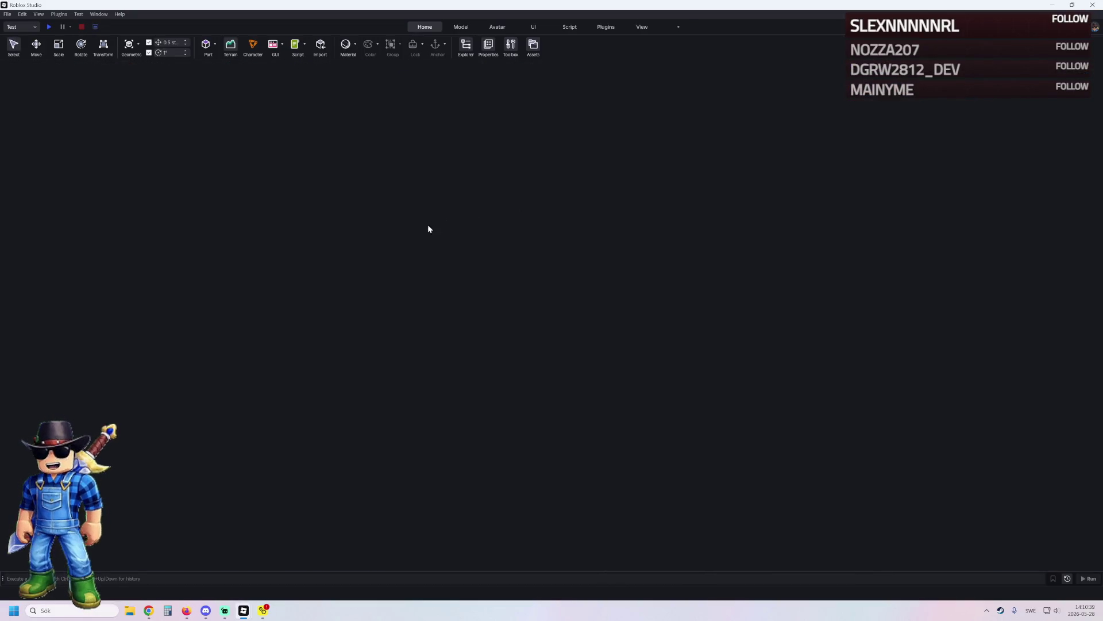
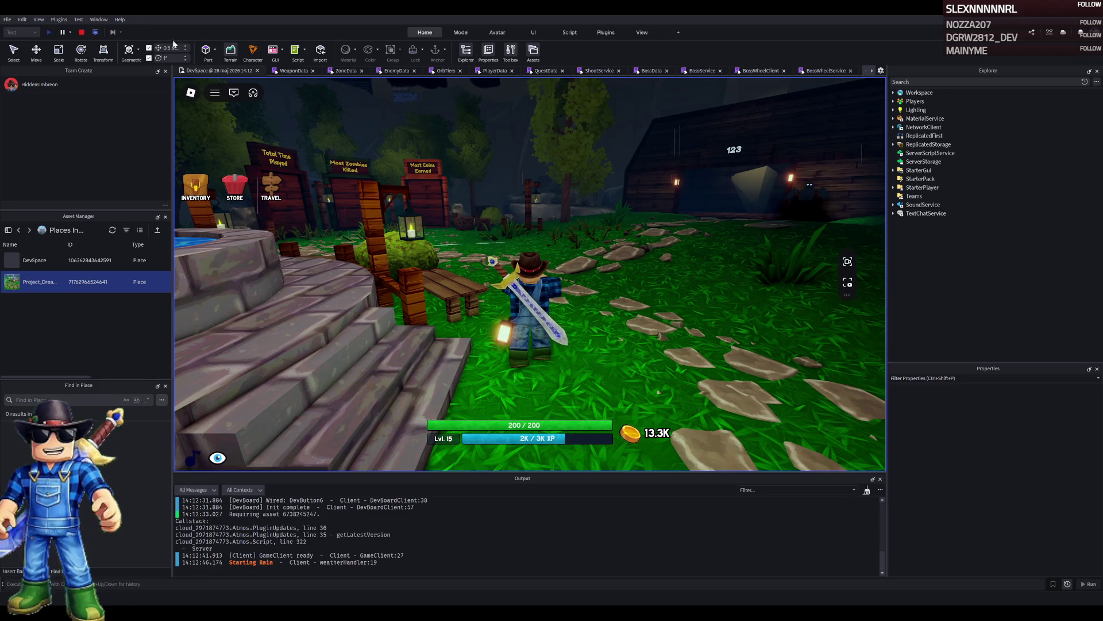
Stop the running play-test and bring up the WeaponData script.
{"action": "left_click", "coordinate": [82, 33]}
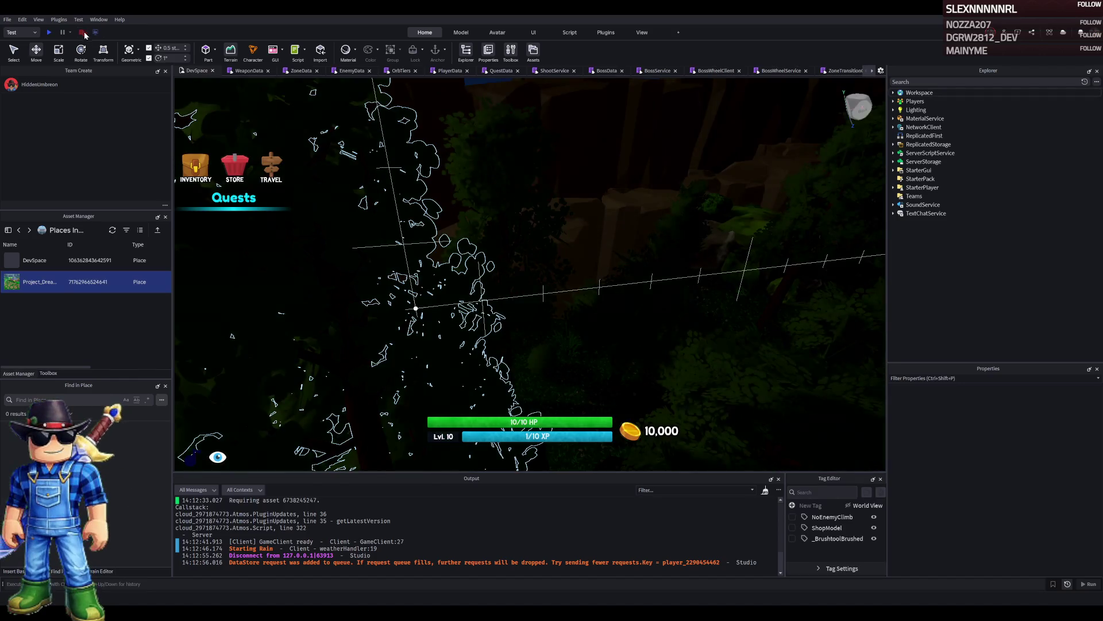
{"action": "left_click", "coordinate": [242, 71]}
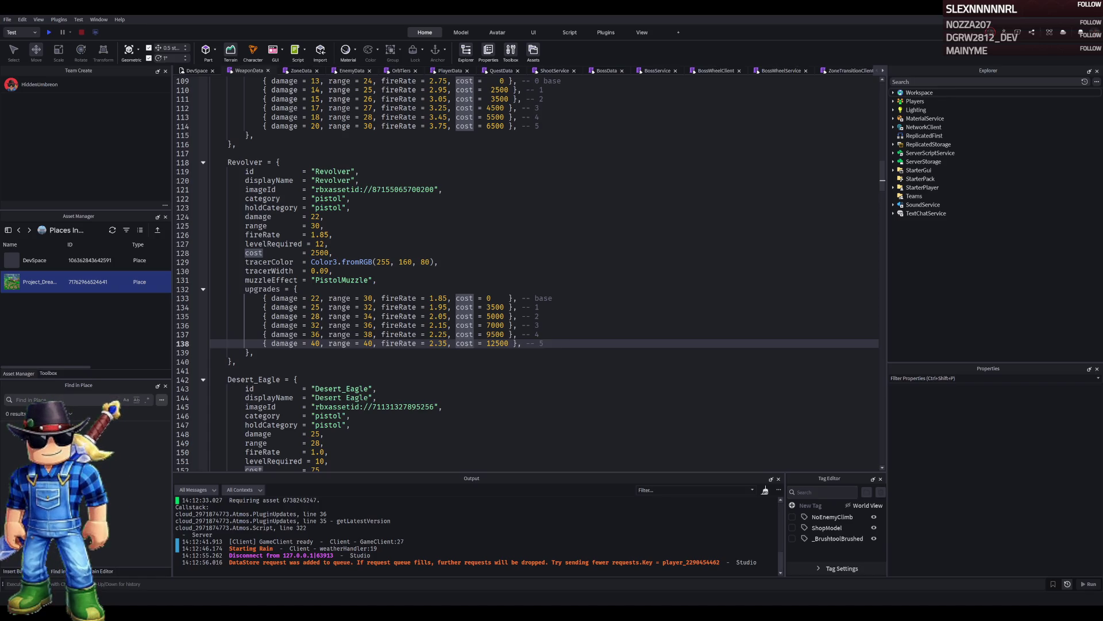
Lower the Revolver's upgrade tier 3–5 damage in WeaponData to 30, 32 and 35.
{"action": "left_click", "coordinate": [317, 326]}
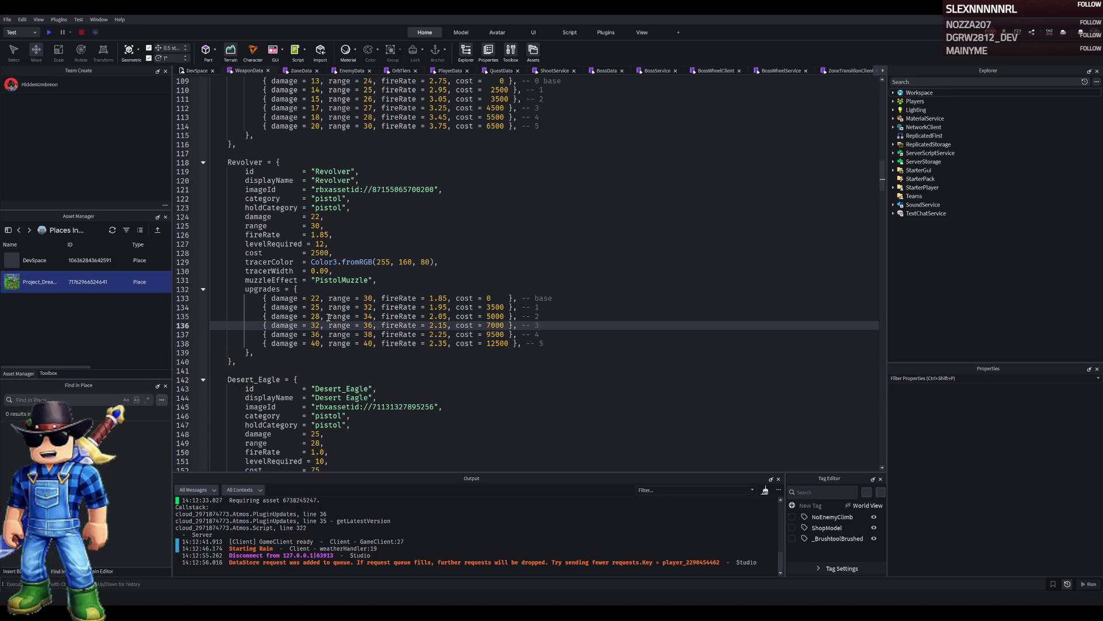
{"action": "type", "text": "0"}
{"action": "key", "text": "Down"}
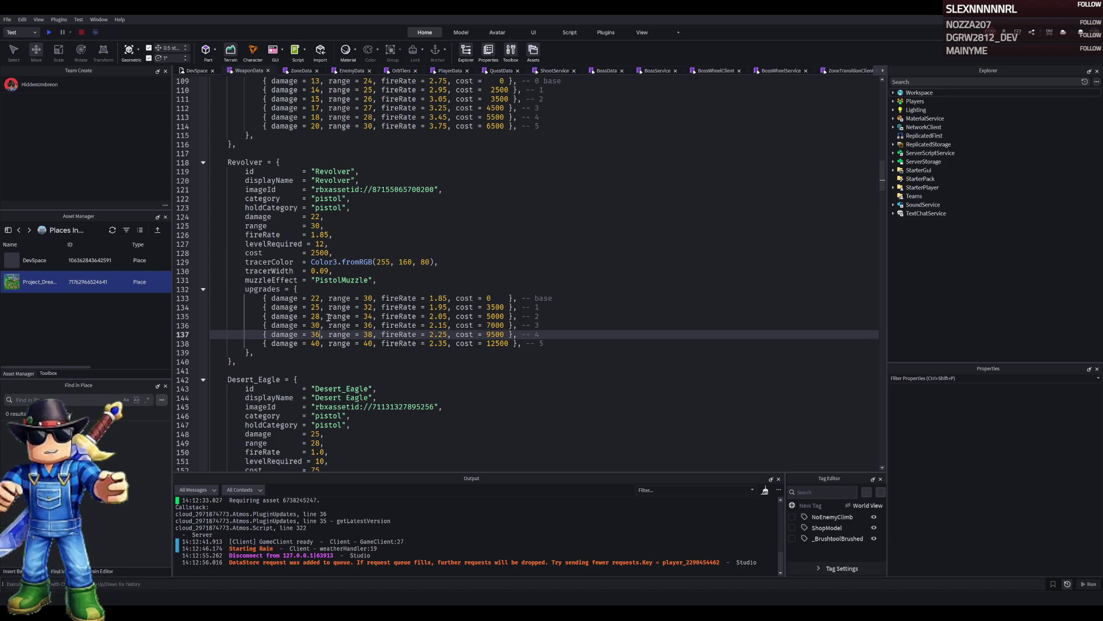
{"action": "key", "text": "Down"}
{"action": "key", "text": "BackSpace"}
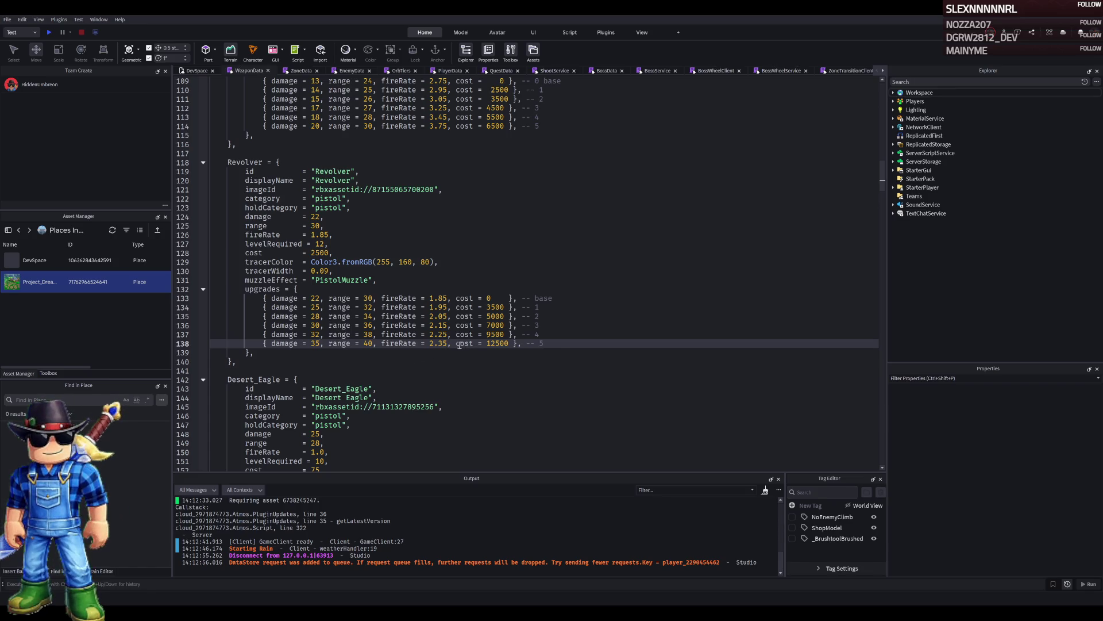
{"action": "left_click", "coordinate": [500, 299]}
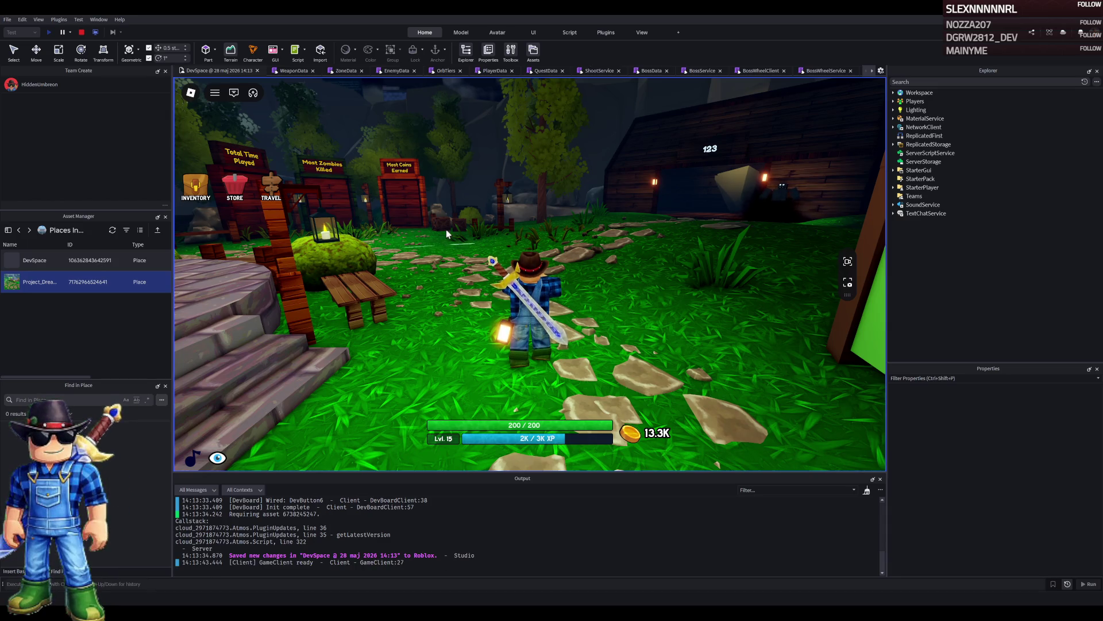
Walk from the village past the fountain and cave, through The Plains into The Forest, and attack zombies.
{"action": "key", "text": "w"}
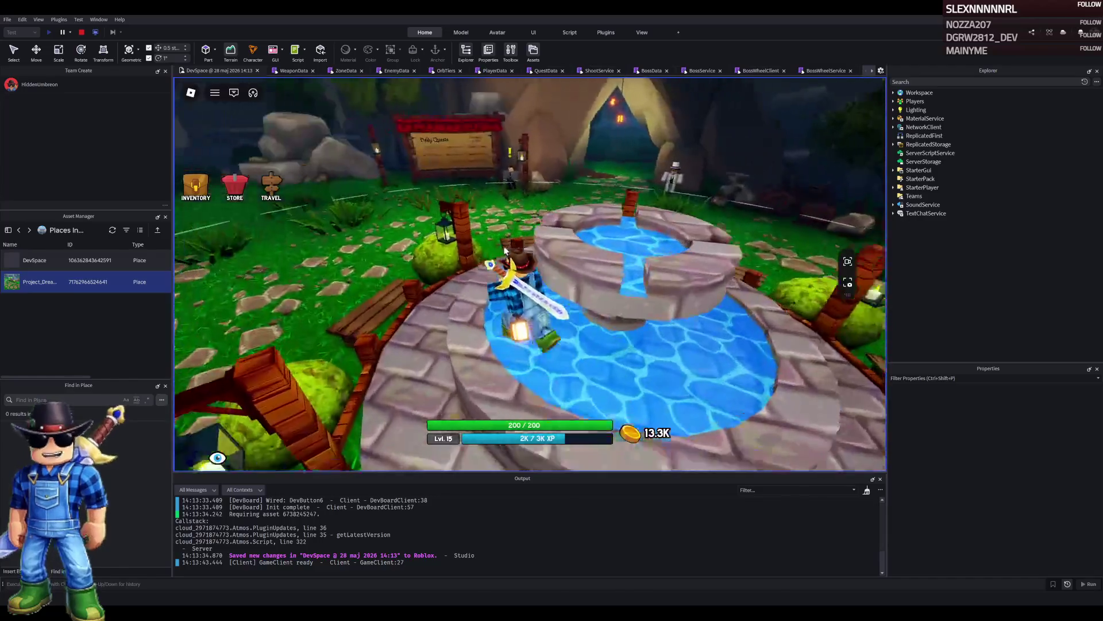
{"action": "key", "text": "w"}
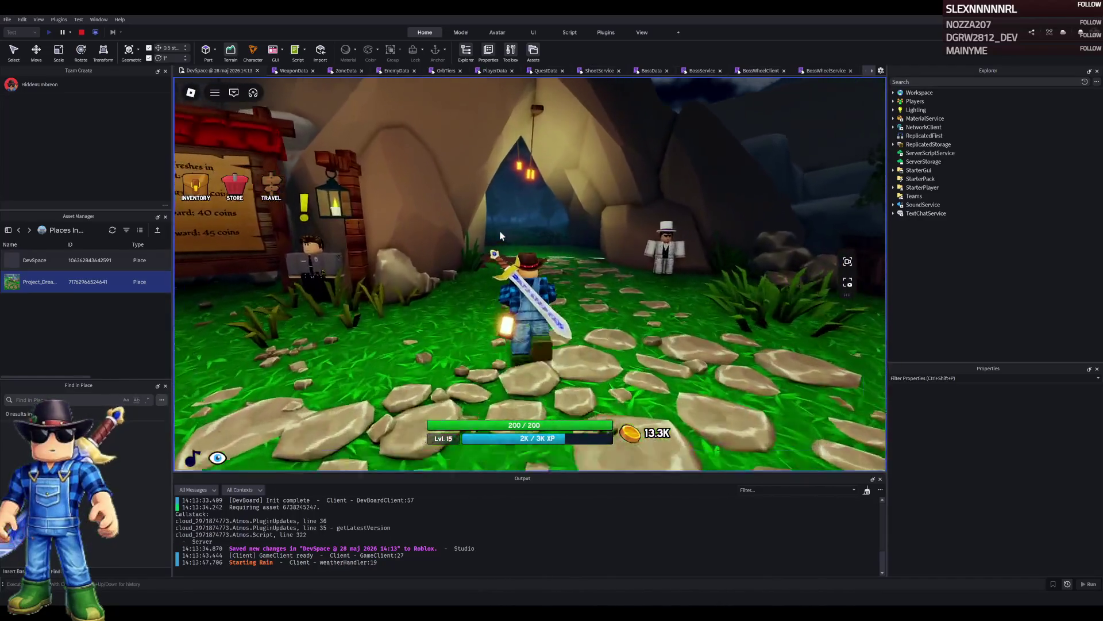
{"action": "key", "text": "w"}
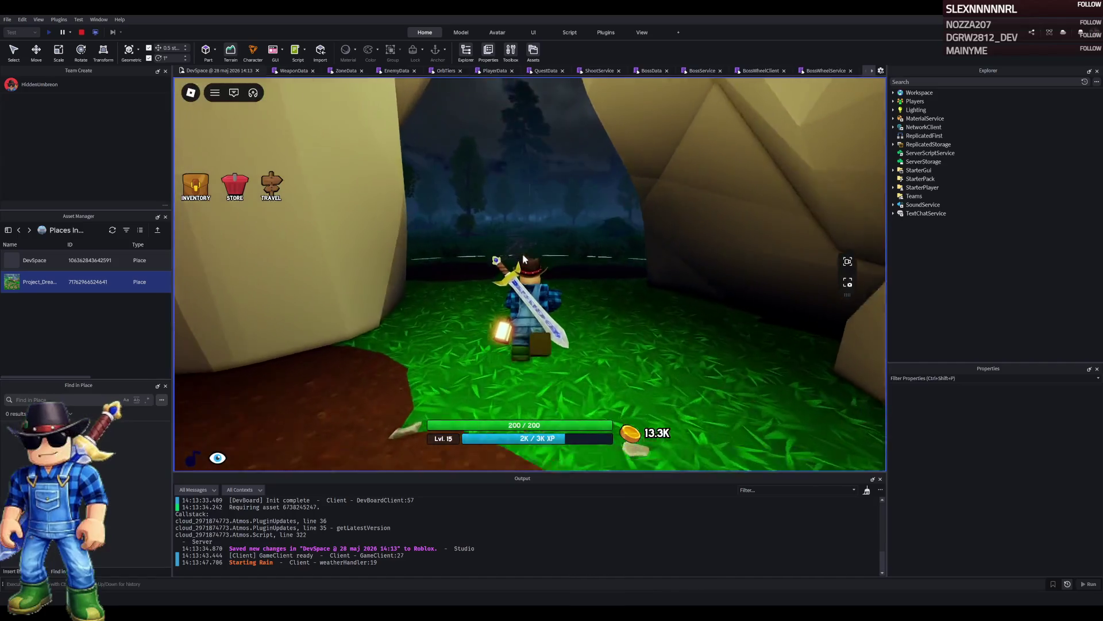
{"action": "key", "text": "w"}
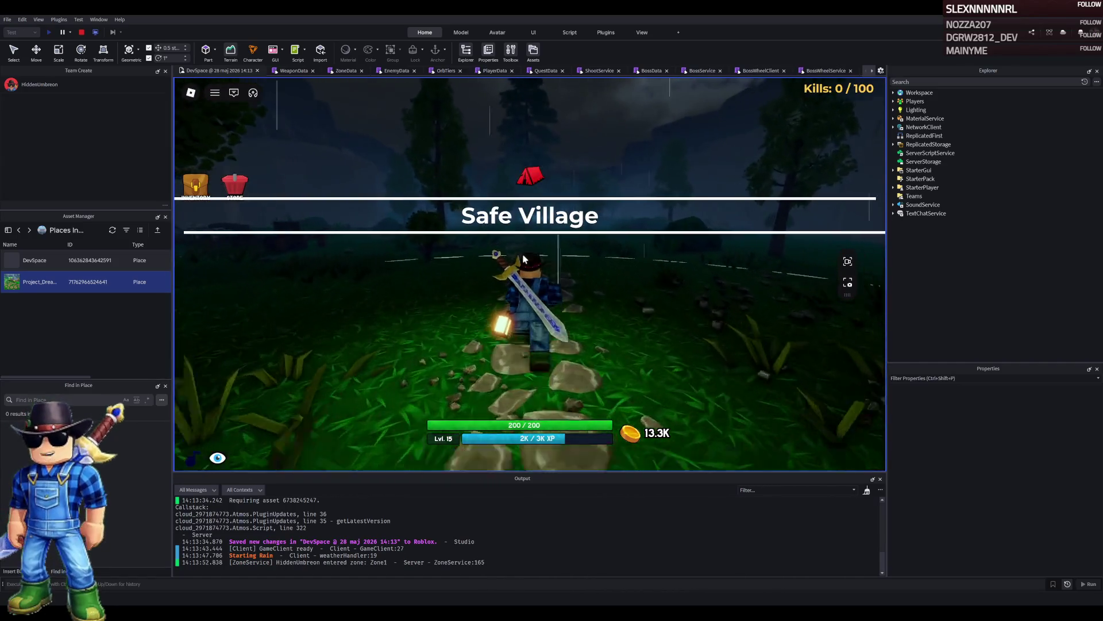
{"action": "key", "text": "w"}
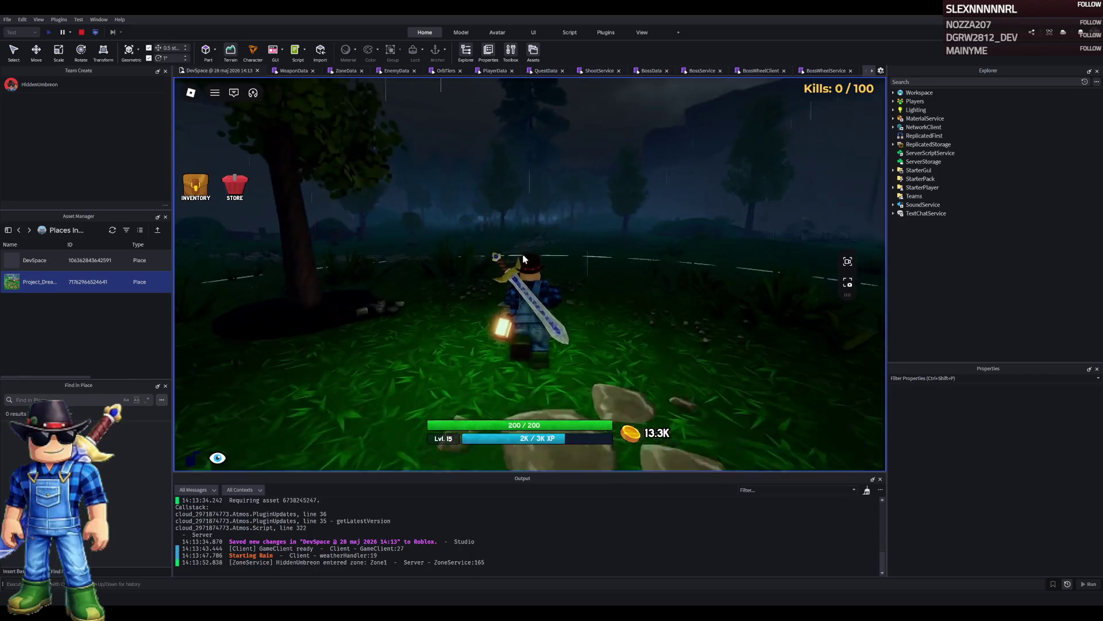
{"action": "key", "text": "w"}
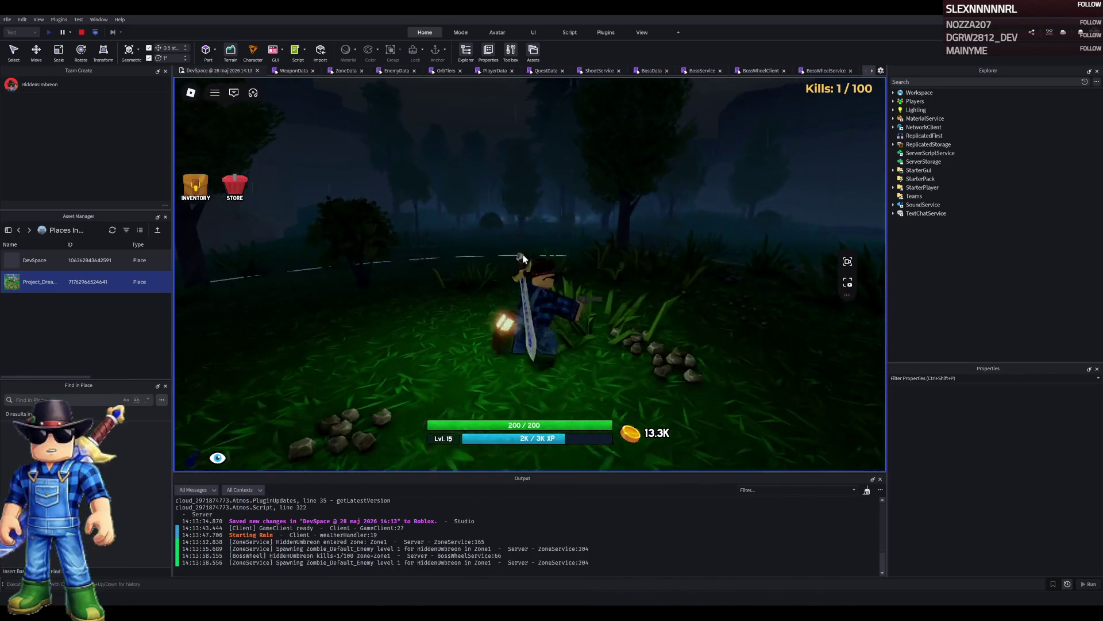
{"action": "key", "text": "w"}
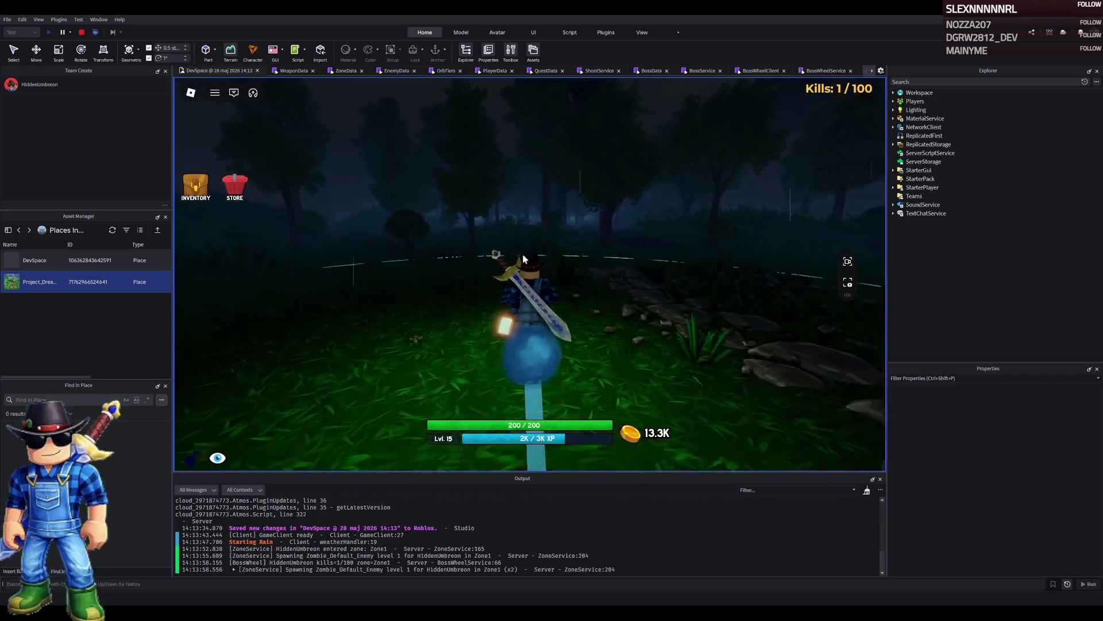
{"action": "key", "text": "w"}
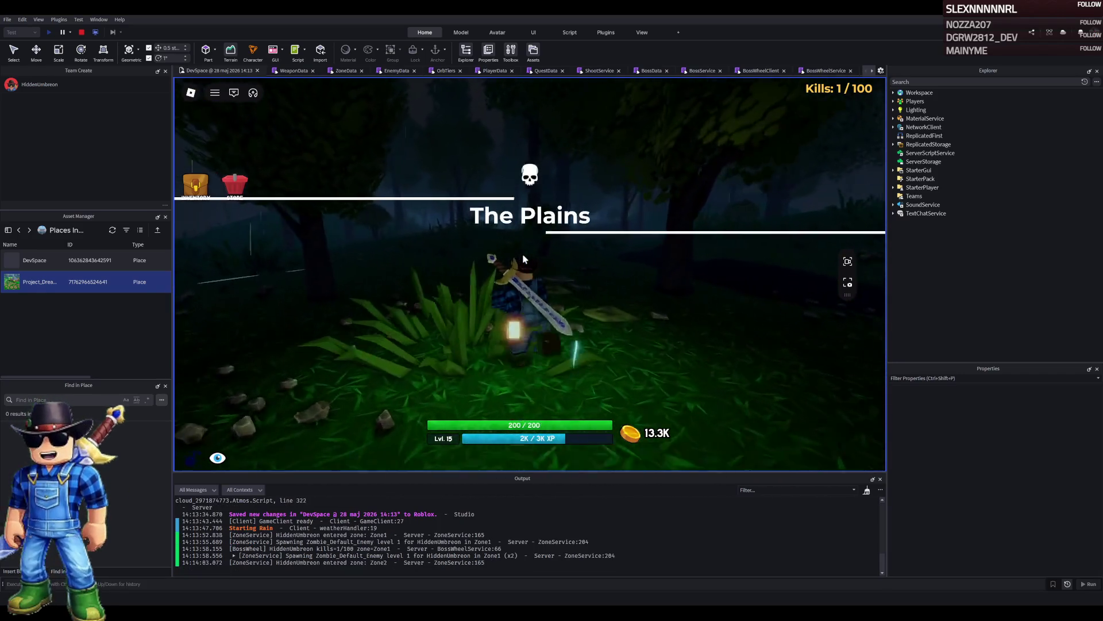
{"action": "key", "text": "w"}
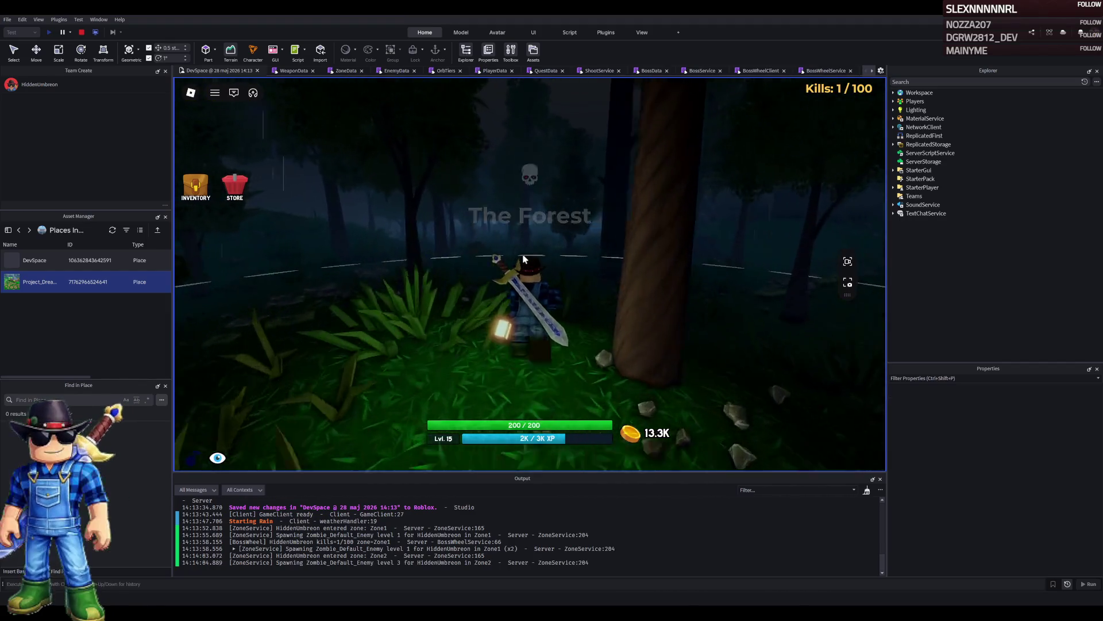
{"action": "key", "text": "w"}
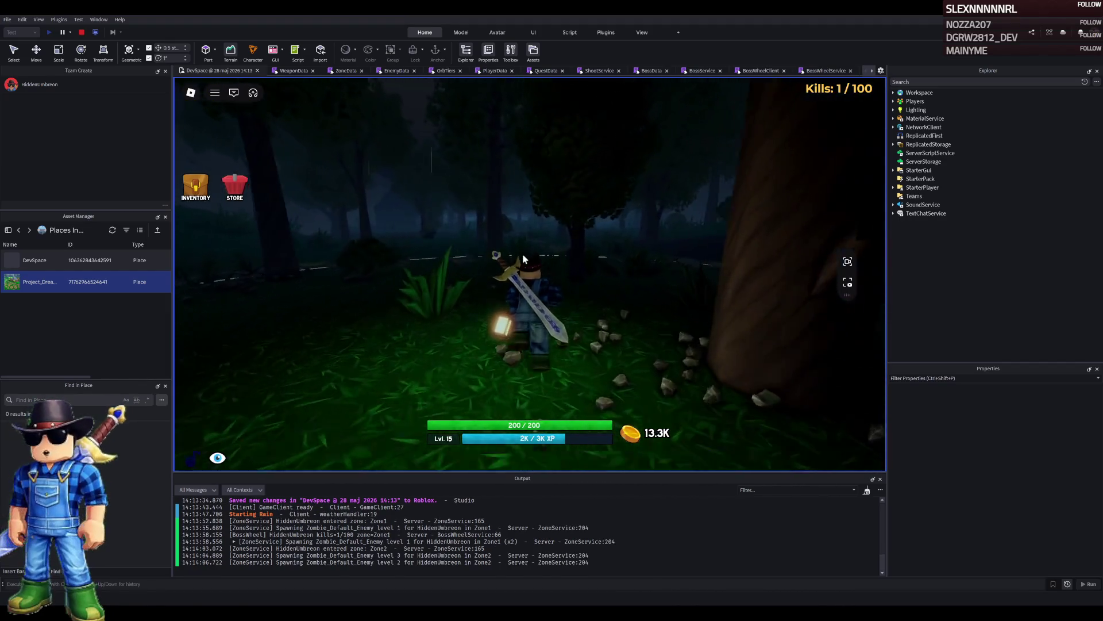
{"action": "key", "text": "s"}
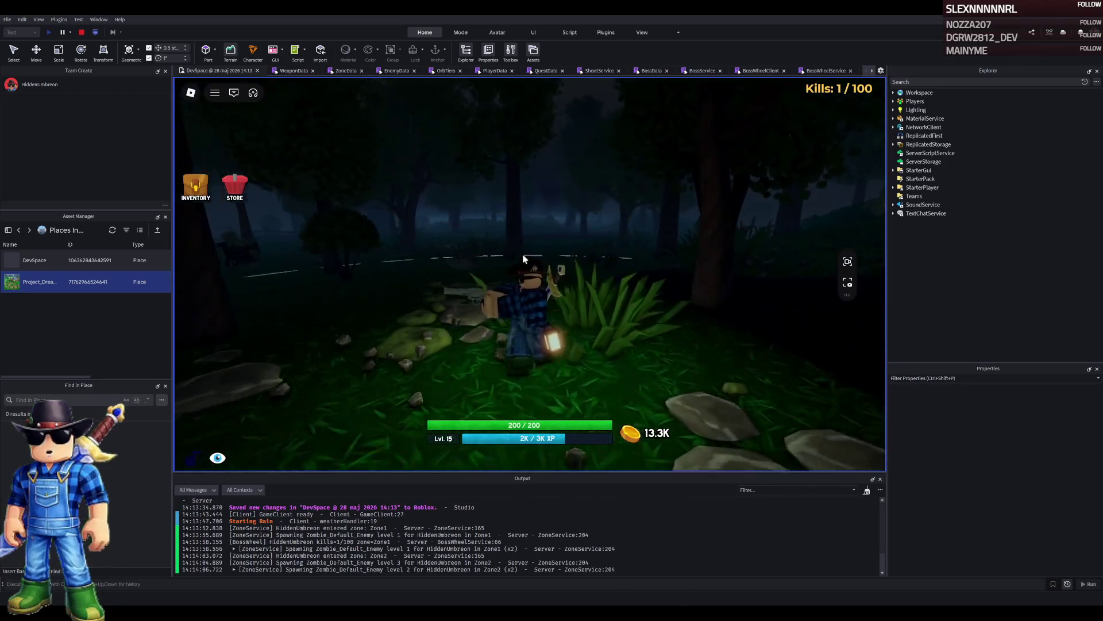
{"action": "left_click", "coordinate": [524, 259]}
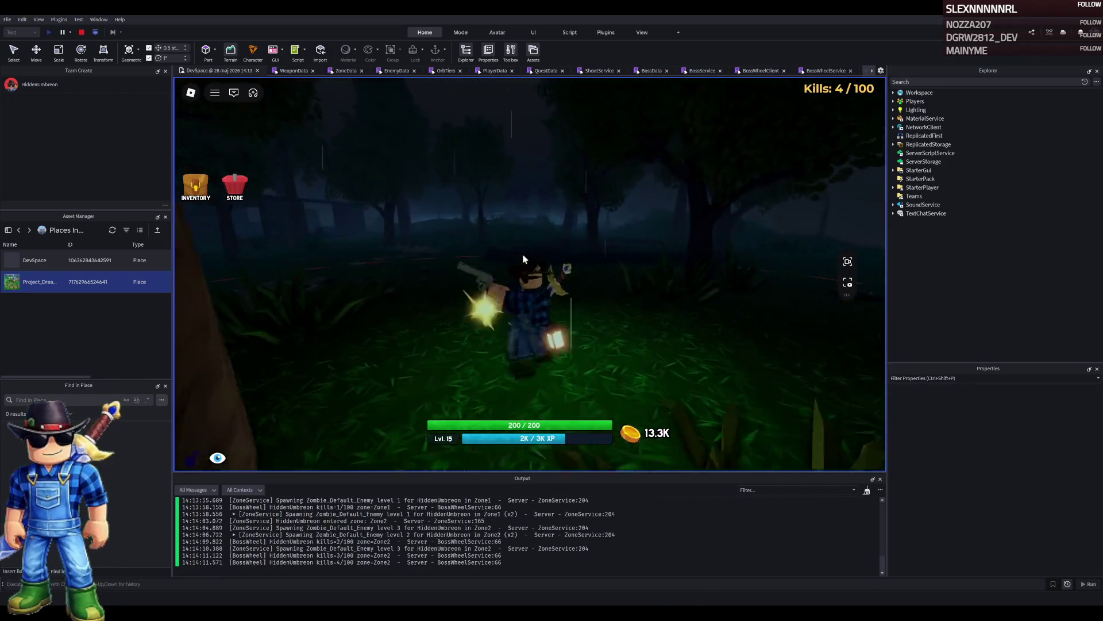
Switch to the sword, walk into The Abandoned House zone and kill a zombie.
{"action": "key", "text": "2"}
{"action": "key", "text": "s"}
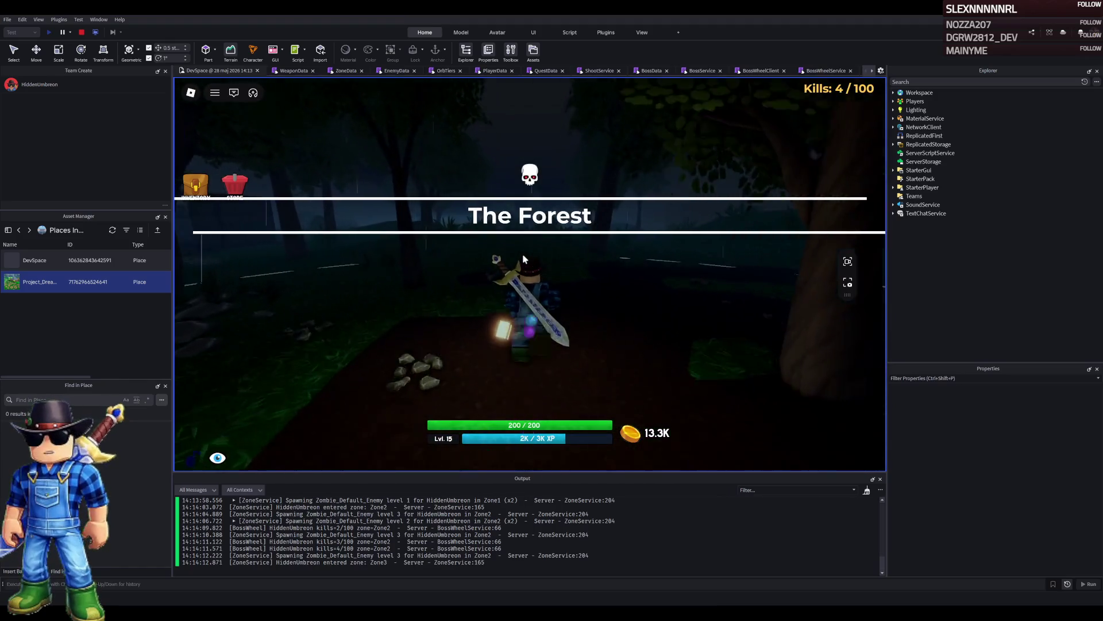
{"action": "key", "text": "s"}
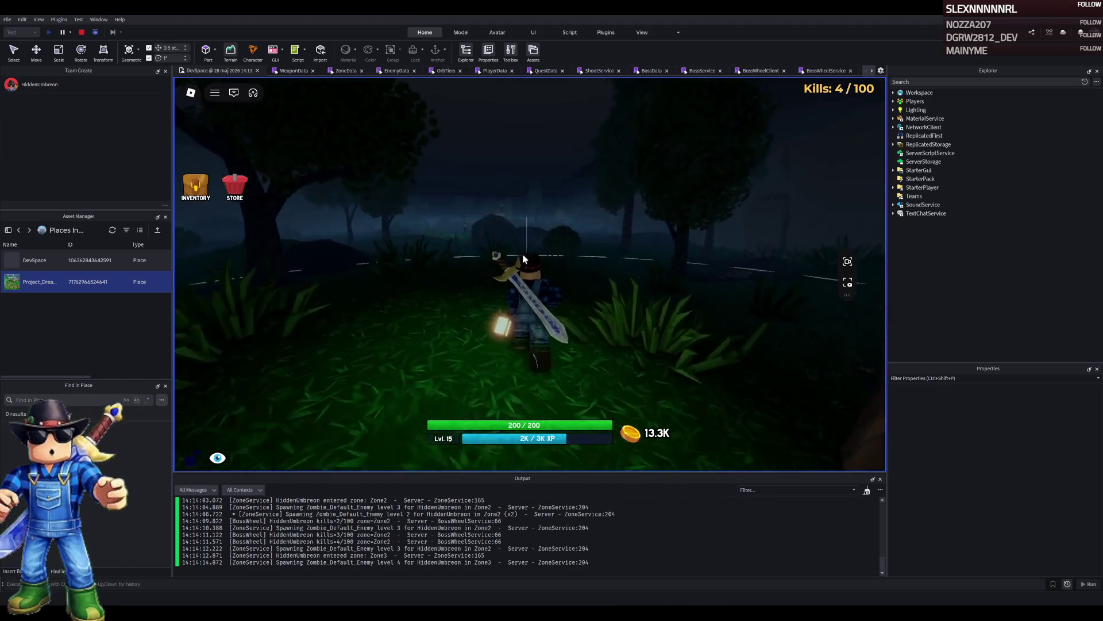
{"action": "key", "text": "s"}
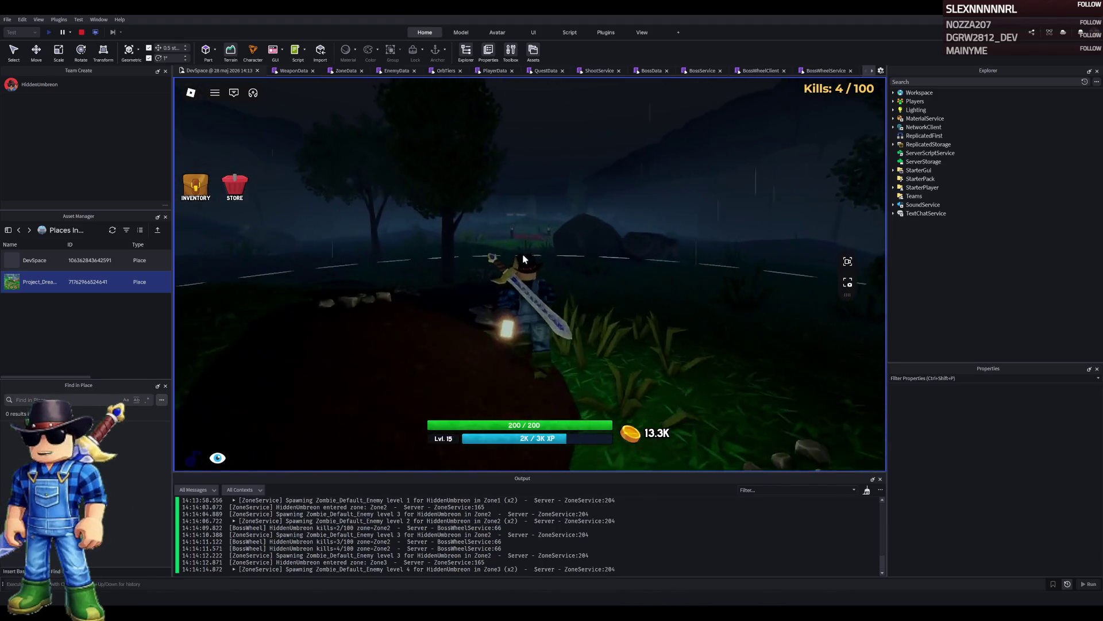
{"action": "left_click", "coordinate": [523, 260]}
{"action": "left_click", "coordinate": [523, 260]}
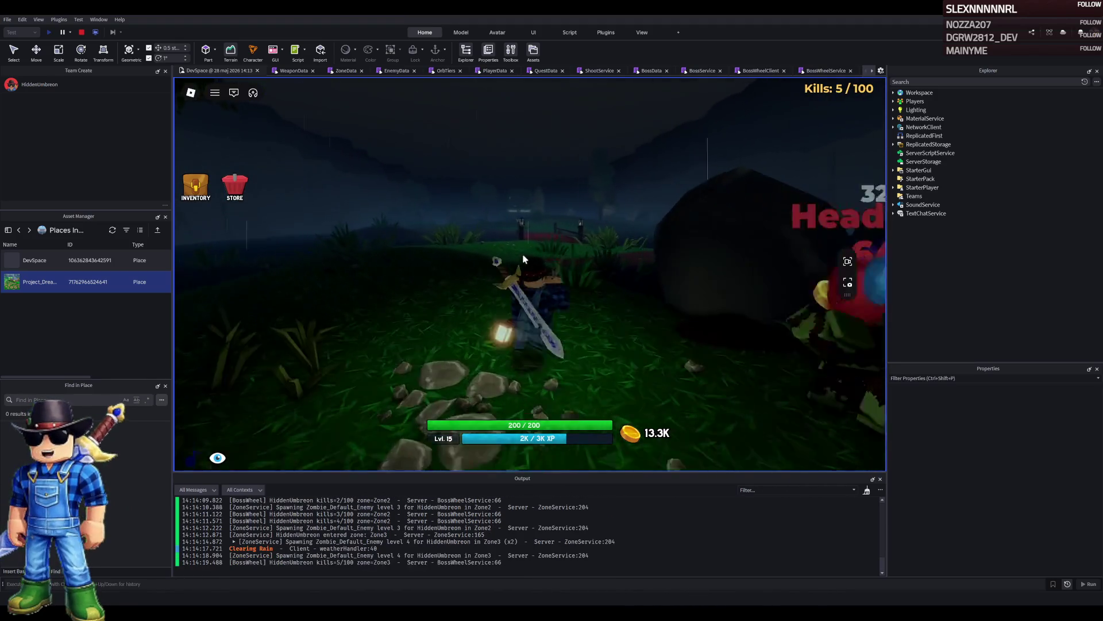
Cross the red bridge into The Swamp and fight the level 5 zombies there.
{"action": "key", "text": "w"}
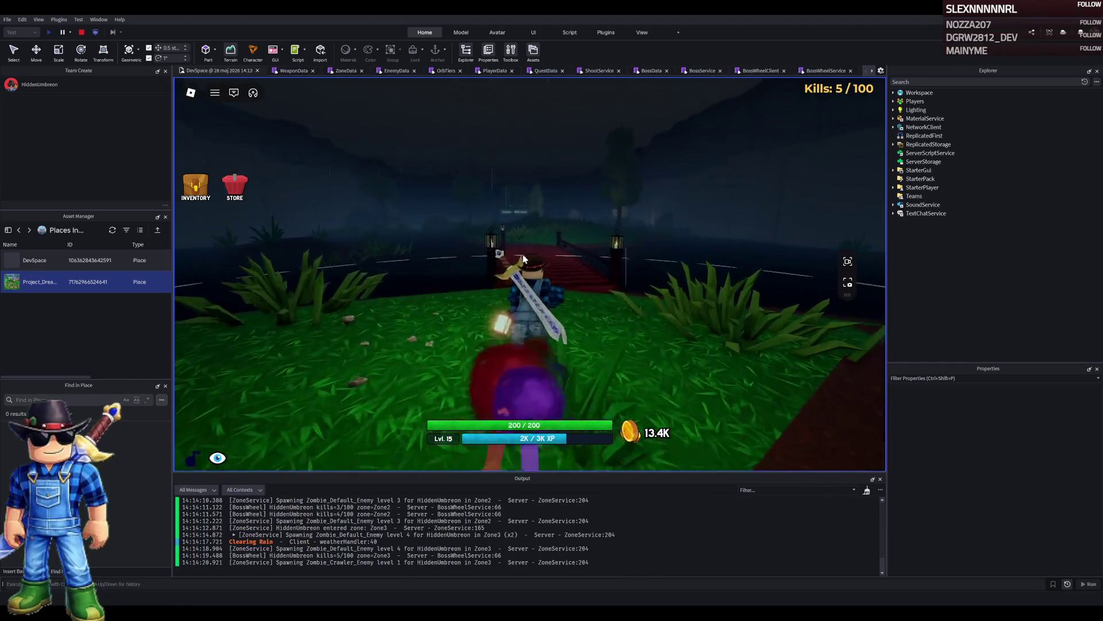
{"action": "key", "text": "w"}
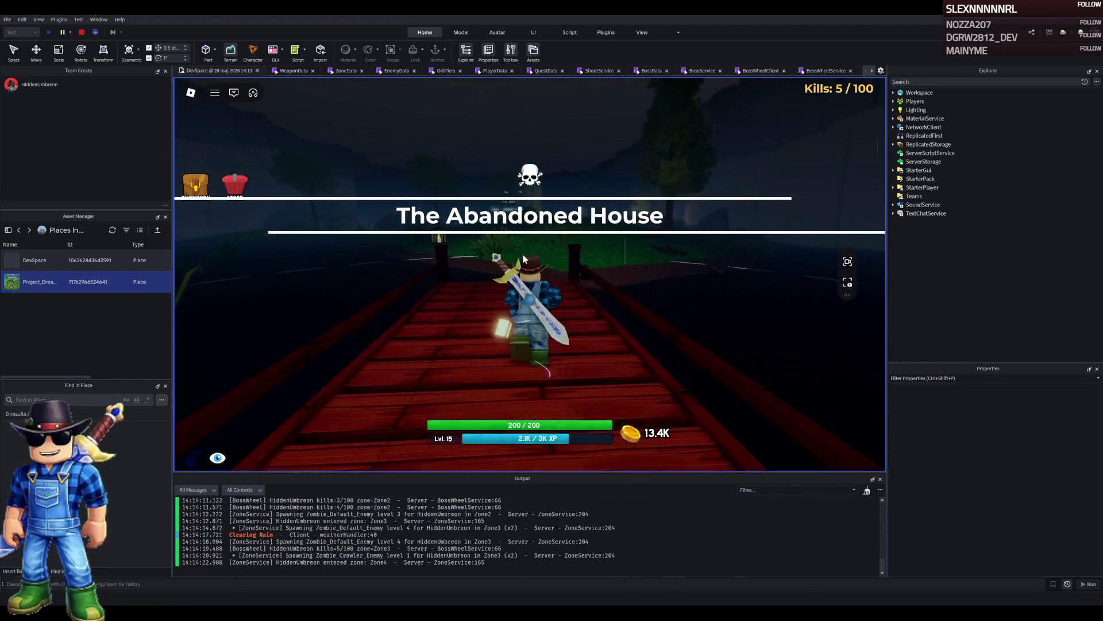
{"action": "key", "text": "w"}
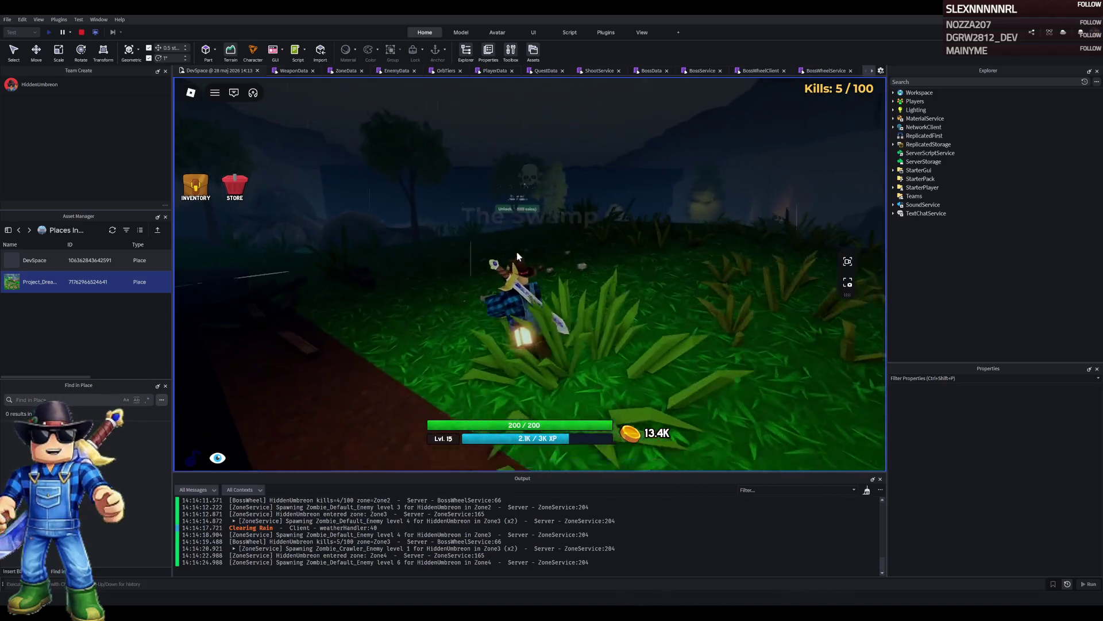
{"action": "key", "text": "w"}
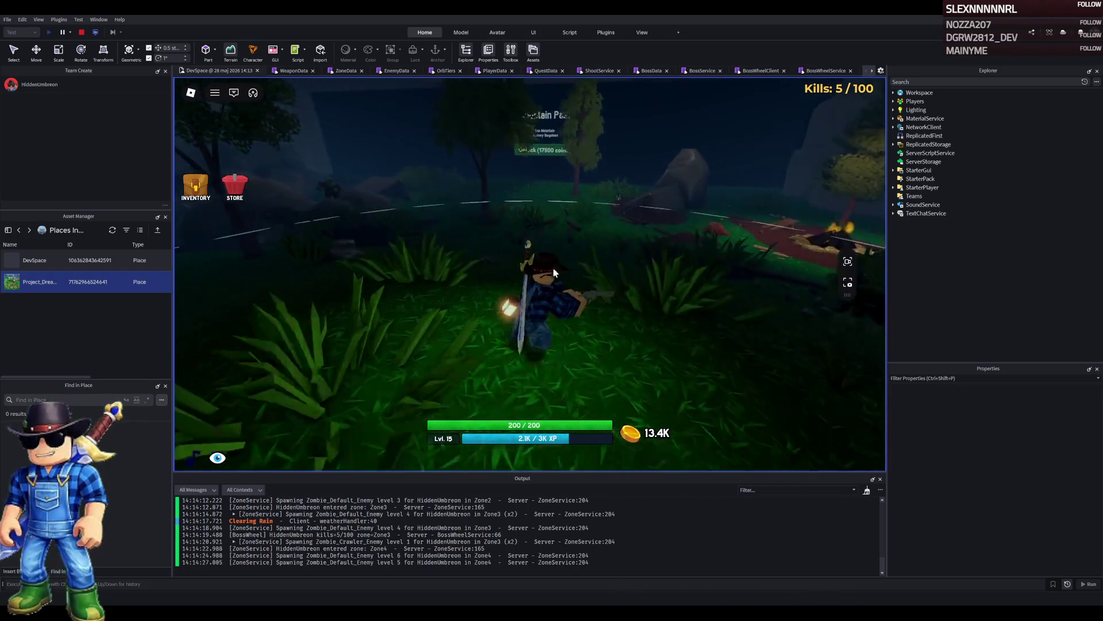
{"action": "left_click", "coordinate": [554, 270]}
{"action": "left_click", "coordinate": [554, 270]}
{"action": "left_click", "coordinate": [554, 270]}
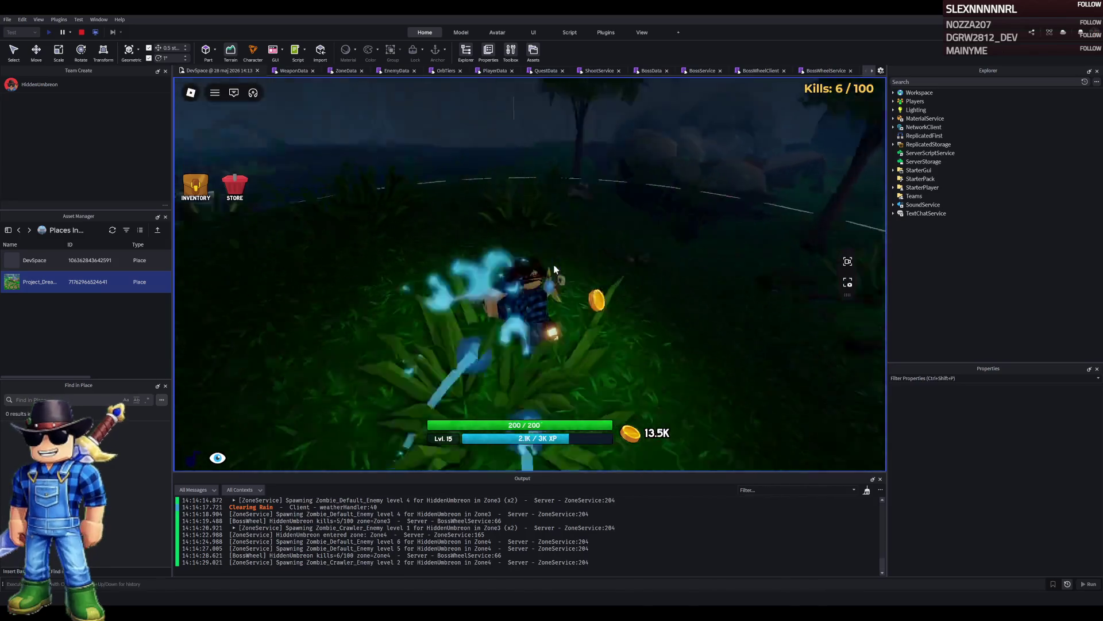
{"action": "left_click", "coordinate": [554, 270]}
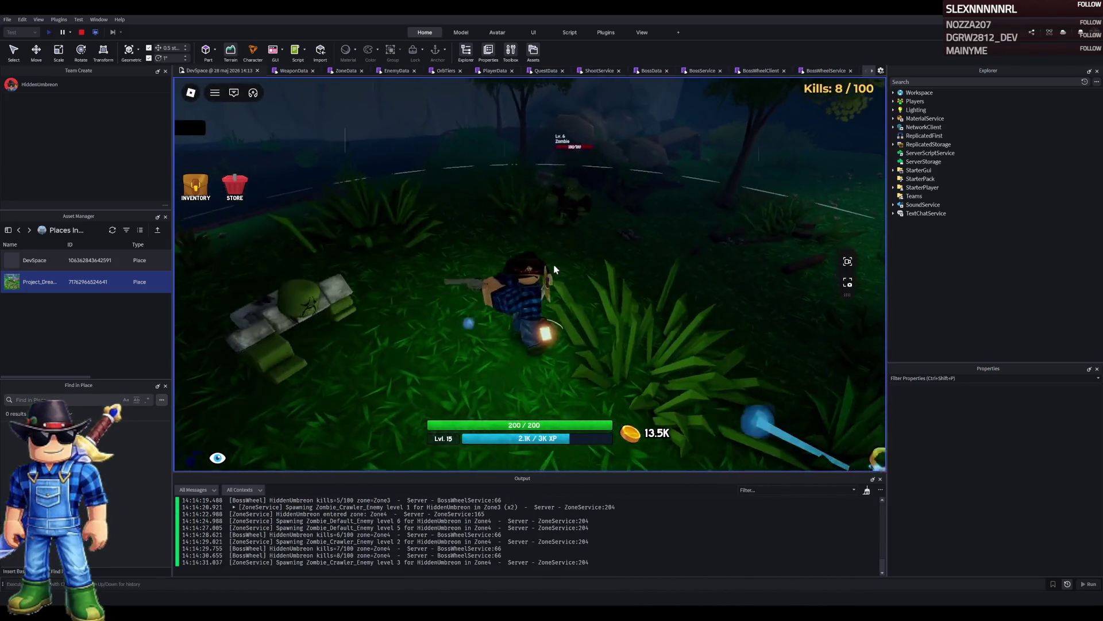
{"action": "left_click", "coordinate": [554, 271]}
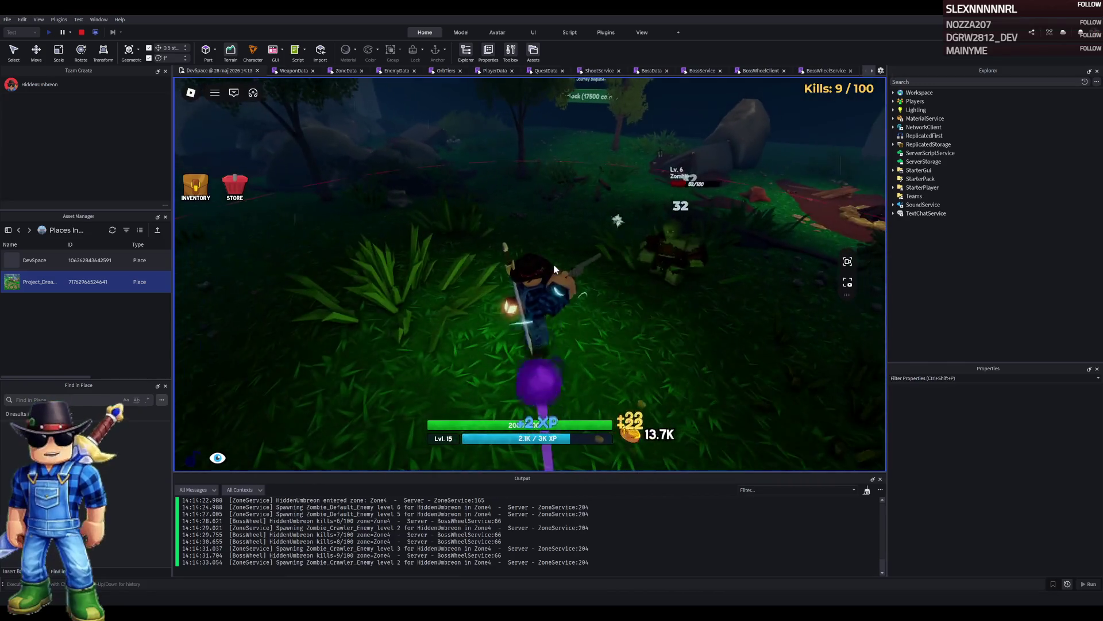
{"action": "left_click", "coordinate": [554, 270]}
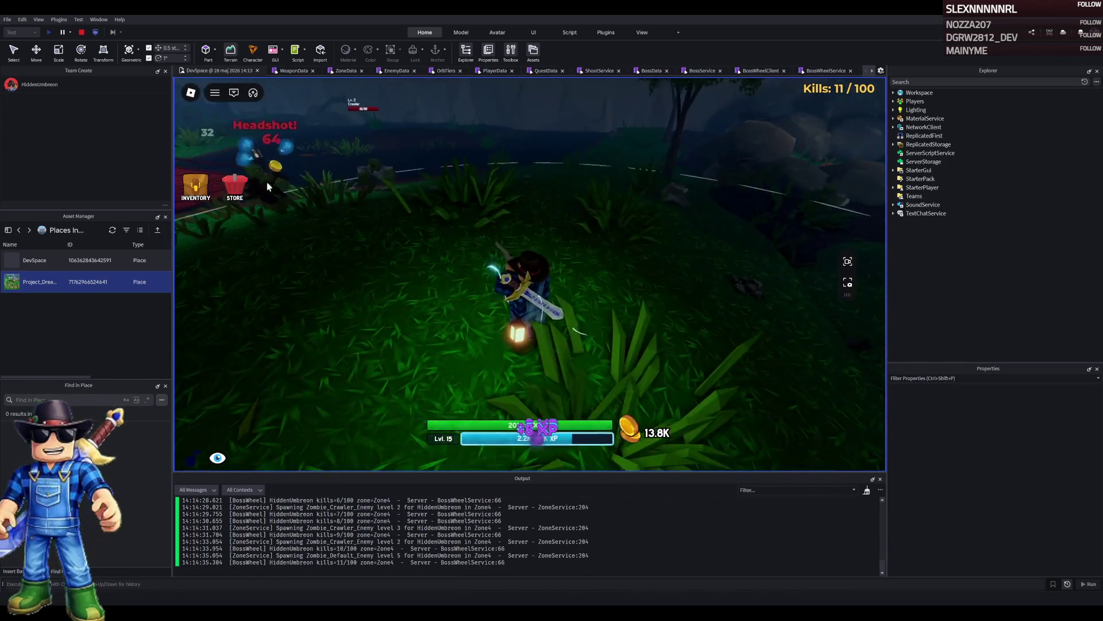
Check the inventory, then keep killing Zone4 zombies and Crawlers near the river and bridge.
{"action": "left_click", "coordinate": [194, 183]}
{"action": "left_click", "coordinate": [195, 184]}
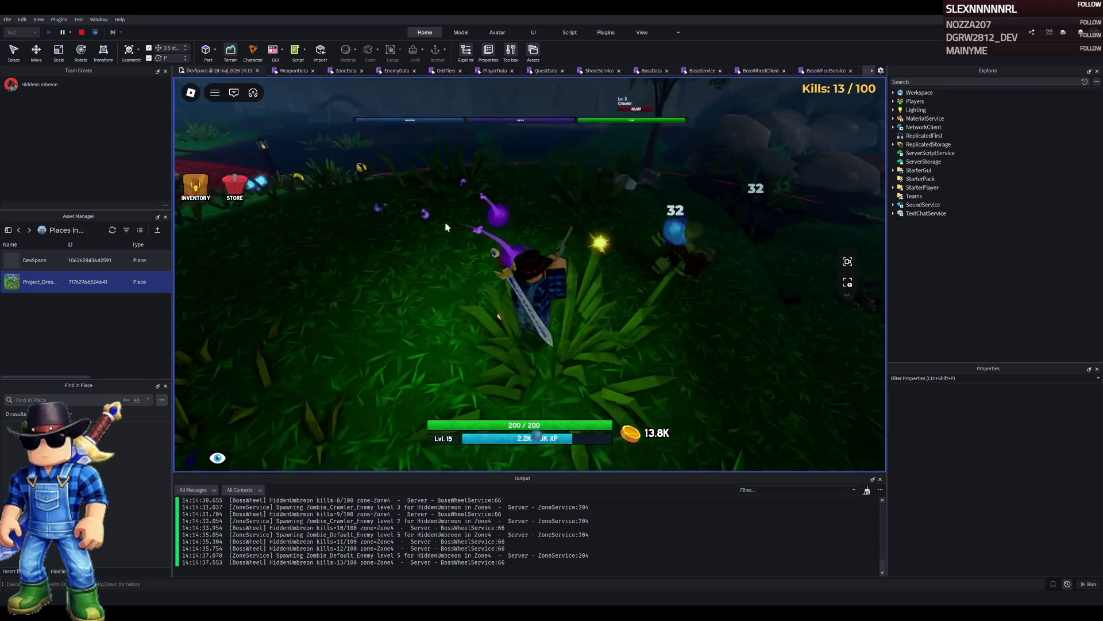
{"action": "left_click", "coordinate": [620, 249]}
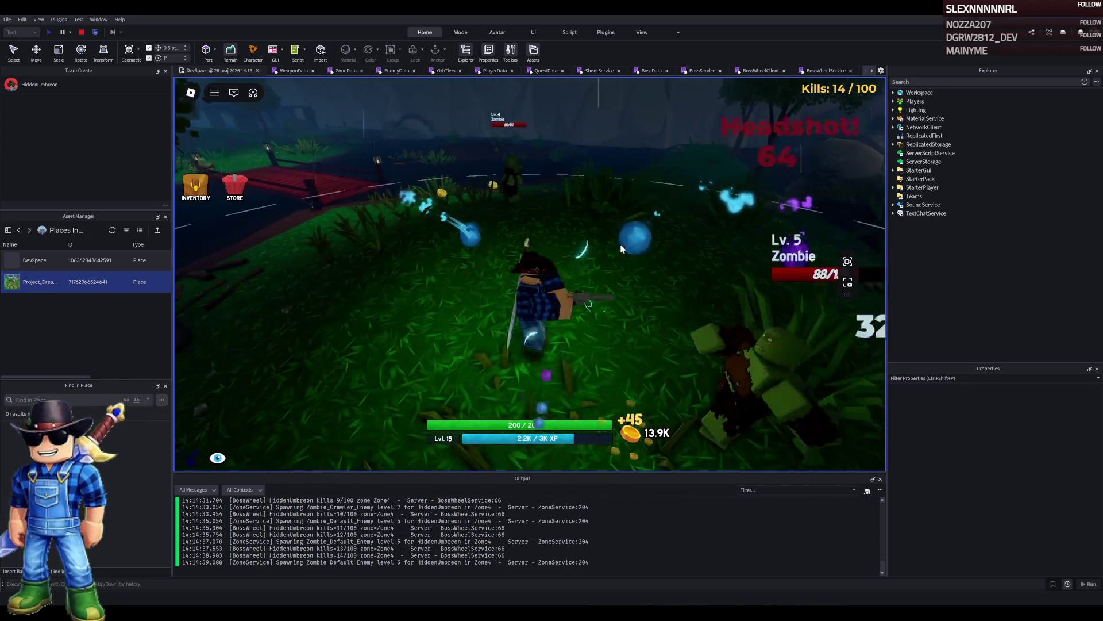
{"action": "left_click", "coordinate": [621, 249]}
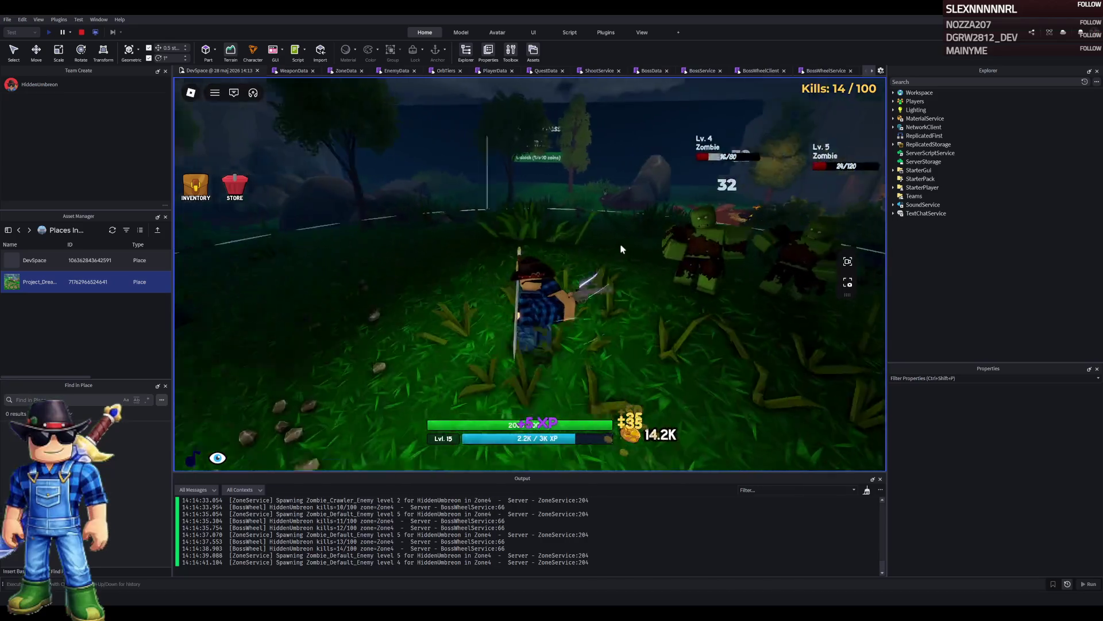
{"action": "left_click", "coordinate": [523, 253]}
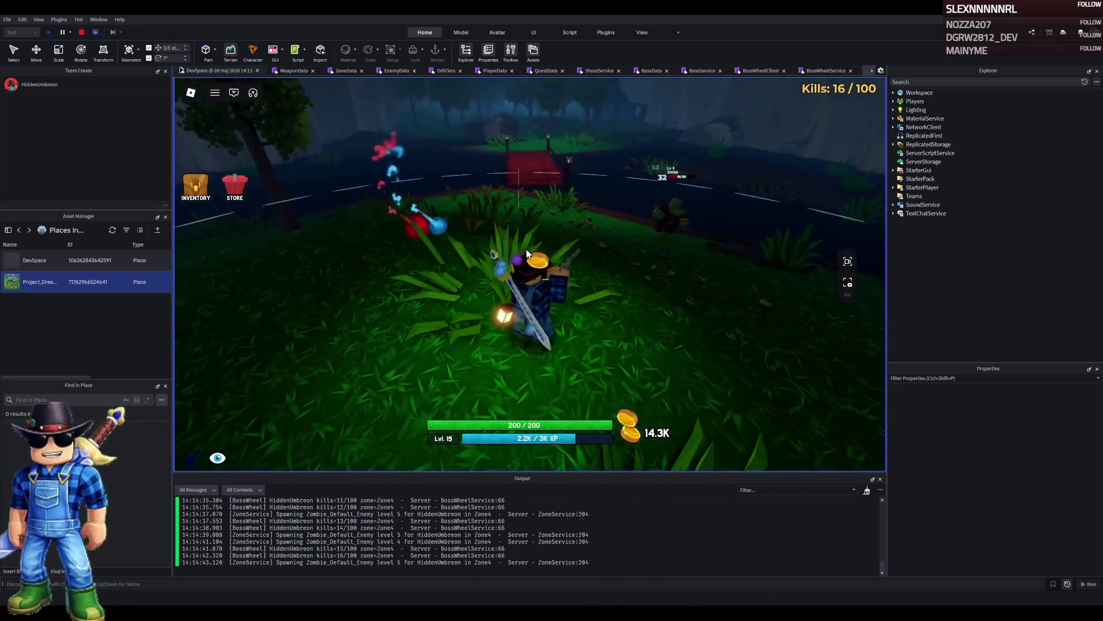
{"action": "left_click", "coordinate": [525, 247]}
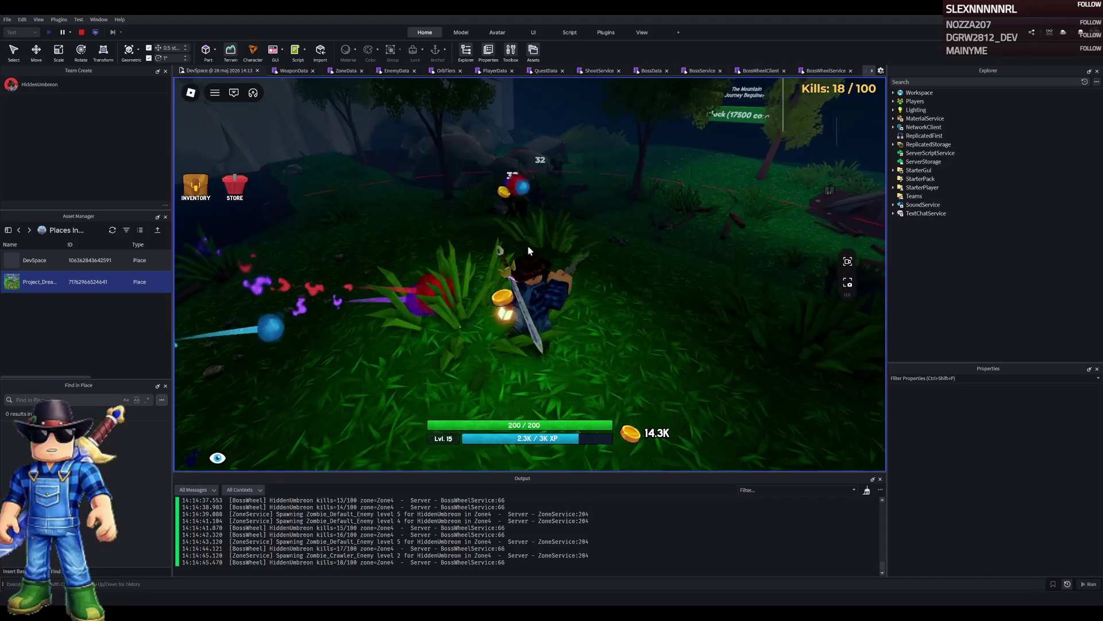
{"action": "left_click", "coordinate": [564, 238]}
{"action": "left_click", "coordinate": [565, 238]}
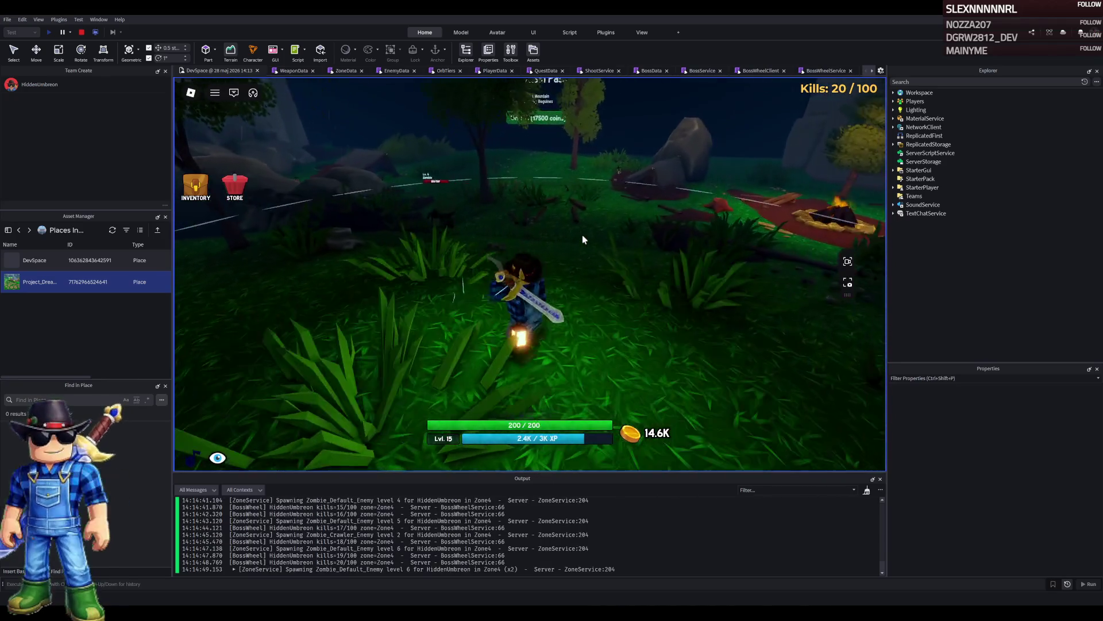
{"action": "left_click", "coordinate": [582, 236]}
{"action": "left_click", "coordinate": [582, 236]}
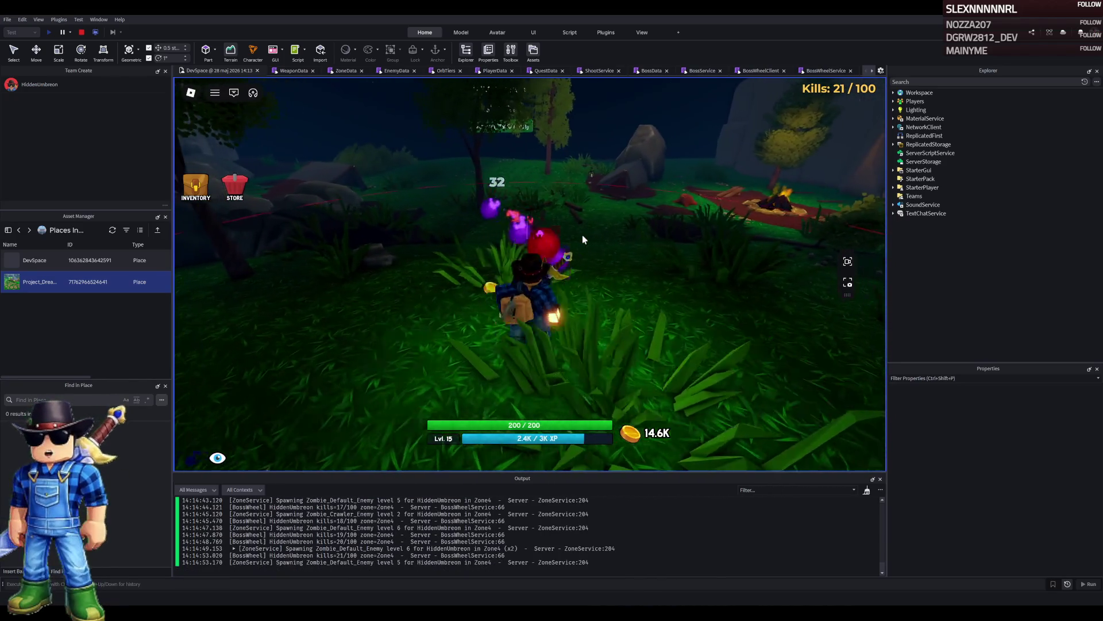
{"action": "left_click", "coordinate": [581, 235]}
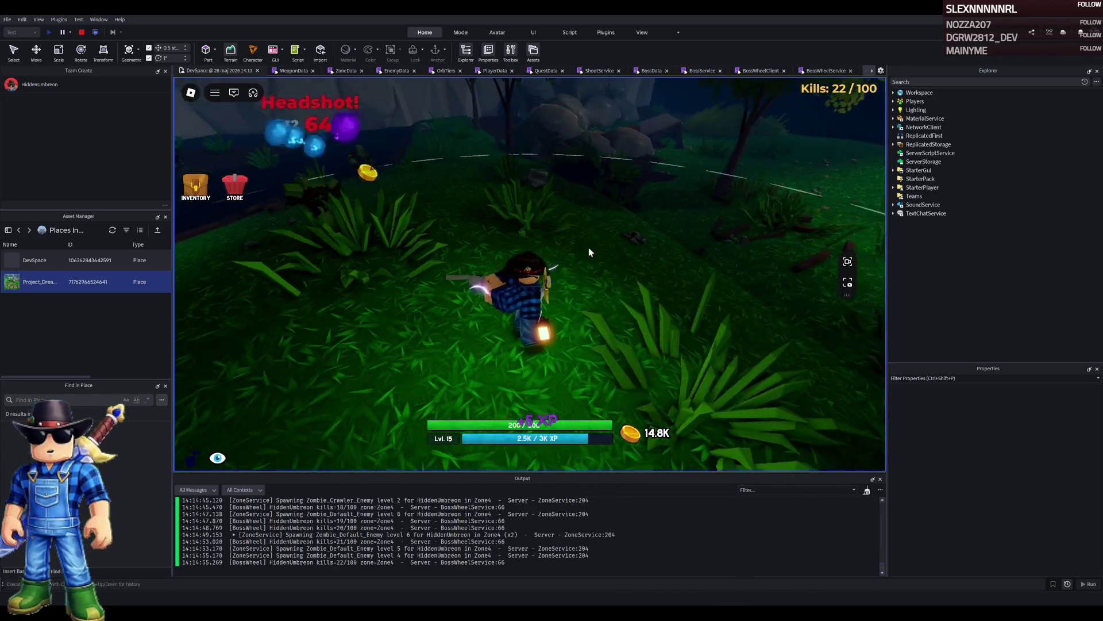
{"action": "left_click", "coordinate": [590, 248]}
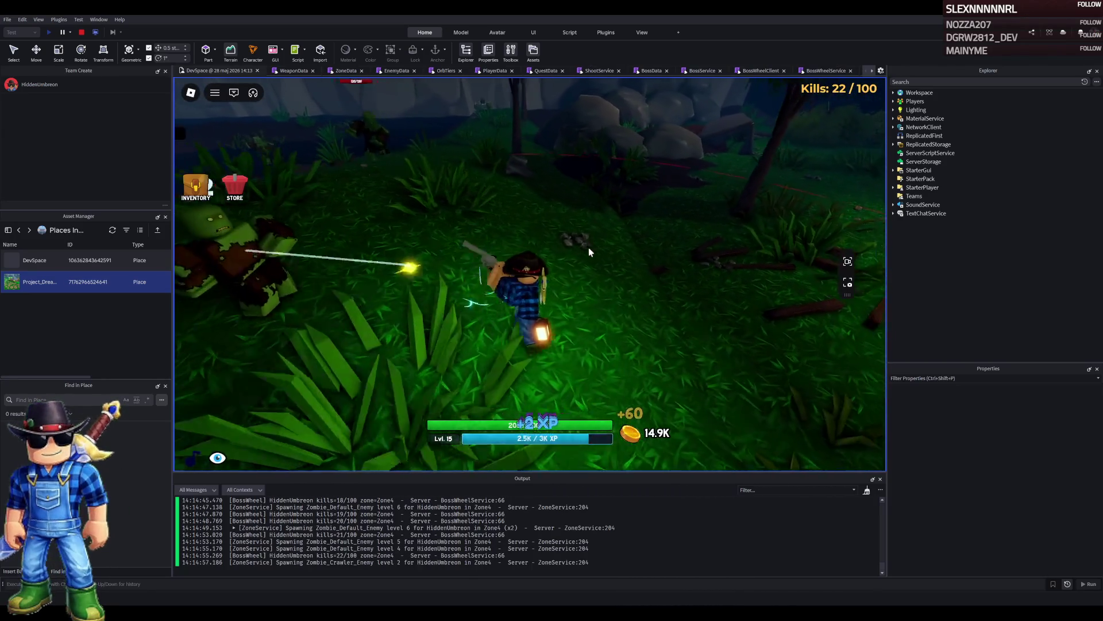
{"action": "left_click", "coordinate": [589, 251]}
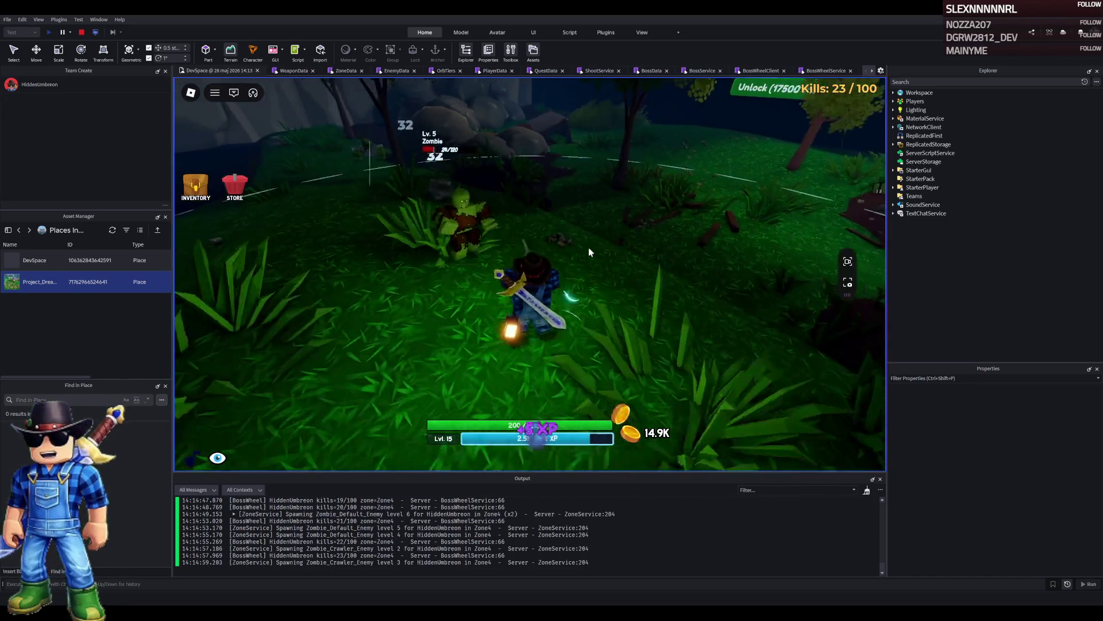
{"action": "left_click", "coordinate": [590, 251]}
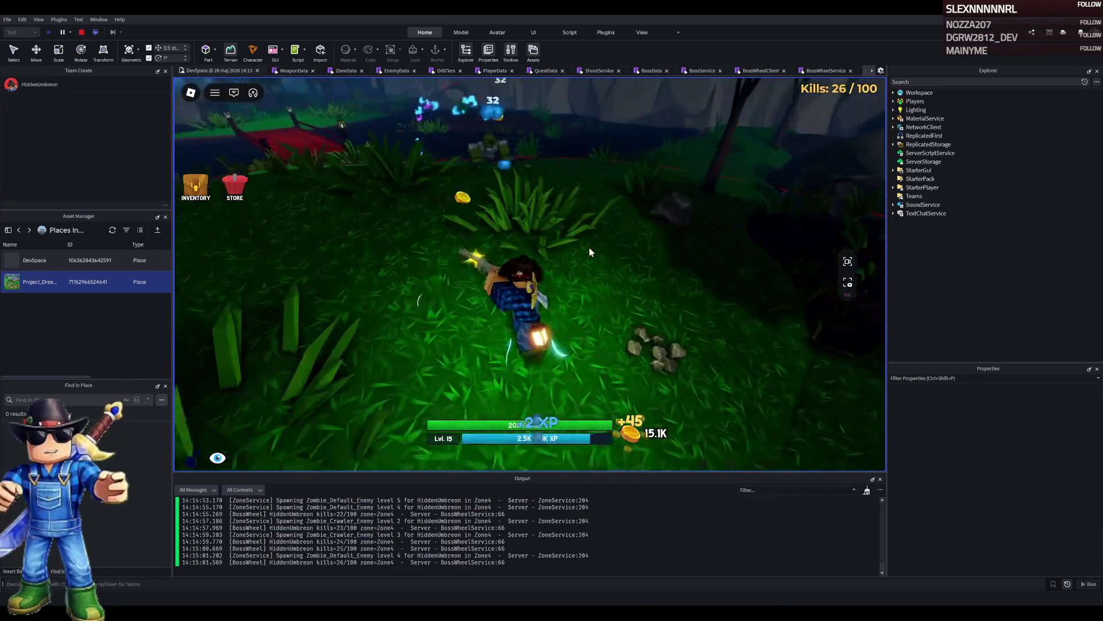
{"action": "left_click", "coordinate": [590, 252]}
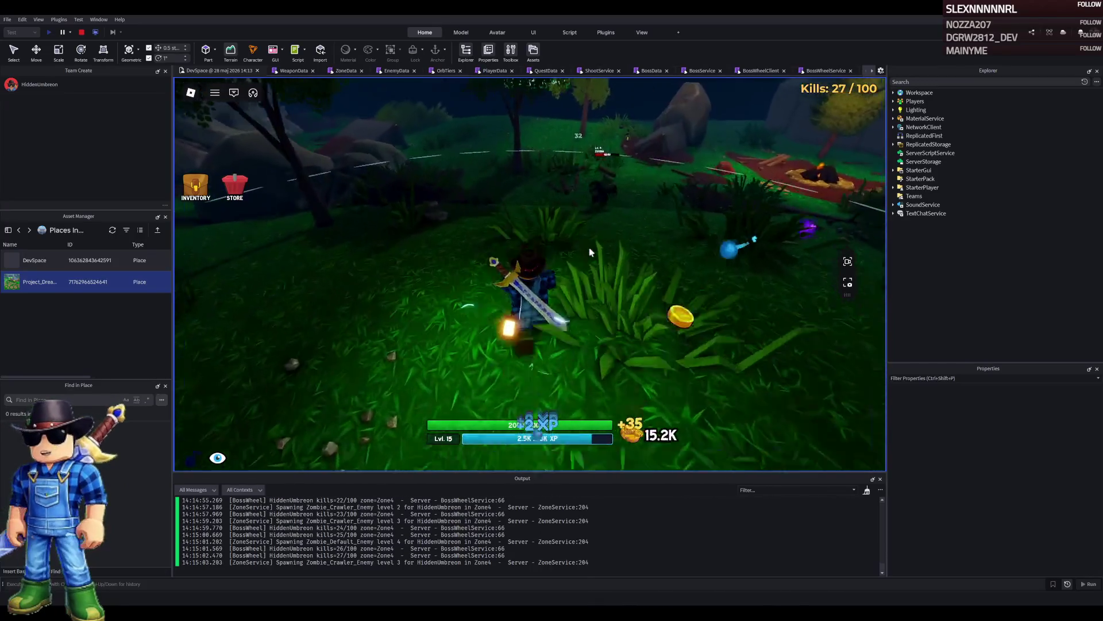
{"action": "left_click", "coordinate": [606, 247]}
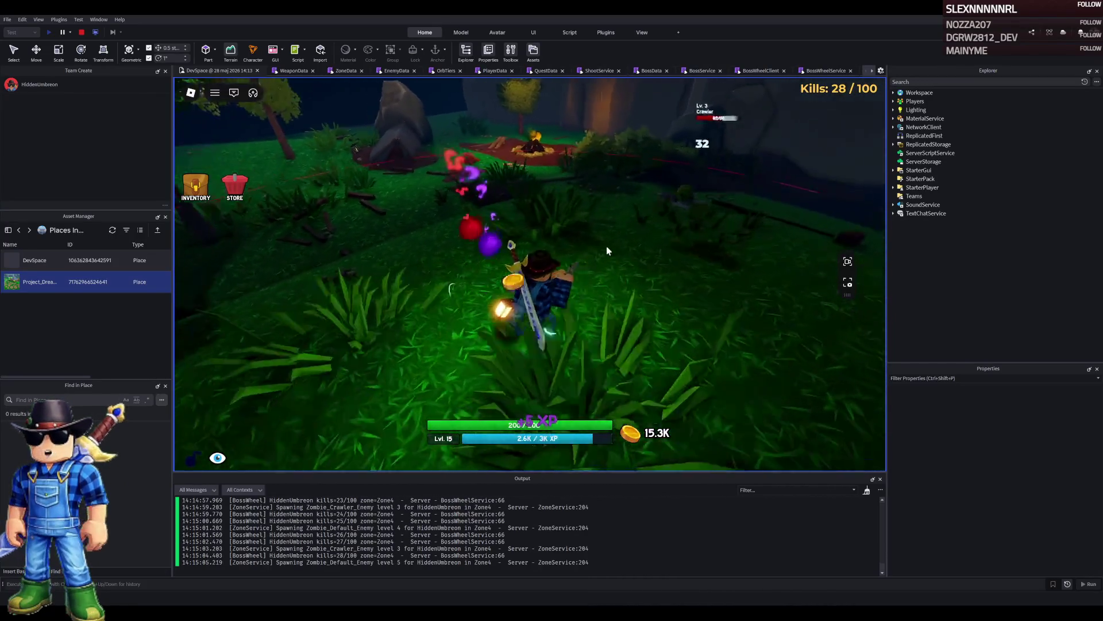
{"action": "left_click", "coordinate": [606, 246]}
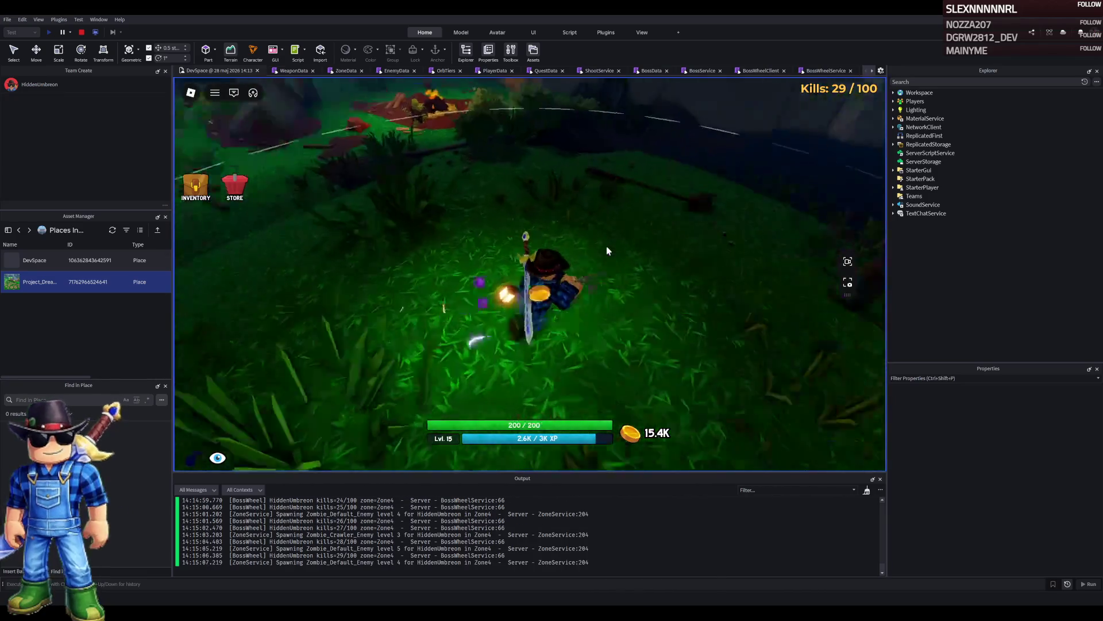
{"action": "left_click", "coordinate": [607, 247]}
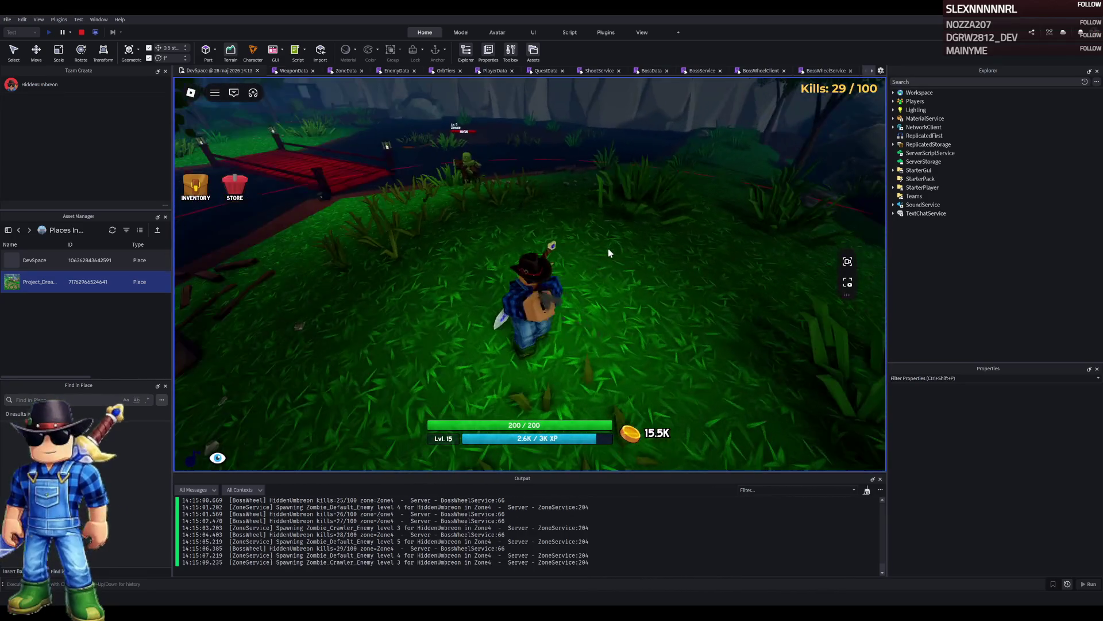
{"action": "left_click", "coordinate": [608, 249]}
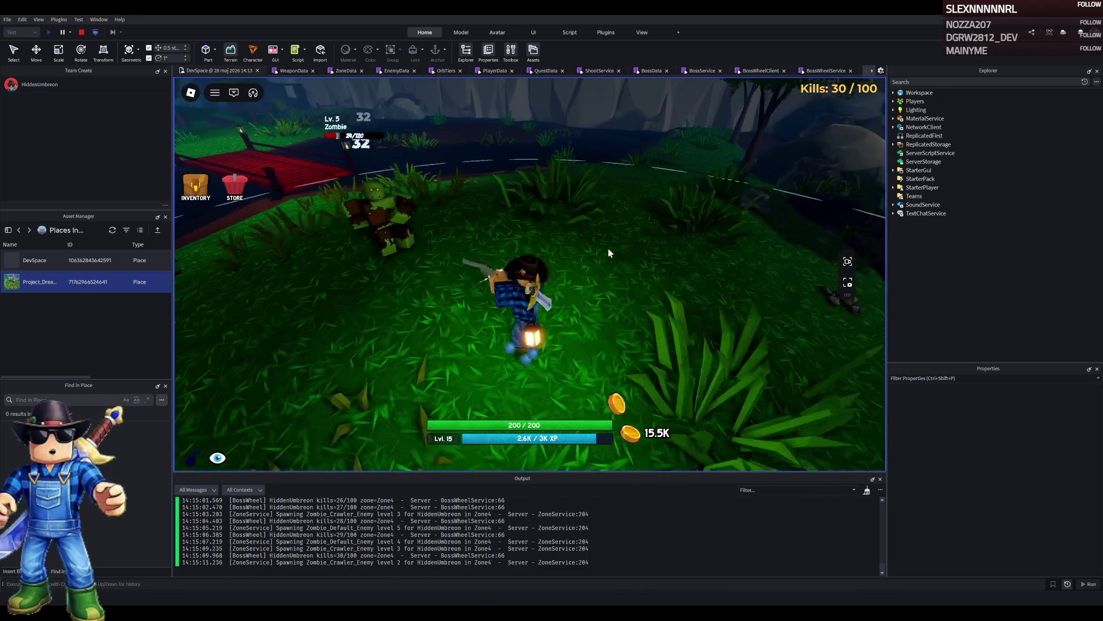
{"action": "left_click", "coordinate": [608, 248]}
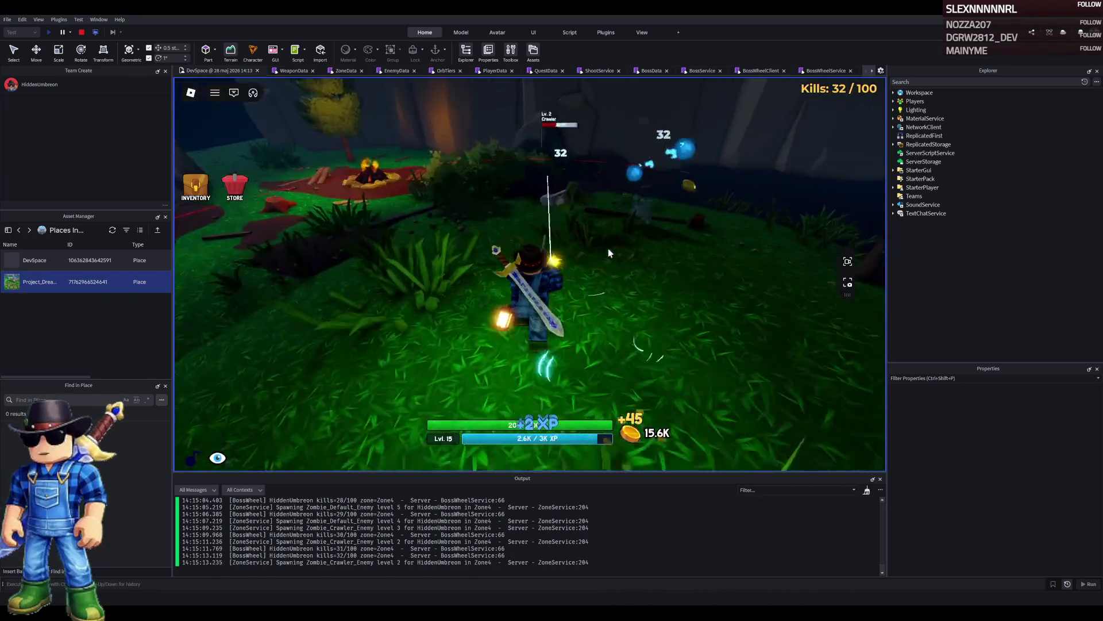
{"action": "left_click", "coordinate": [608, 248]}
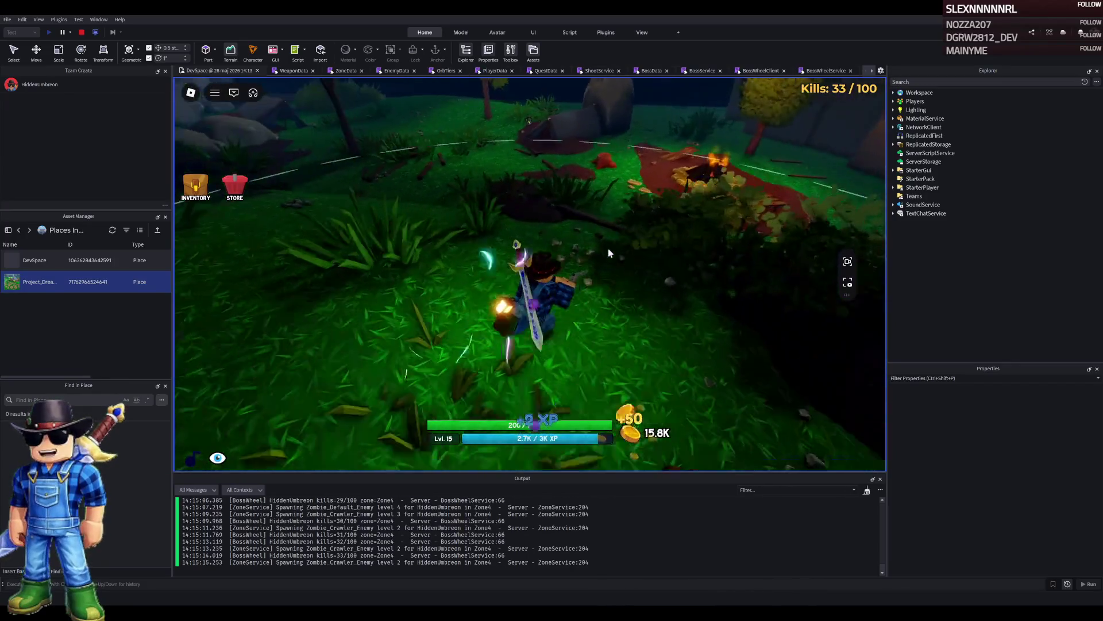
Kill the Crawlers and Lv. 4–6 zombies around the bridge and campfire, passing 50 kills.
{"action": "left_click", "coordinate": [632, 258]}
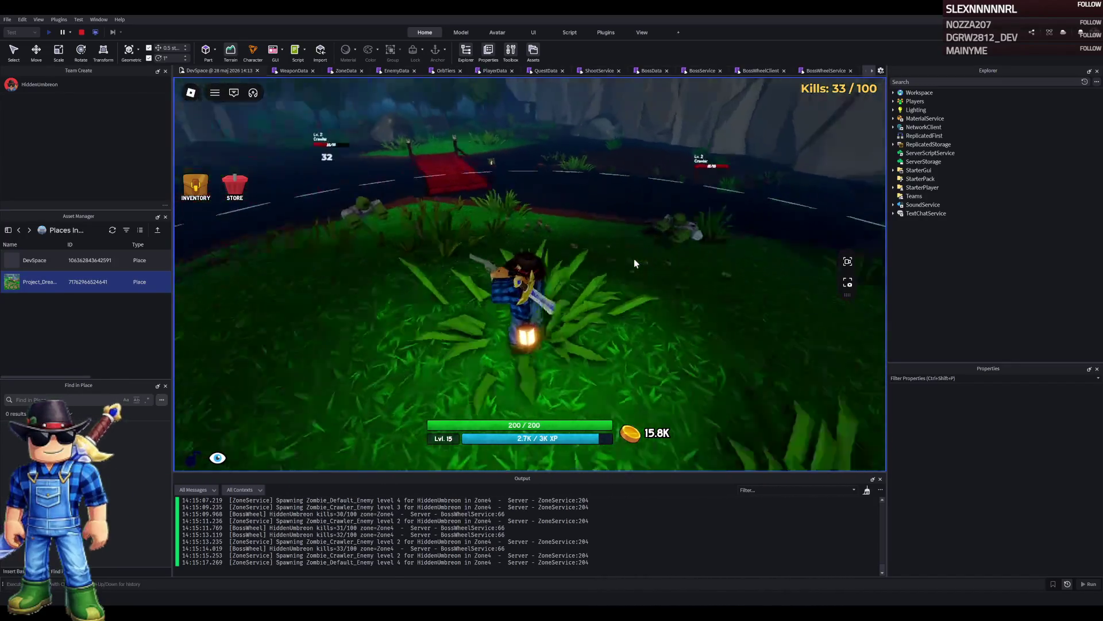
{"action": "left_click", "coordinate": [634, 260]}
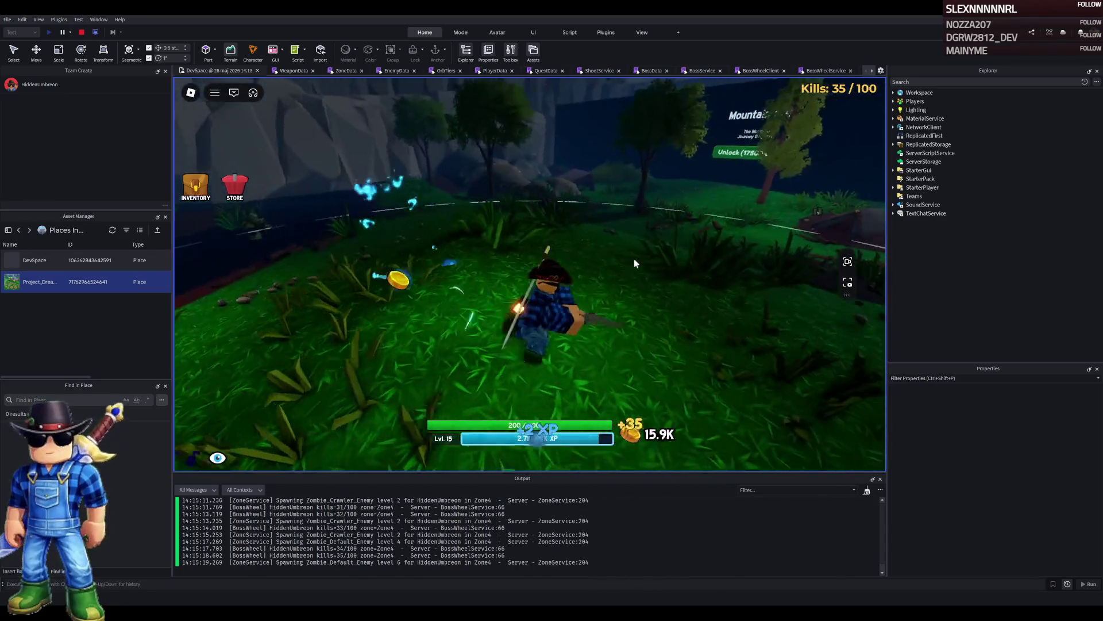
{"action": "left_click", "coordinate": [635, 264]}
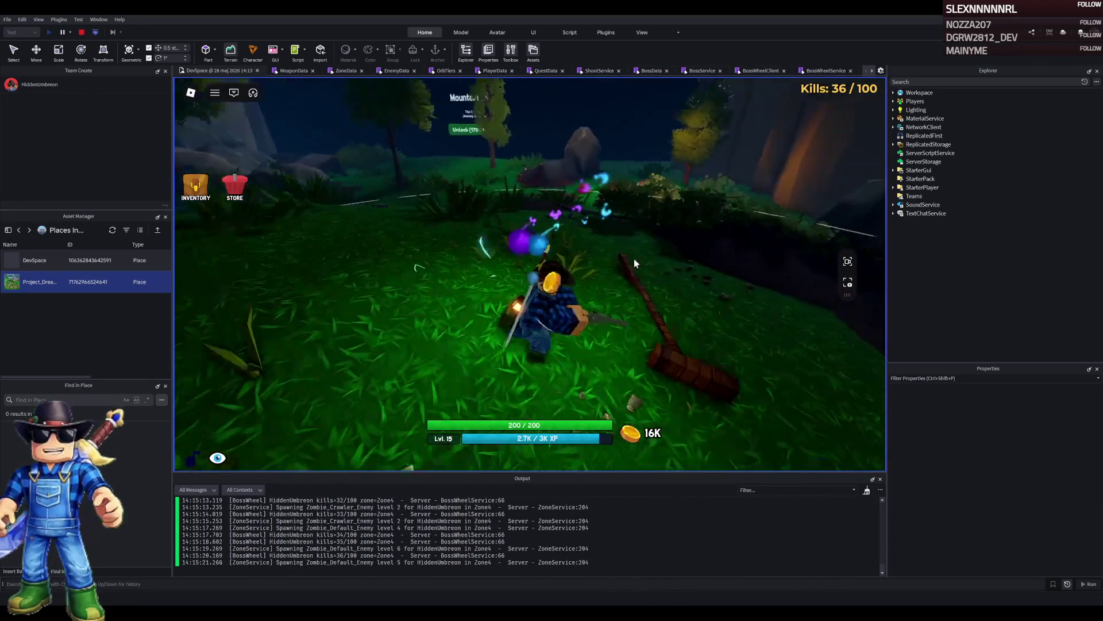
{"action": "left_click", "coordinate": [642, 270]}
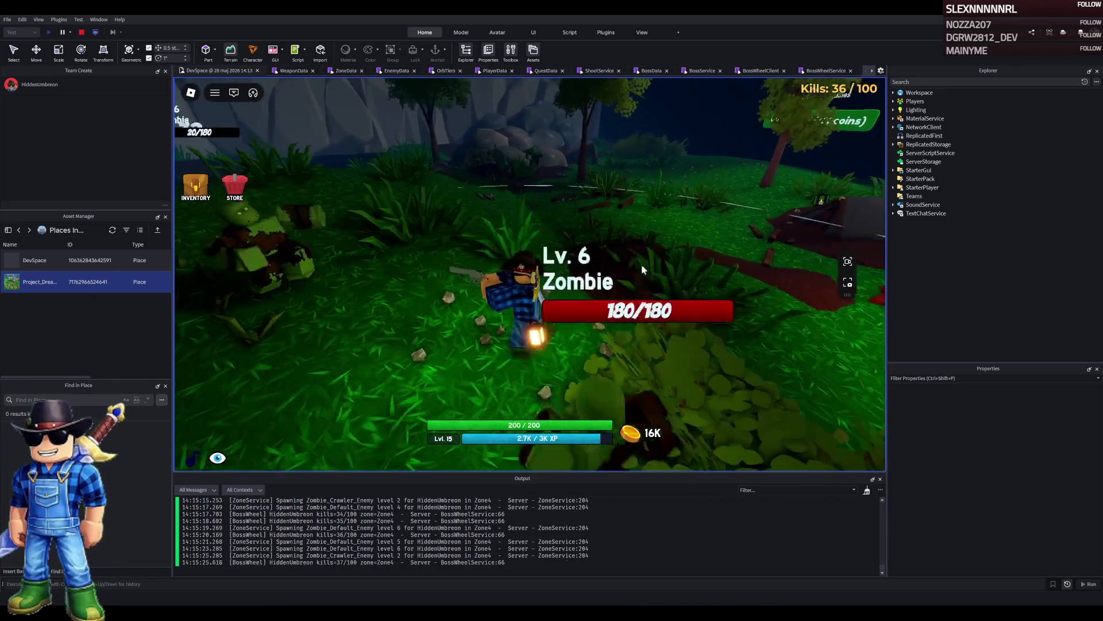
{"action": "left_click", "coordinate": [642, 266]}
{"action": "left_click", "coordinate": [643, 270]}
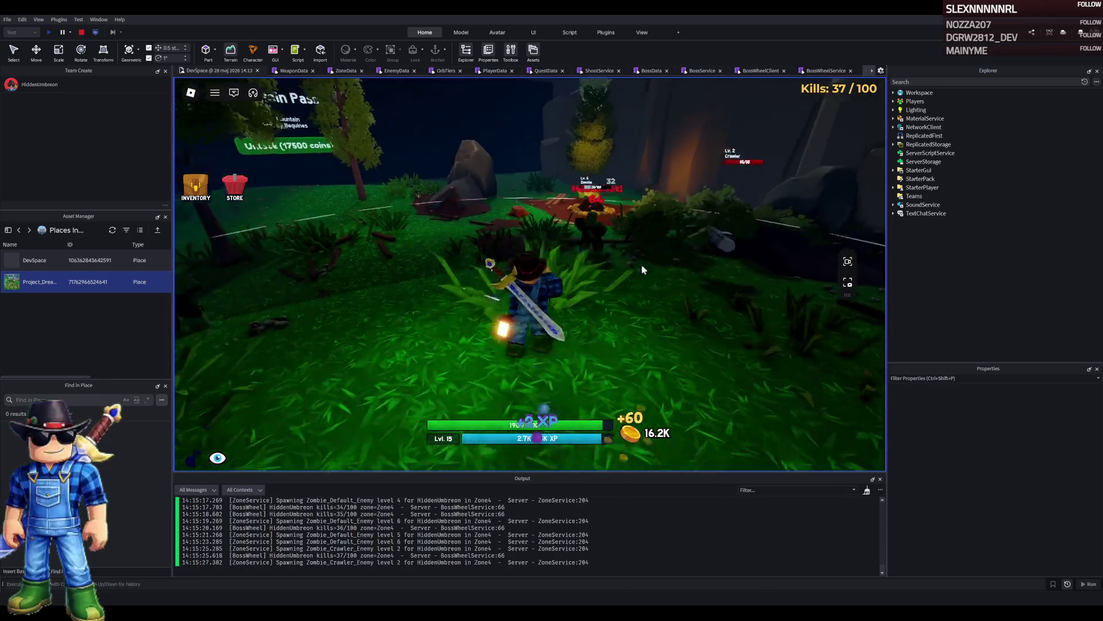
{"action": "left_click", "coordinate": [643, 270]}
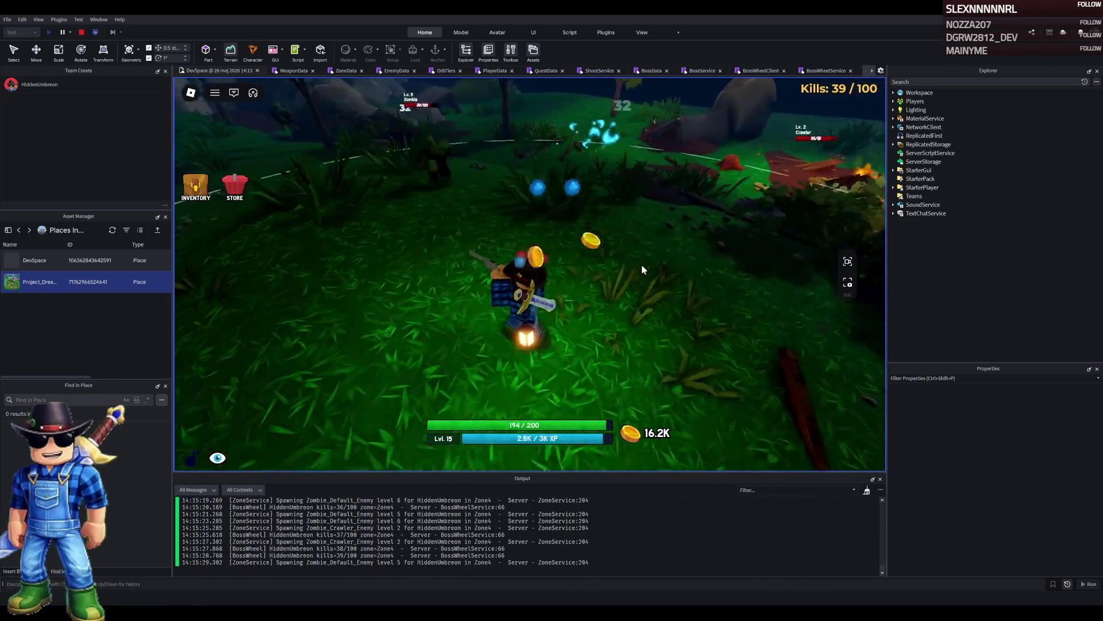
{"action": "left_click", "coordinate": [642, 269]}
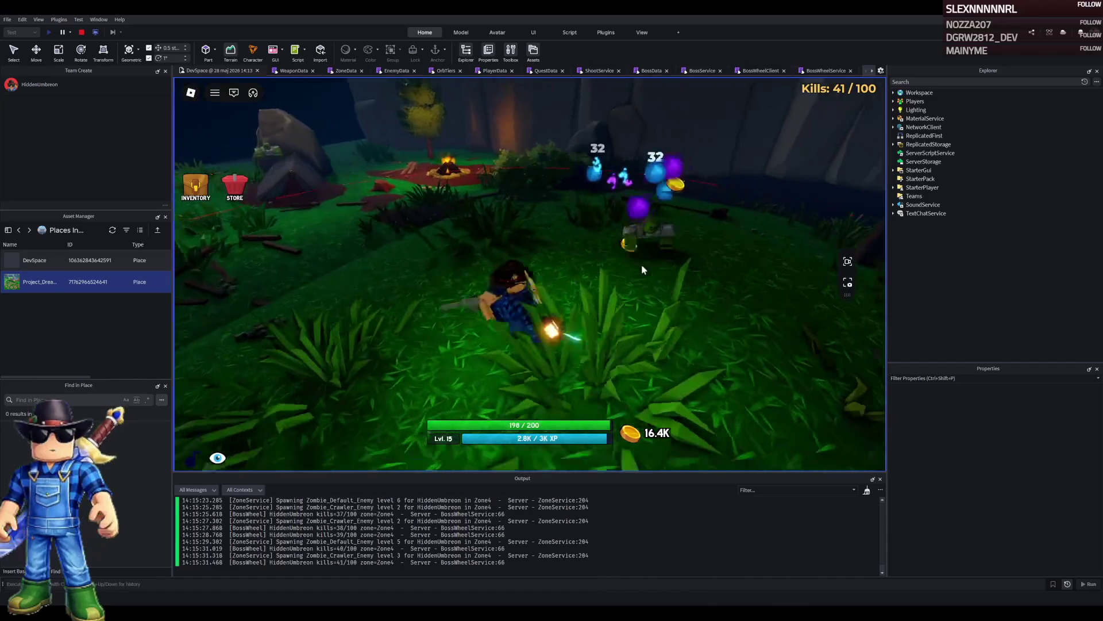
{"action": "left_click", "coordinate": [643, 269]}
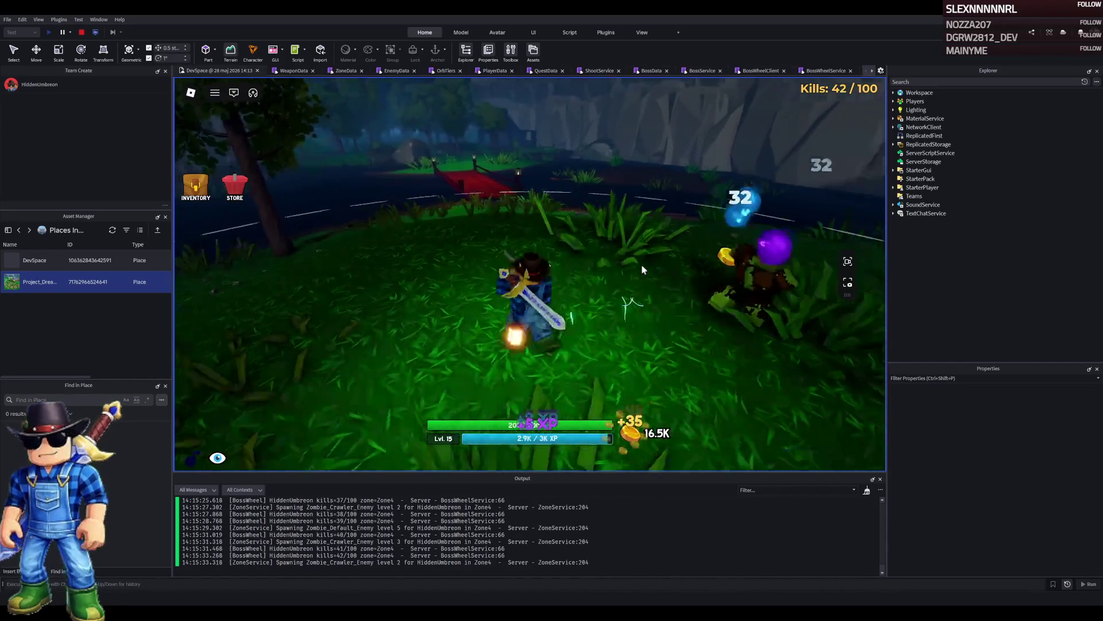
{"action": "left_click", "coordinate": [643, 269]}
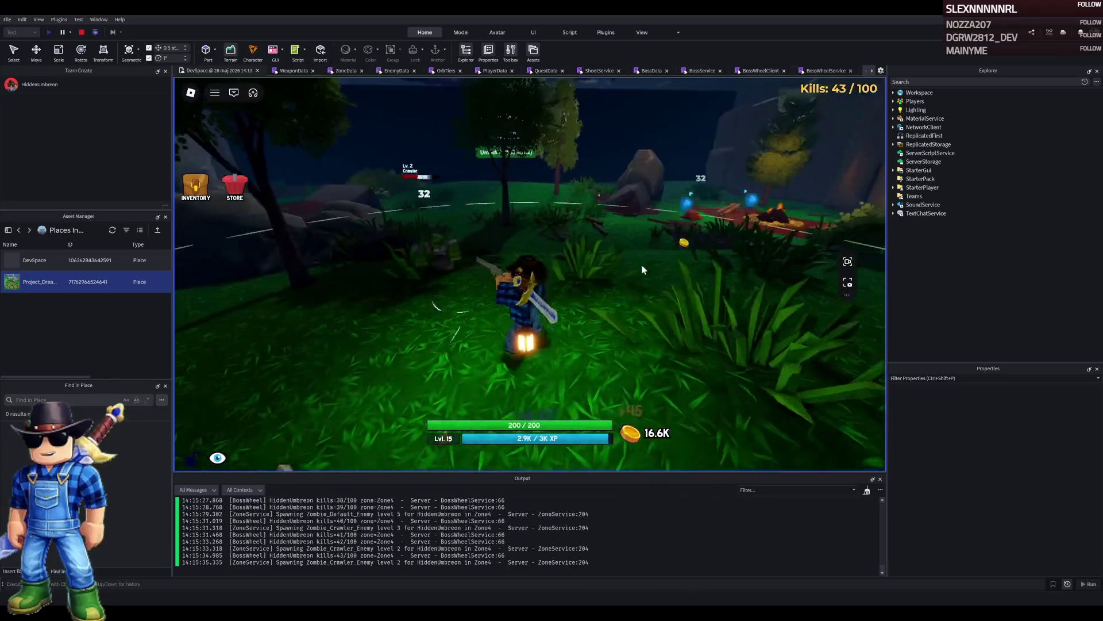
{"action": "left_click", "coordinate": [623, 269]}
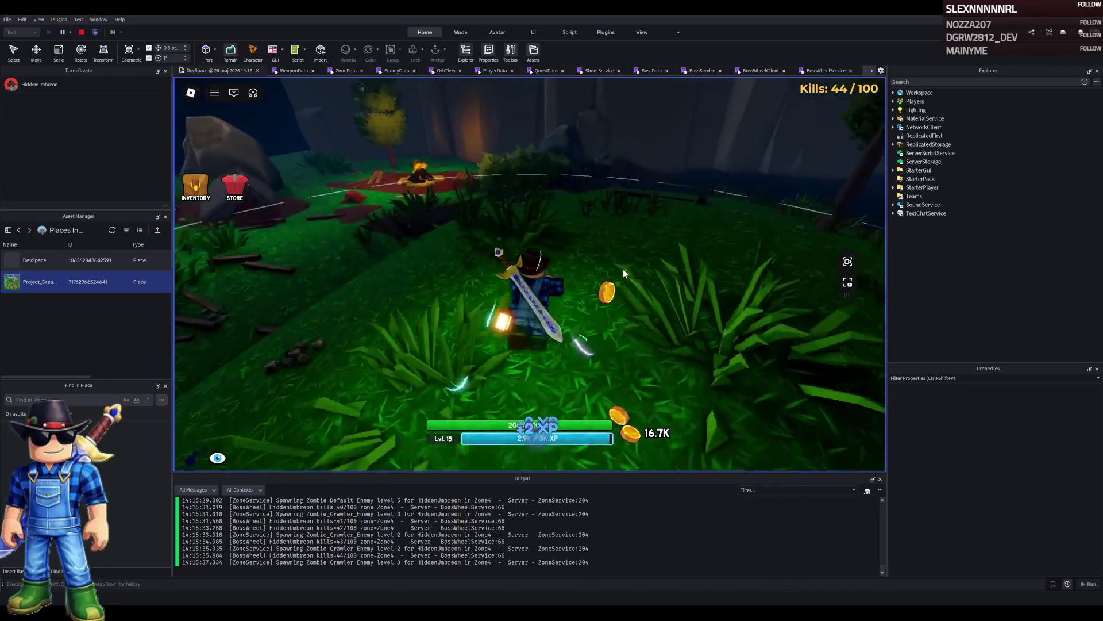
{"action": "left_click", "coordinate": [623, 269]}
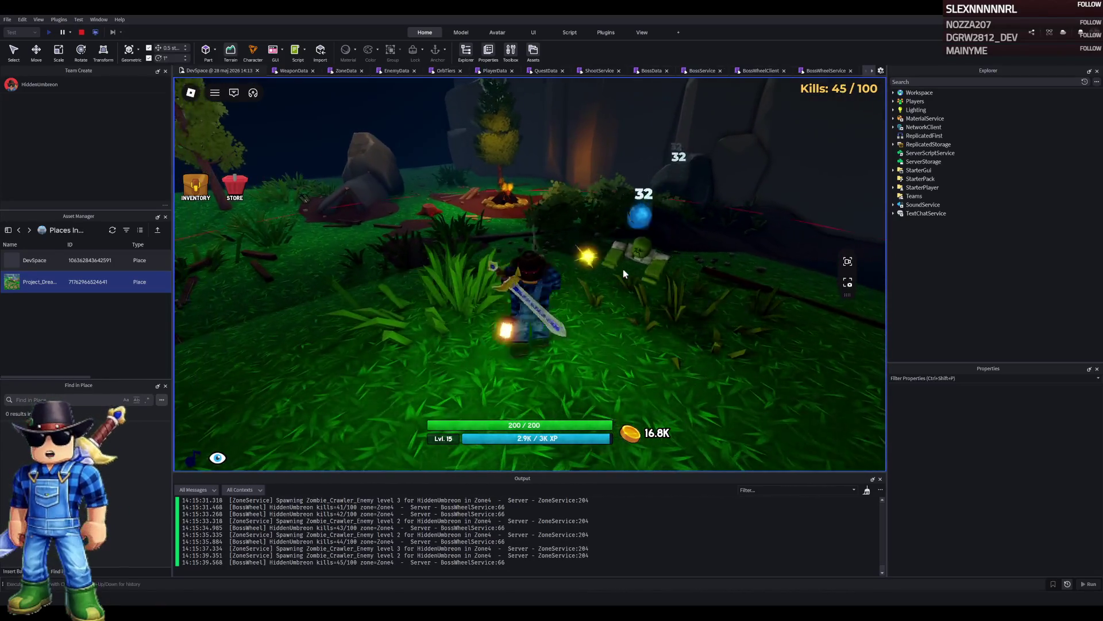
{"action": "left_click", "coordinate": [623, 269]}
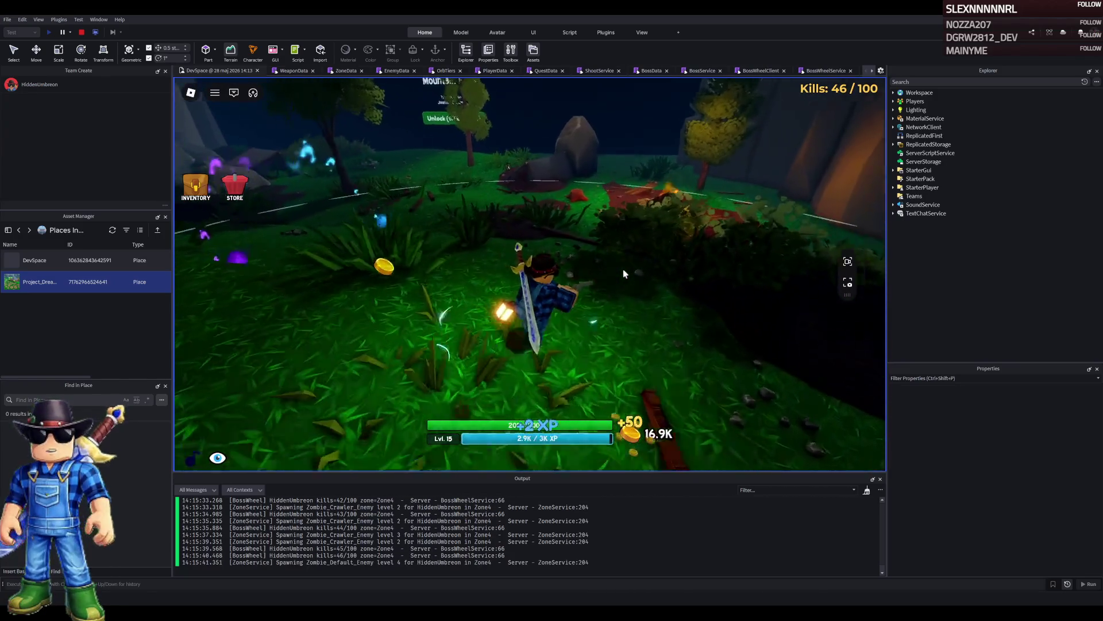
{"action": "left_click", "coordinate": [605, 258]}
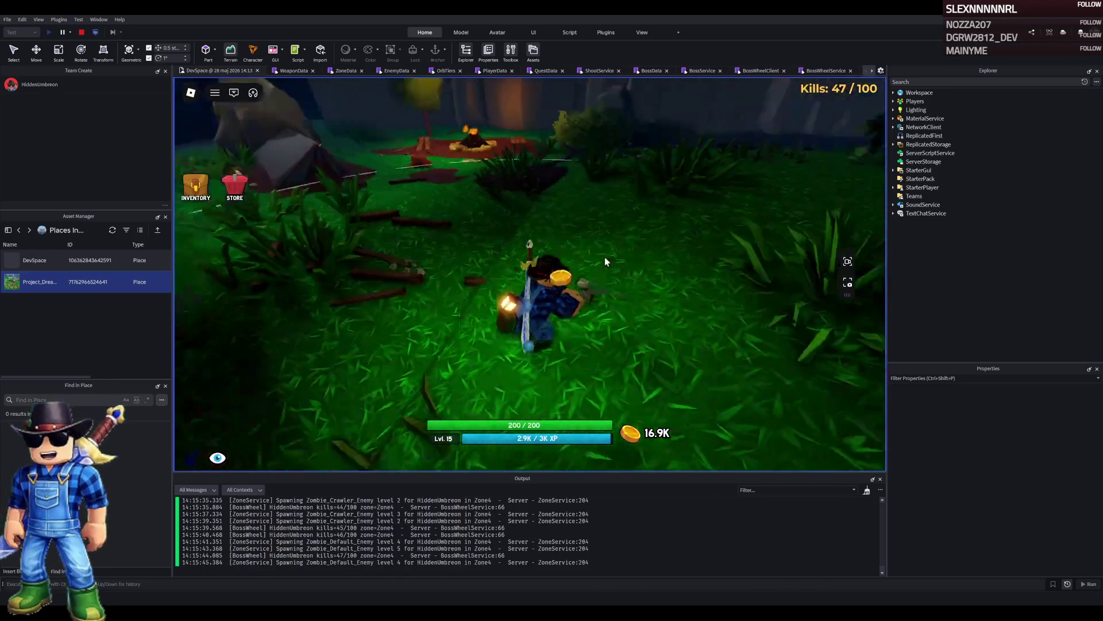
{"action": "left_click", "coordinate": [604, 258]}
{"action": "left_click", "coordinate": [605, 258]}
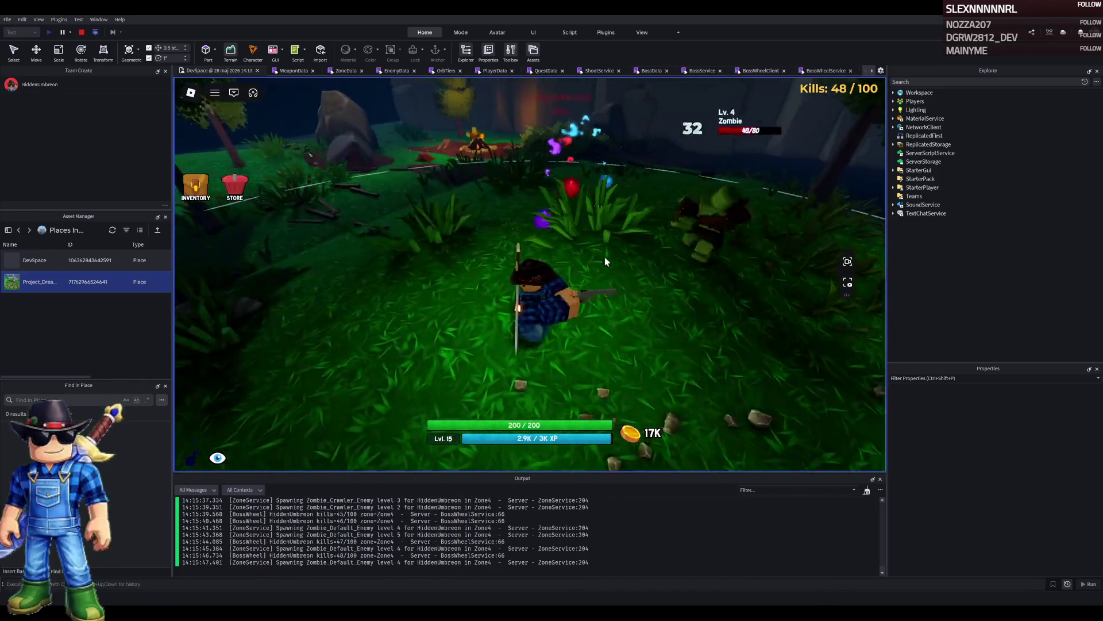
{"action": "left_click", "coordinate": [606, 258]}
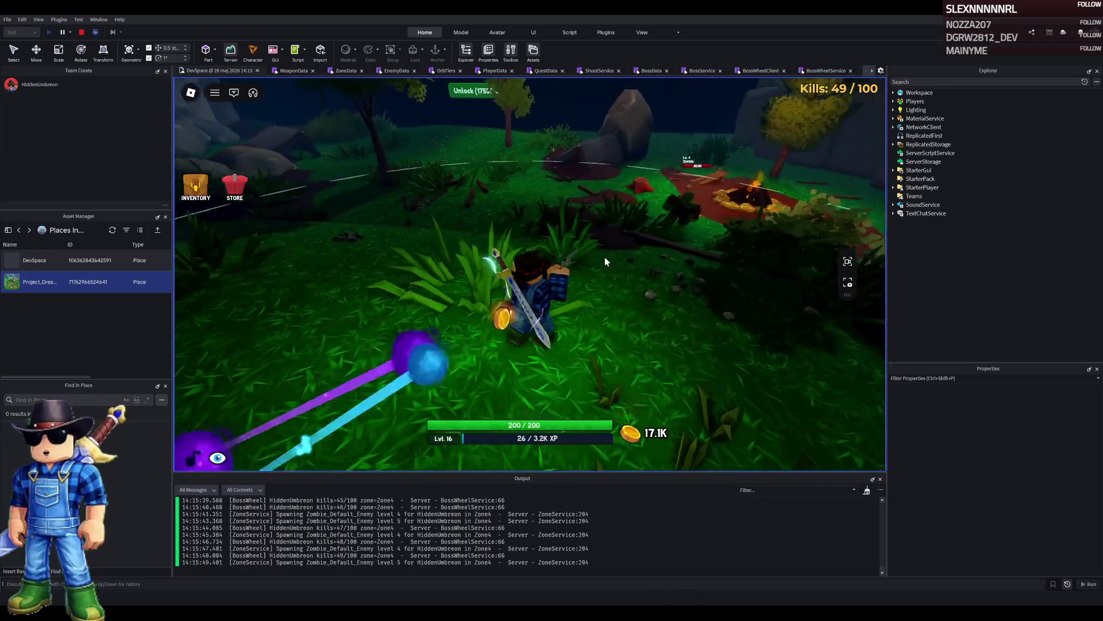
{"action": "left_click", "coordinate": [611, 257]}
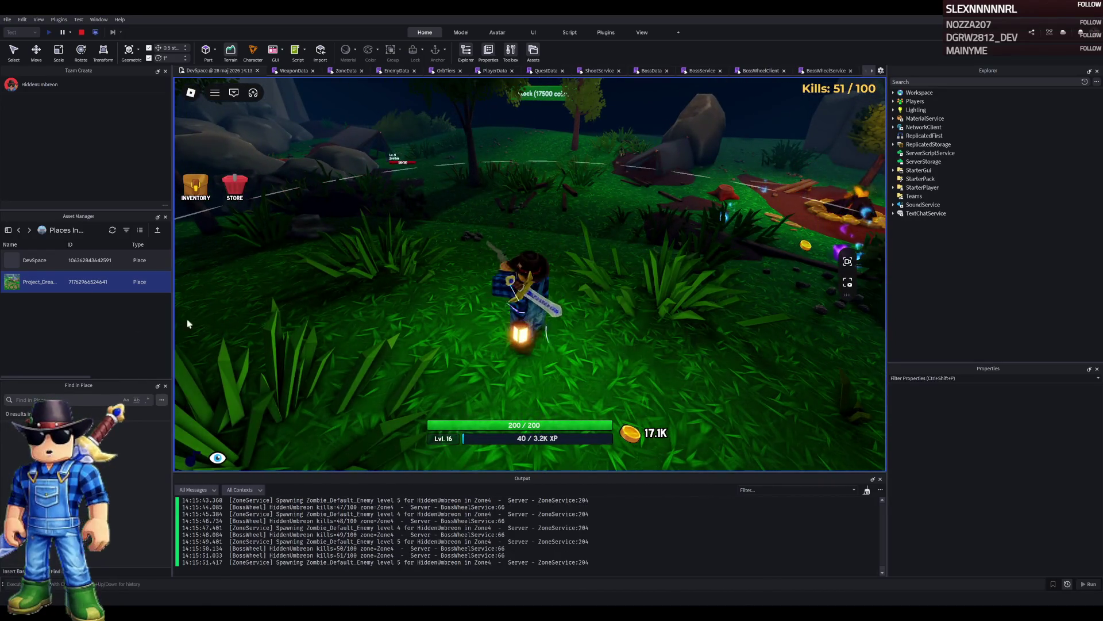
Move to the next zombies and finish them to reach 55 / 100 kills, heading for the mountain pass.
{"action": "key", "text": "a"}
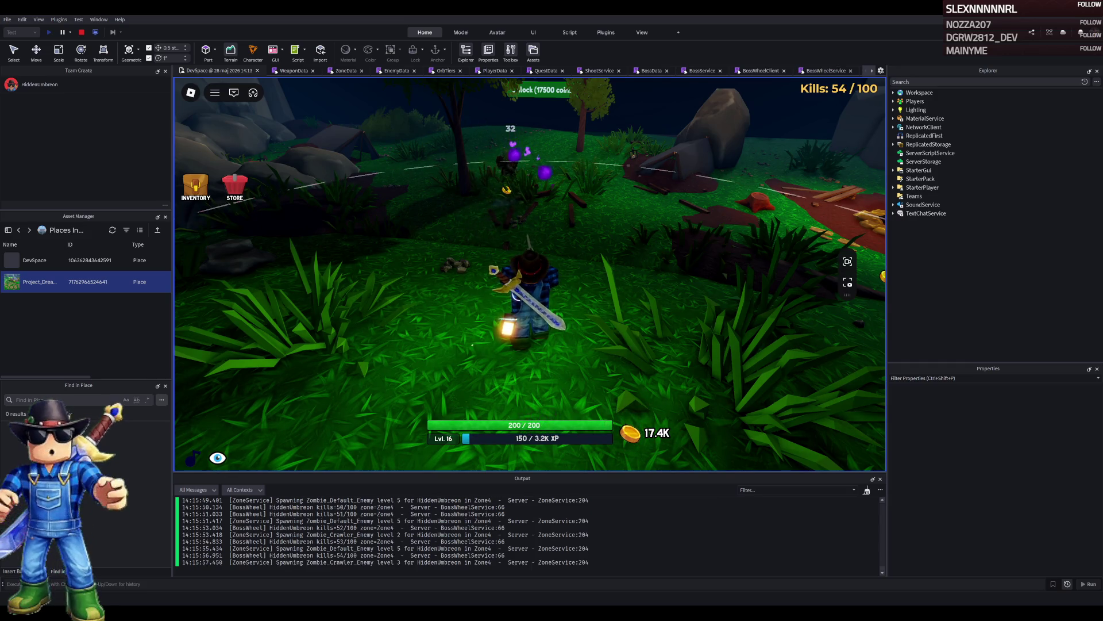
{"action": "left_click", "coordinate": [460, 285]}
{"action": "left_click", "coordinate": [459, 286]}
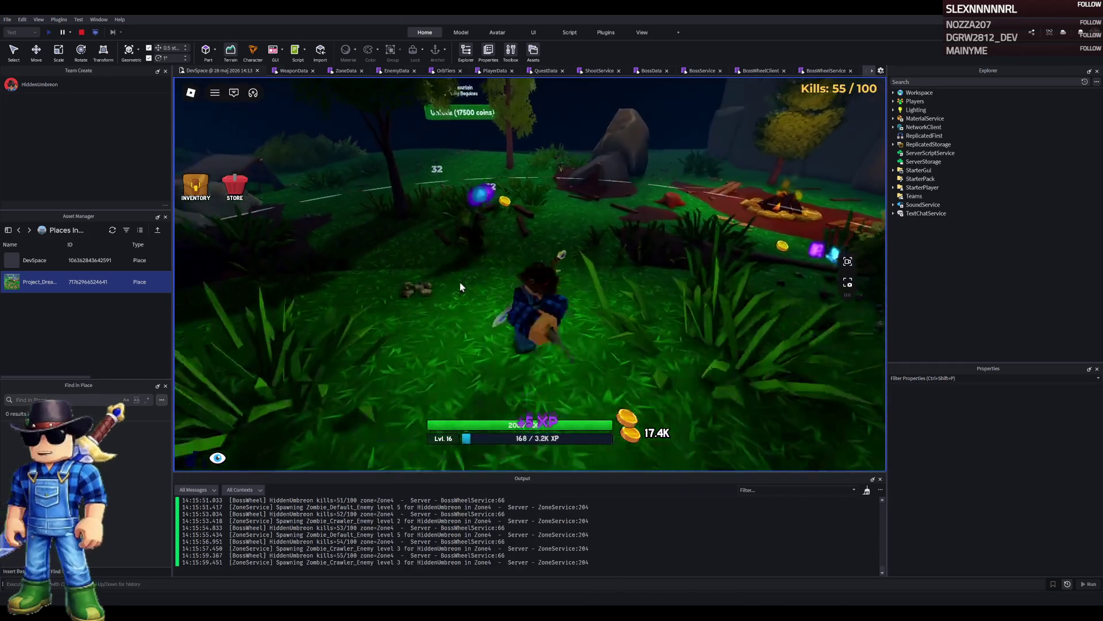
{"action": "key", "text": "w"}
{"action": "key", "text": "w"}
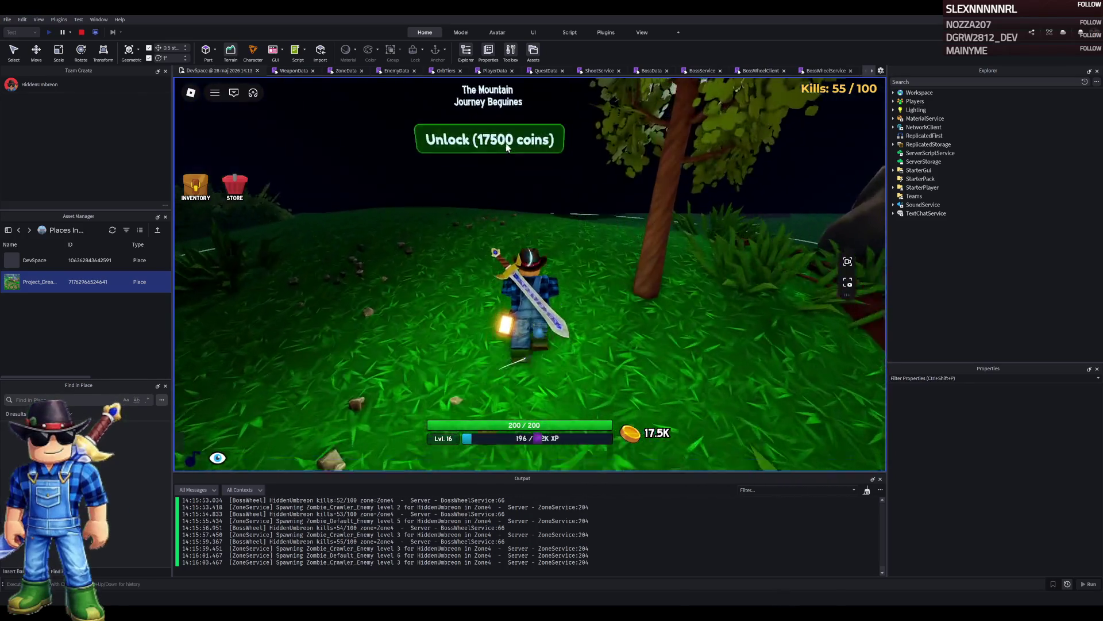
Buy The Mountain Pass unlock for 17500 coins.
{"action": "left_click", "coordinate": [506, 143]}
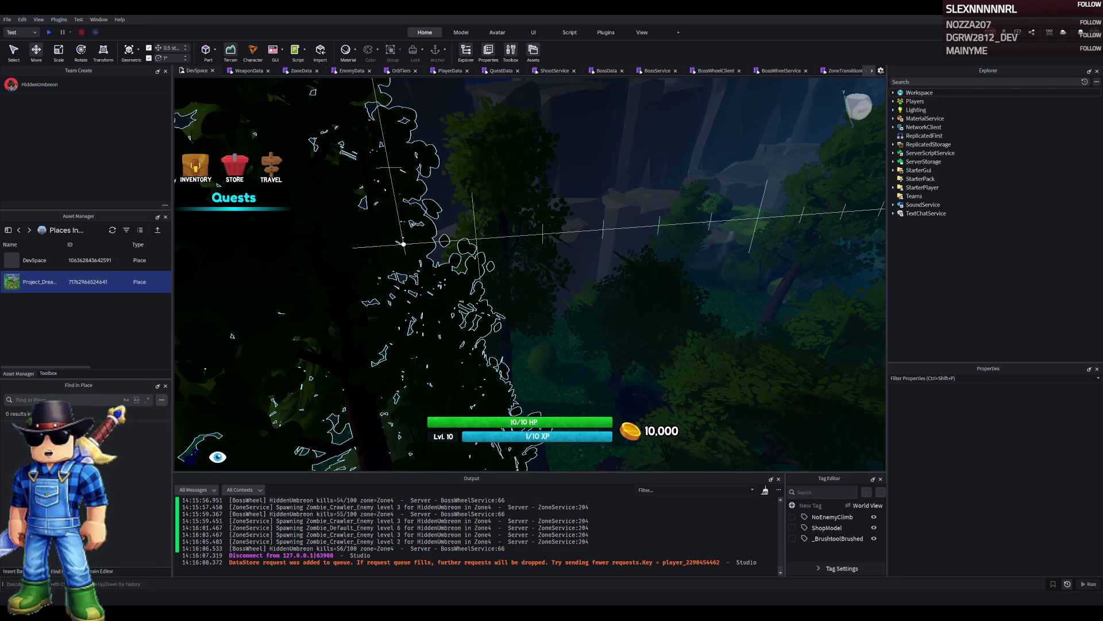
{"action": "scroll", "coordinate": [415, 288], "scroll_direction": "down", "scroll_amount": 5}
{"action": "scroll", "coordinate": [418, 266], "scroll_direction": "up", "scroll_amount": 5}
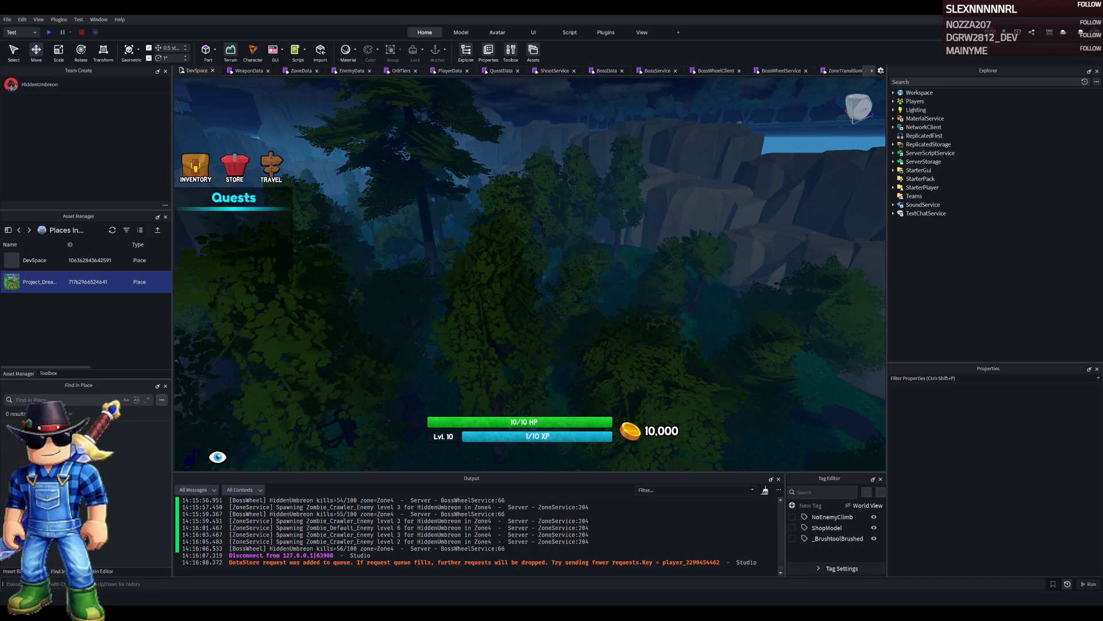
Return to WeaponData and scroll to the Desert_Eagle table showing levelRequired 10 and cost 75.
{"action": "left_click", "coordinate": [244, 70]}
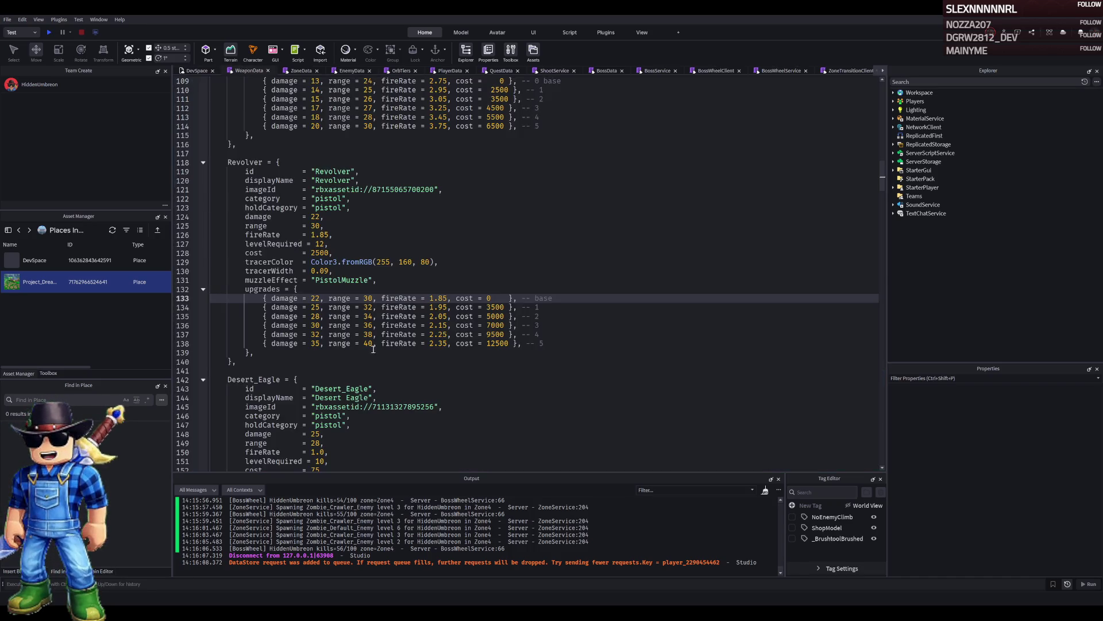
{"action": "scroll", "coordinate": [379, 351], "scroll_direction": "down", "scroll_amount": 3}
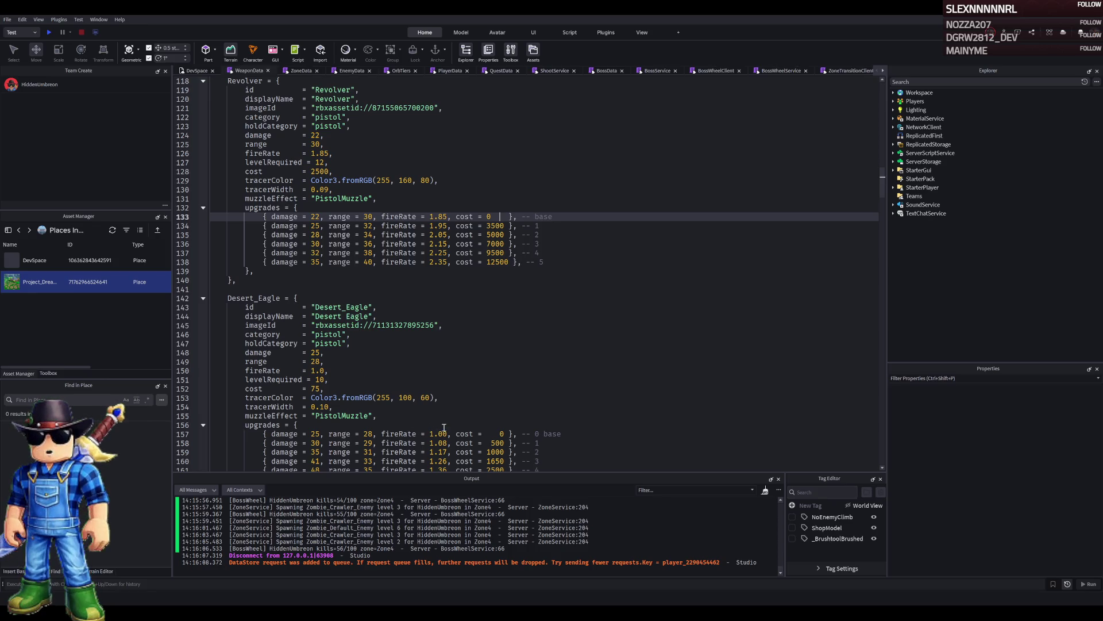
{"action": "scroll", "coordinate": [444, 428], "scroll_direction": "down", "scroll_amount": 2}
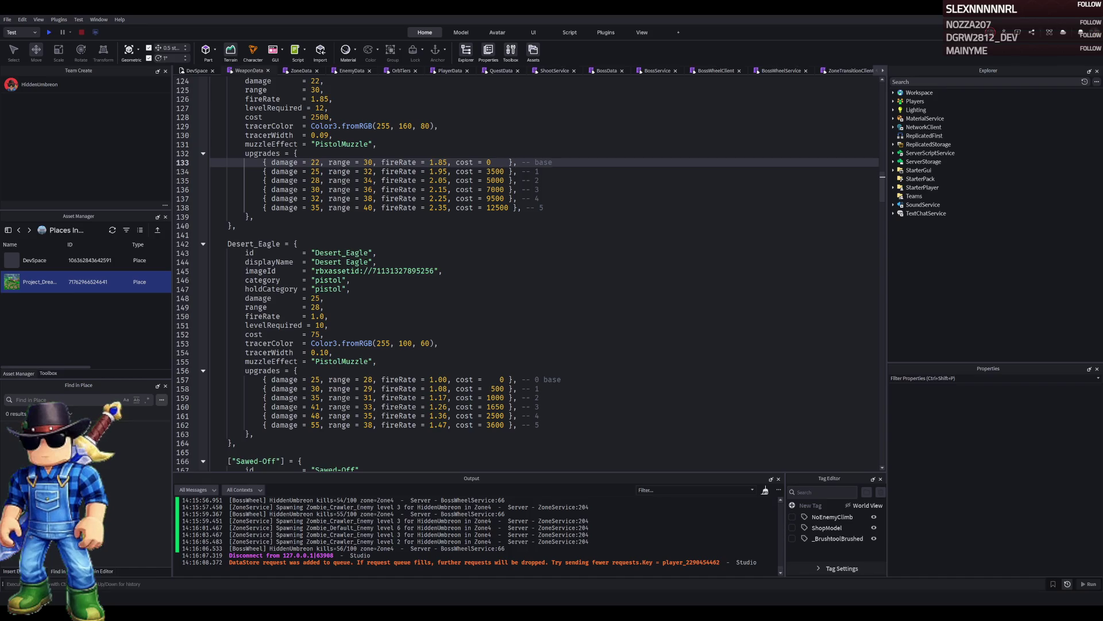
{"action": "left_click", "coordinate": [326, 326]}
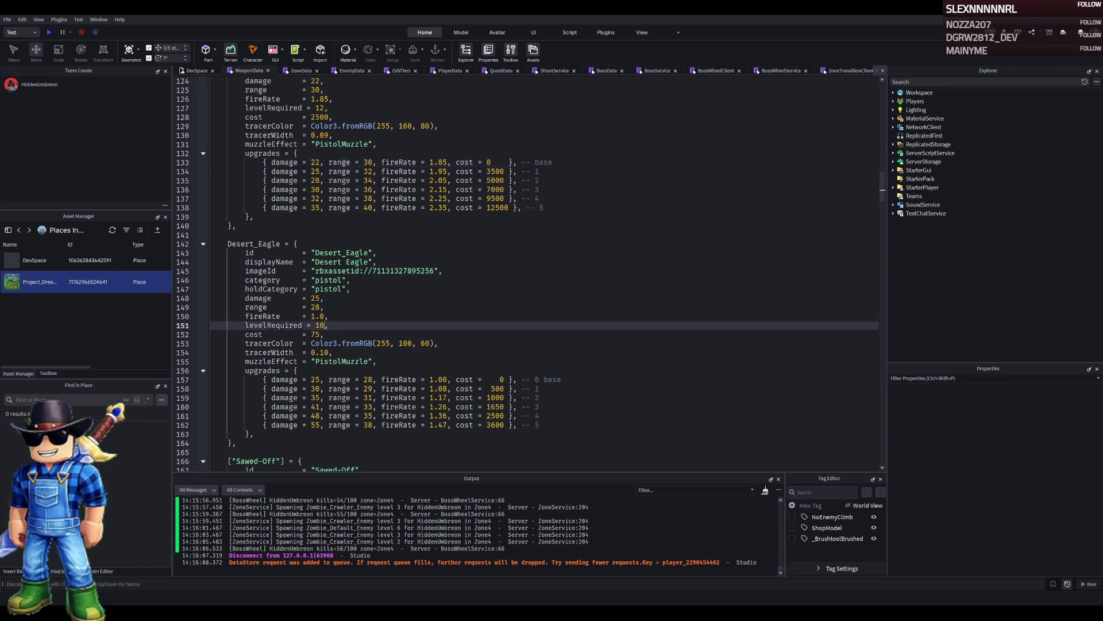
Replace Desert_Eagle's levelRequired 10 with 16, leaving its cost at 75.
{"action": "key", "text": "BackSpace"}
{"action": "type", "text": "6"}
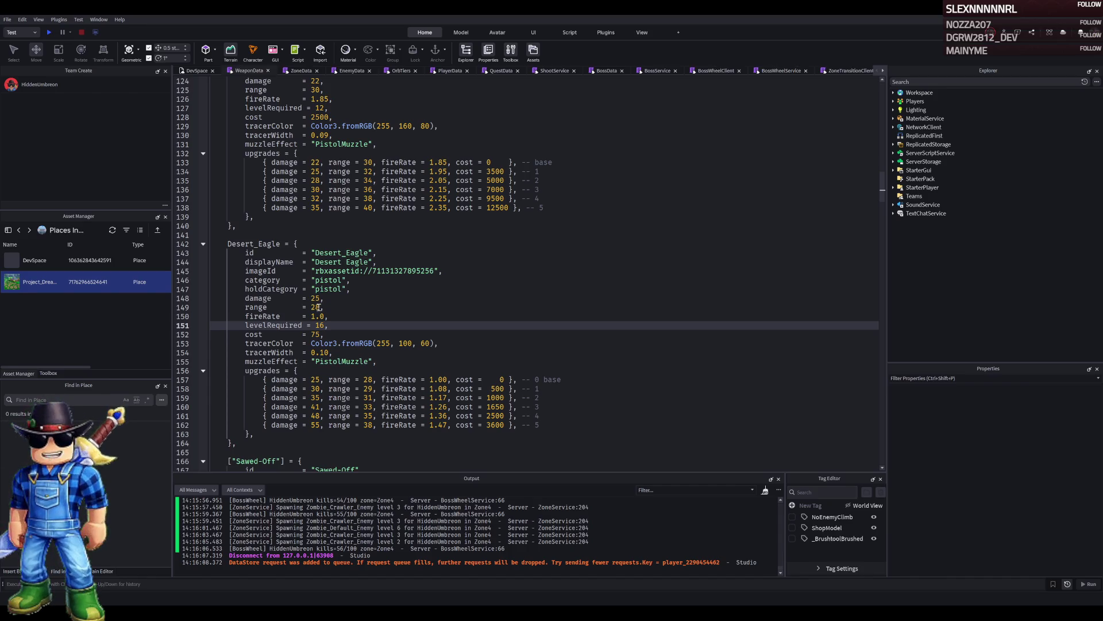
{"action": "left_click", "coordinate": [333, 309]}
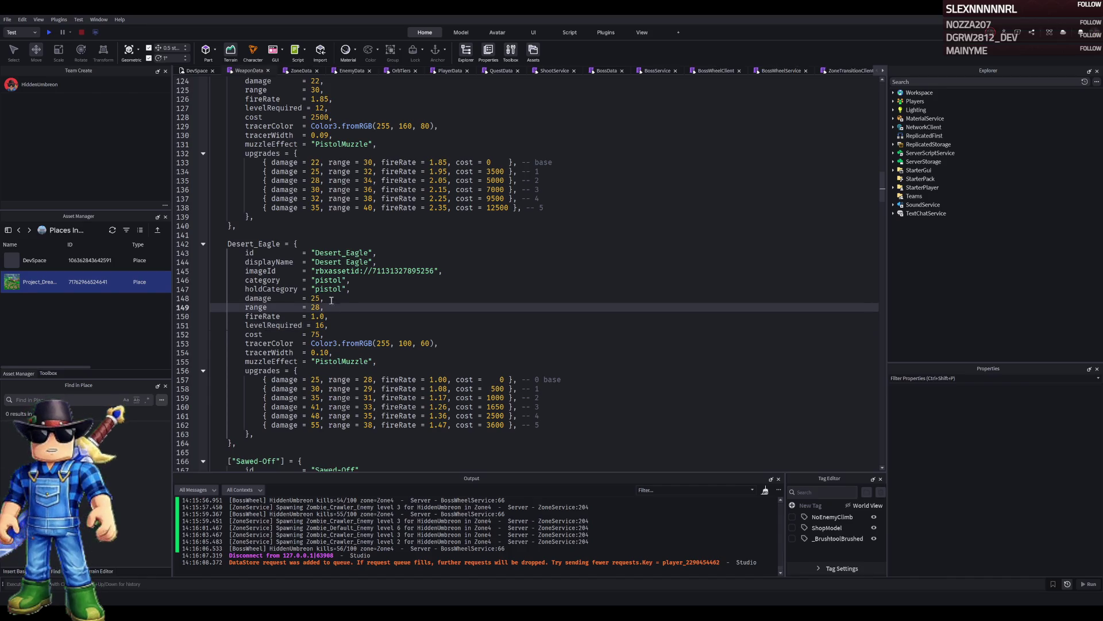
{"action": "left_click", "coordinate": [337, 271]}
{"action": "left_click", "coordinate": [333, 281]}
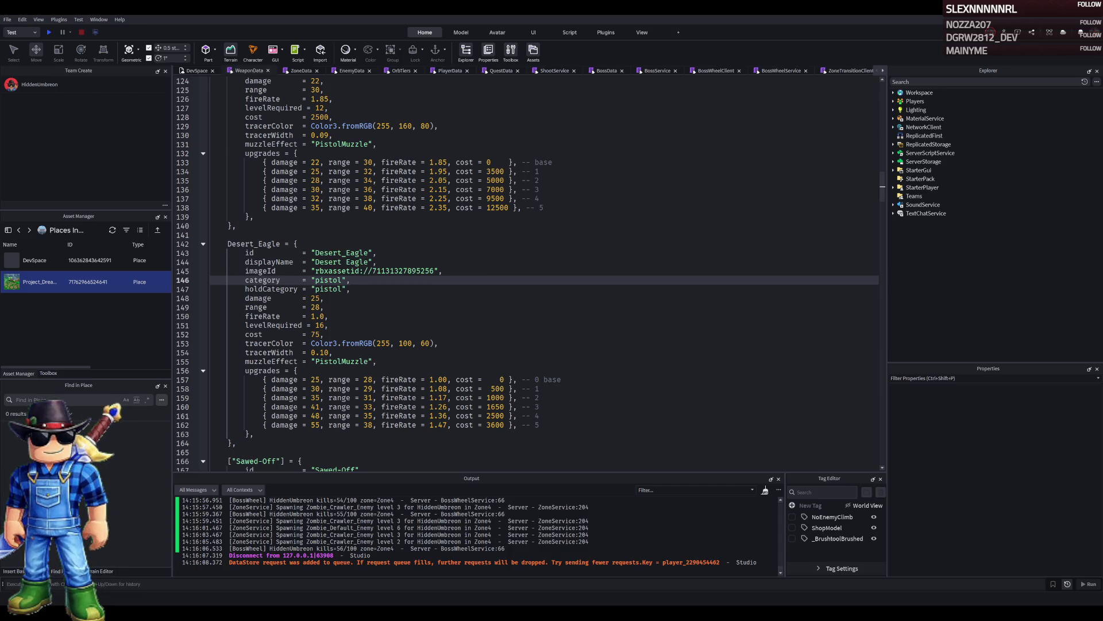
{"action": "scroll", "coordinate": [528, 274], "scroll_direction": "up", "scroll_amount": 3}
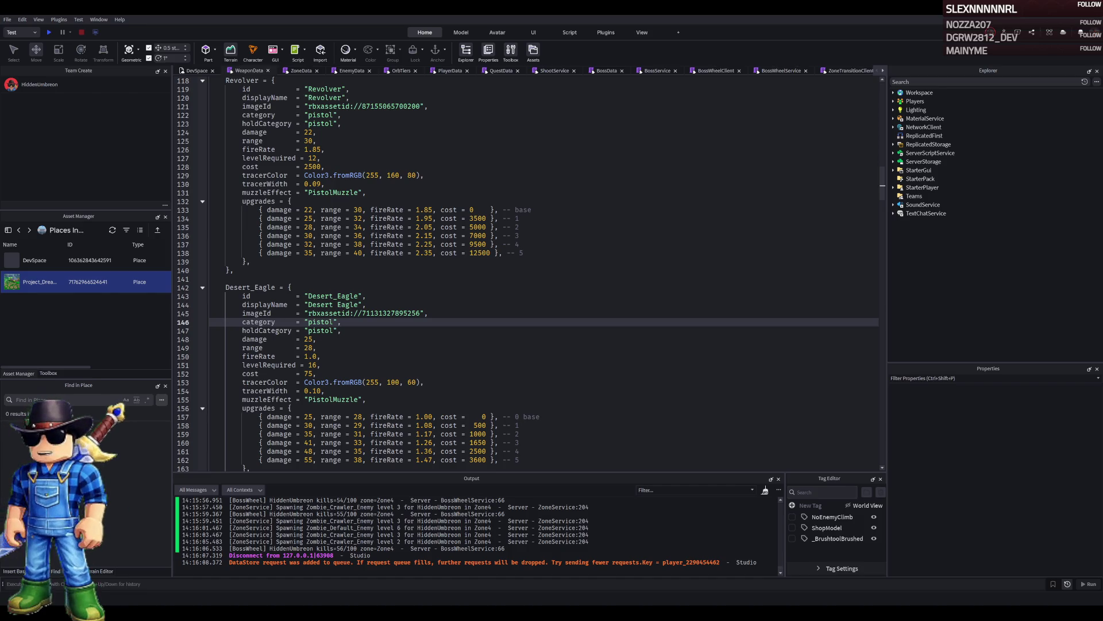
{"action": "left_click", "coordinate": [434, 262]}
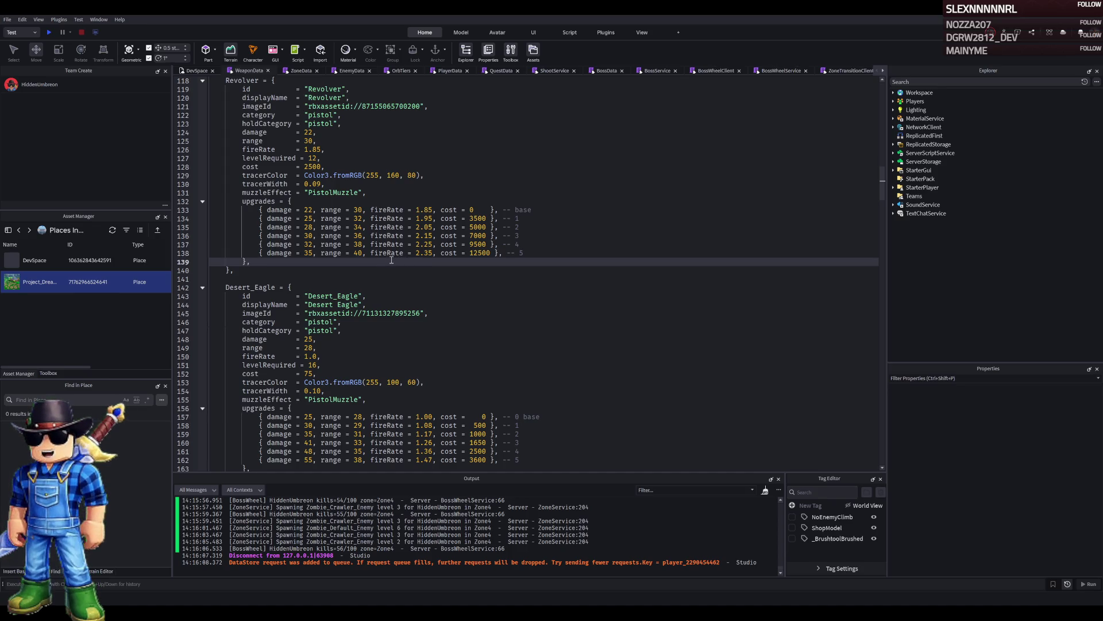
{"action": "left_click", "coordinate": [356, 228]}
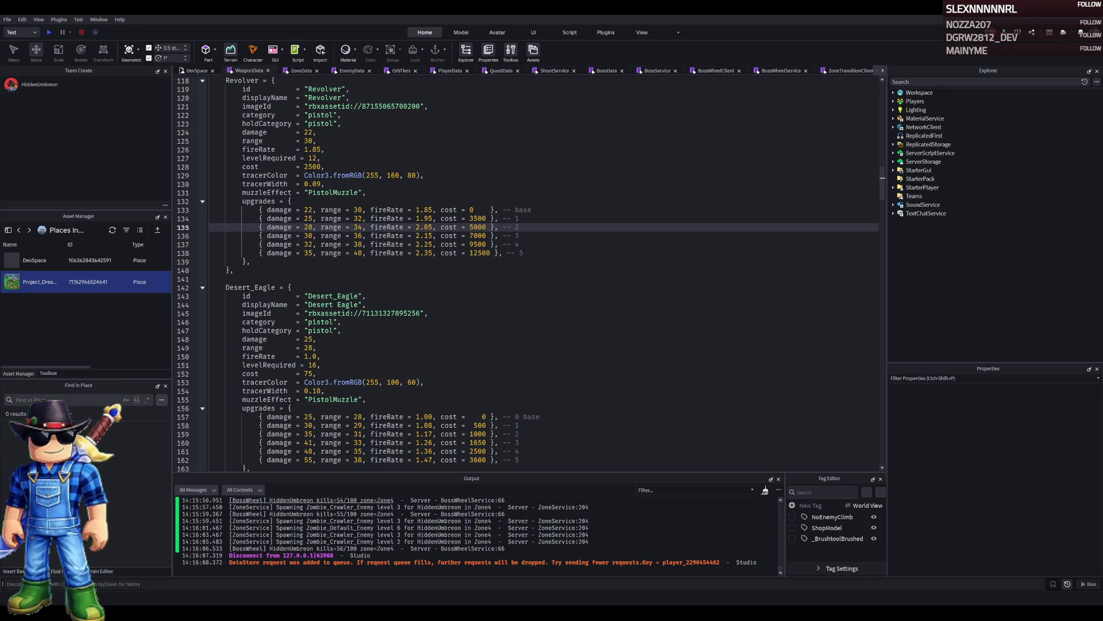
{"action": "left_click", "coordinate": [300, 407]}
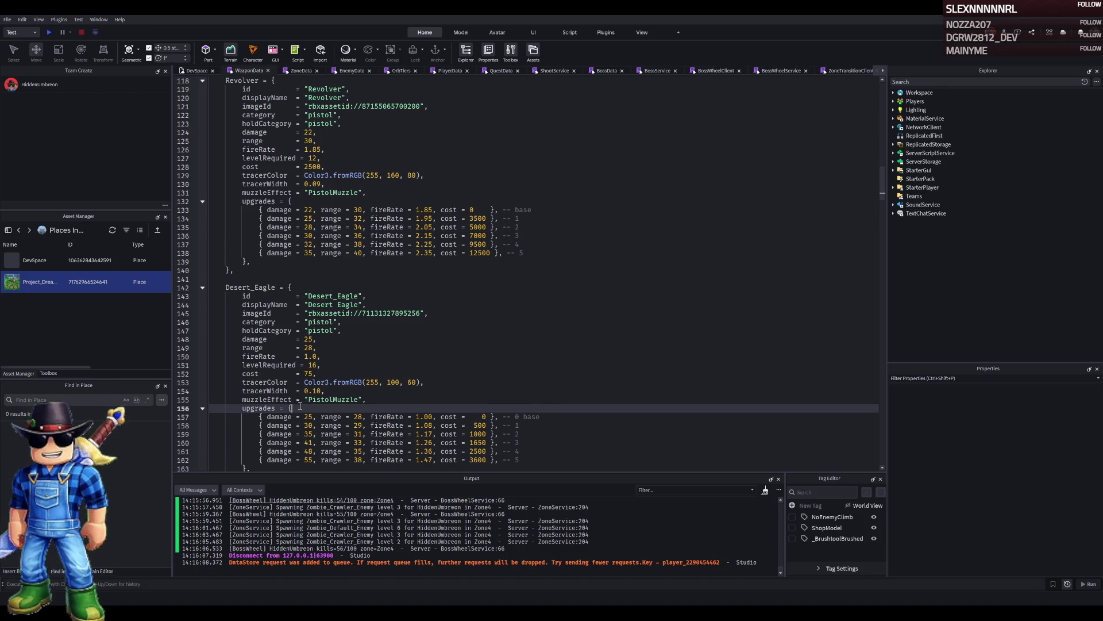
{"action": "left_click", "coordinate": [325, 339]}
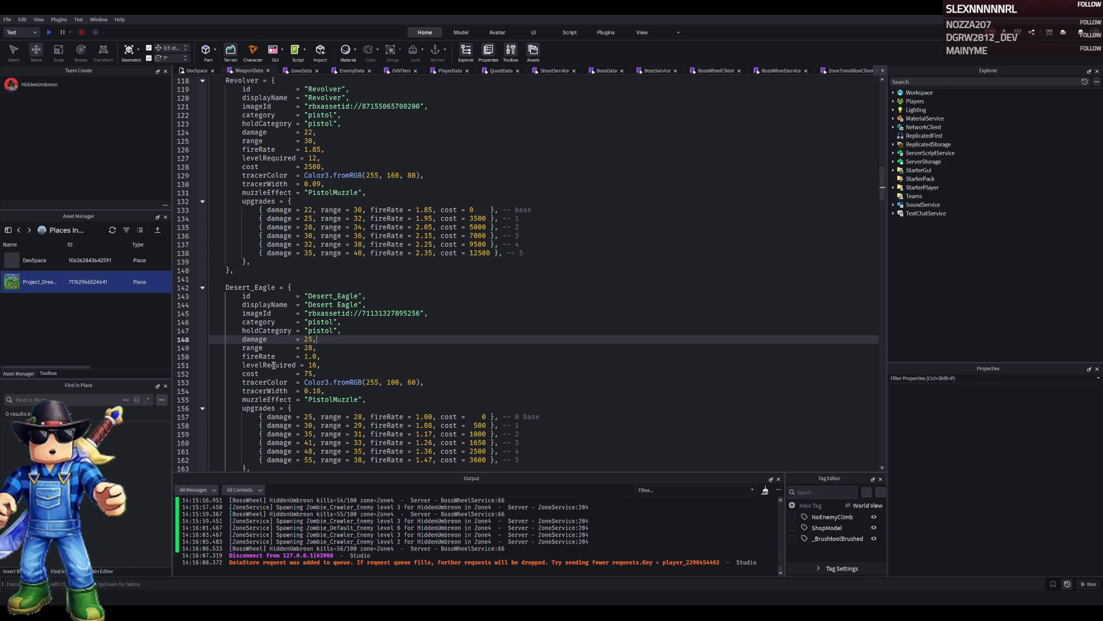
{"action": "left_click", "coordinate": [331, 334]}
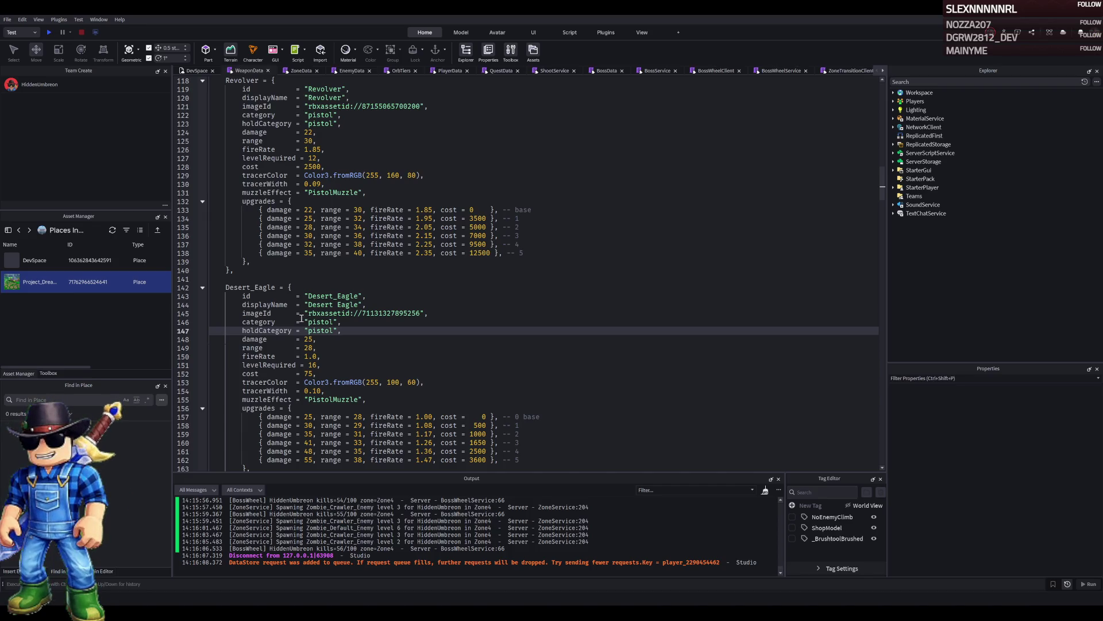
{"action": "left_click", "coordinate": [326, 355]}
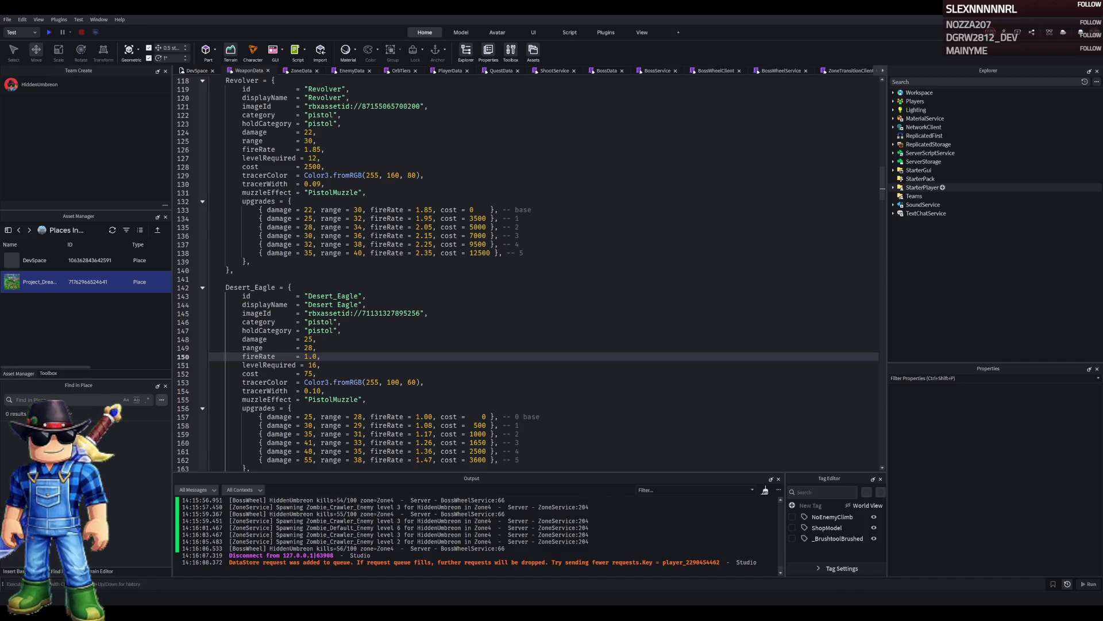
{"action": "double_click", "coordinate": [924, 161]}
Expand ServerScriptService and ReplicatedStorage in Explorer and select the GunModels folder.
{"action": "double_click", "coordinate": [924, 161]}
{"action": "double_click", "coordinate": [929, 152]}
{"action": "double_click", "coordinate": [928, 144]}
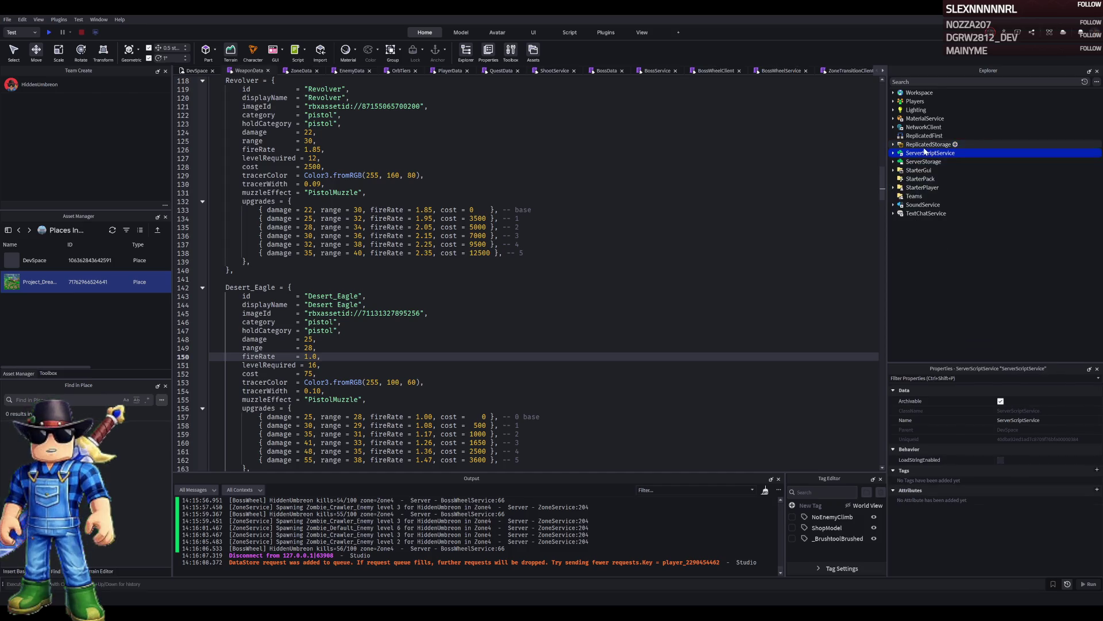
{"action": "left_click", "coordinate": [928, 213]}
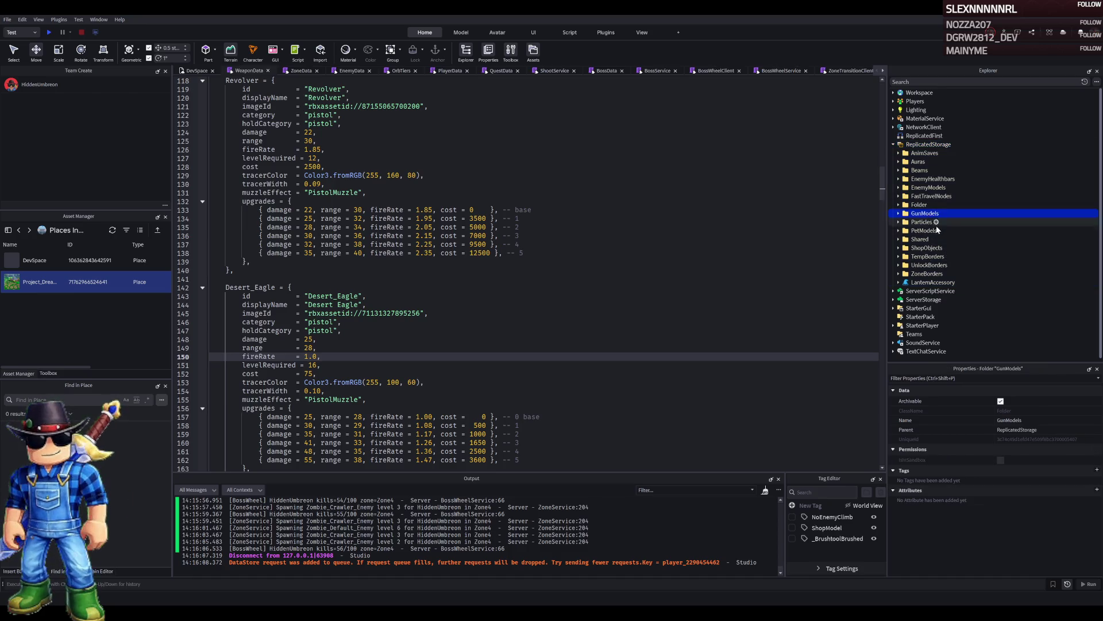
Browse SoundService > GunSFX past GLOCKSFX and NOVASFX, then preview the DesertSFX sound.
{"action": "double_click", "coordinate": [921, 343]}
{"action": "scroll", "coordinate": [925, 327], "scroll_direction": "down", "scroll_amount": 3}
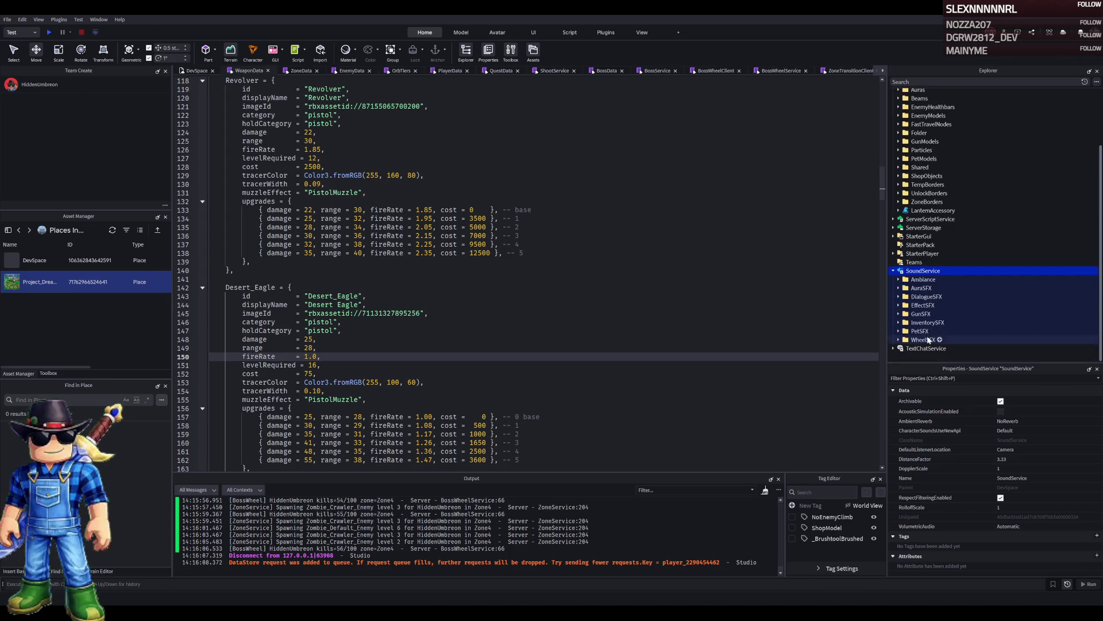
{"action": "left_click", "coordinate": [926, 317]}
{"action": "double_click", "coordinate": [926, 317]}
{"action": "scroll", "coordinate": [927, 317], "scroll_direction": "down", "scroll_amount": 2}
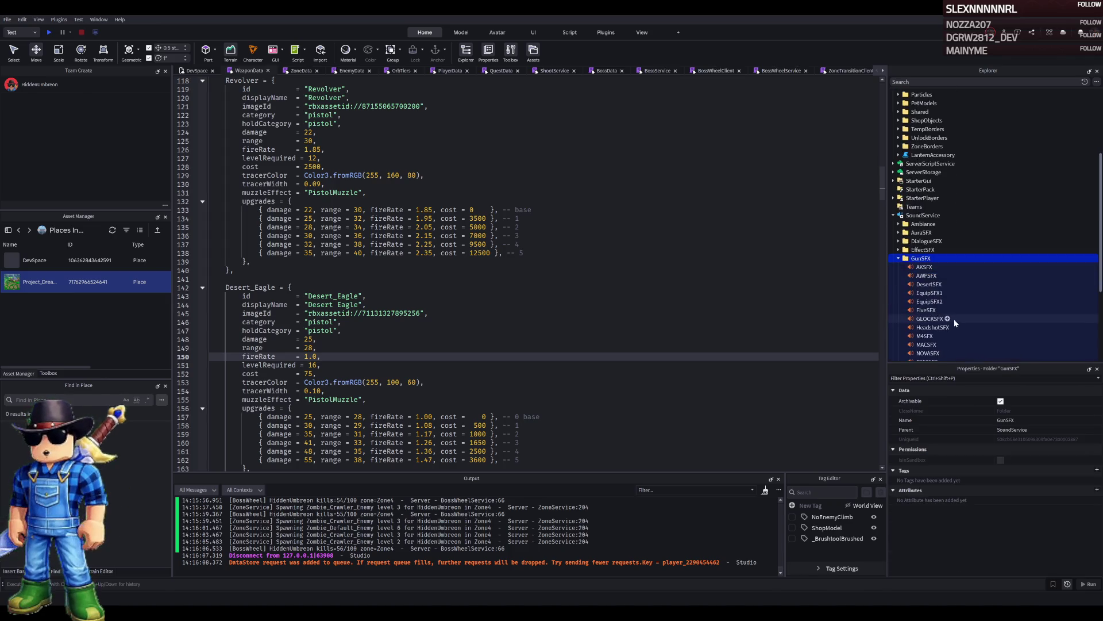
{"action": "left_click", "coordinate": [928, 319]}
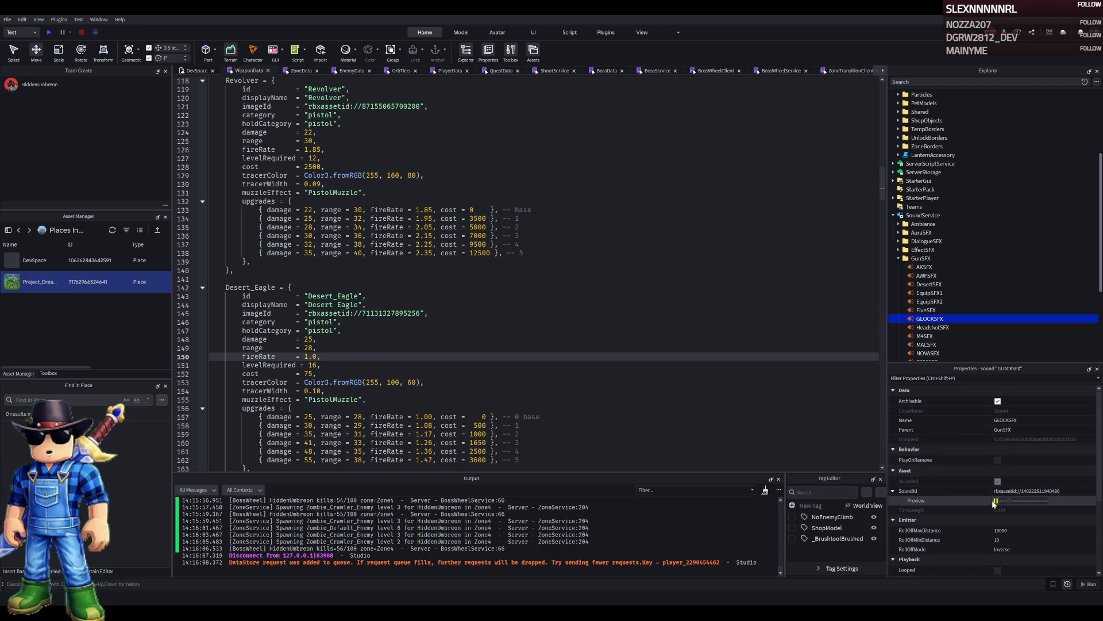
{"action": "scroll", "coordinate": [938, 356], "scroll_direction": "down", "scroll_amount": 2}
{"action": "left_click", "coordinate": [928, 316]}
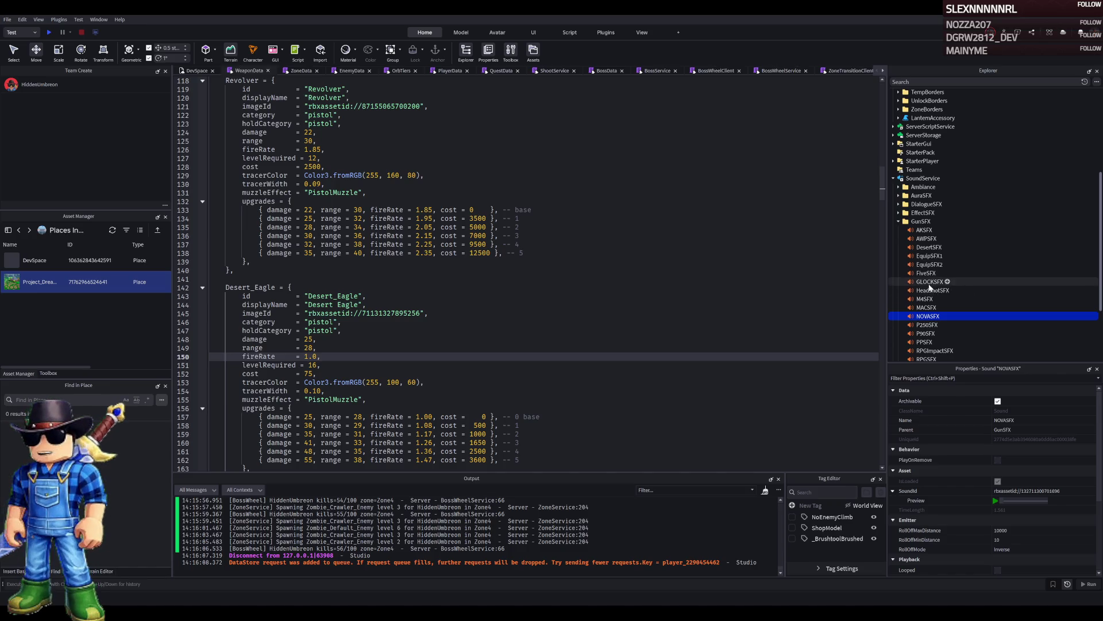
{"action": "scroll", "coordinate": [936, 313], "scroll_direction": "down", "scroll_amount": 3}
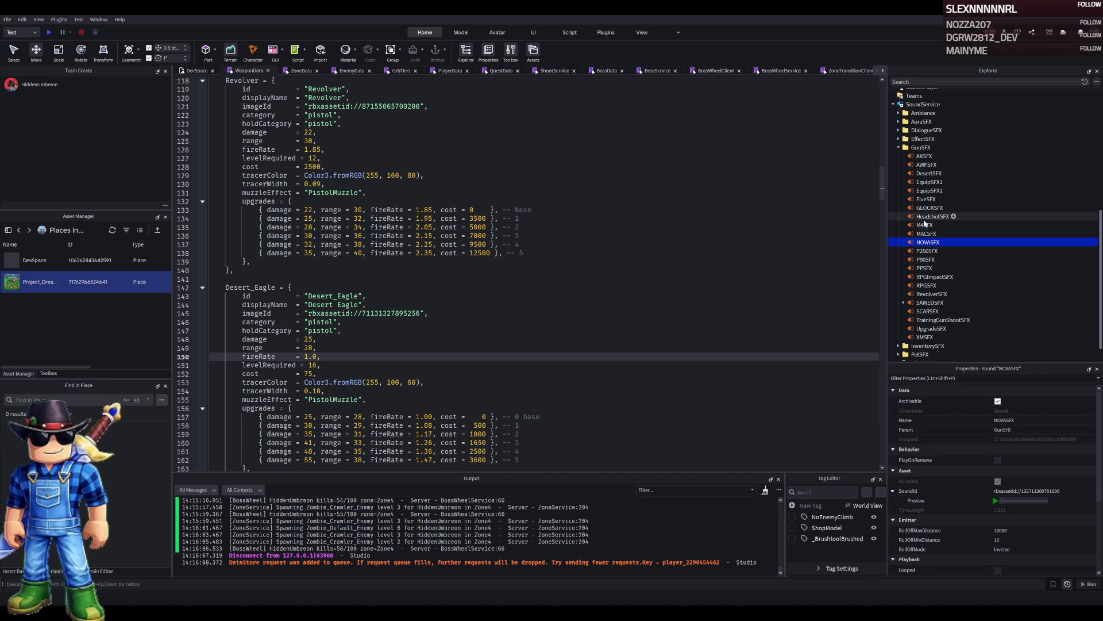
{"action": "left_click", "coordinate": [929, 173]}
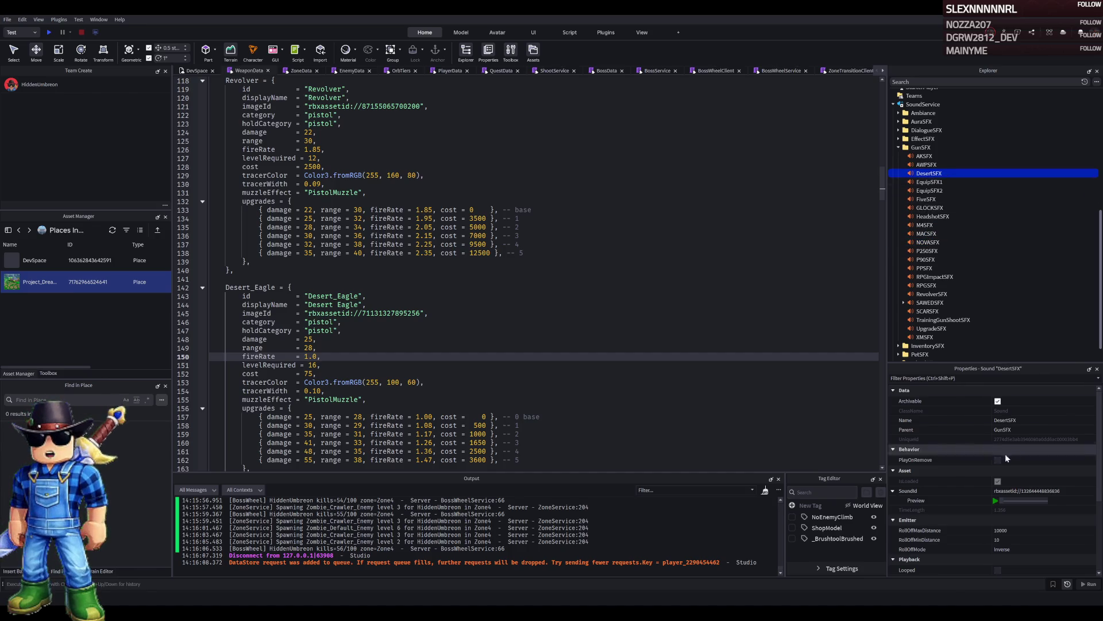
{"action": "left_click", "coordinate": [996, 501]}
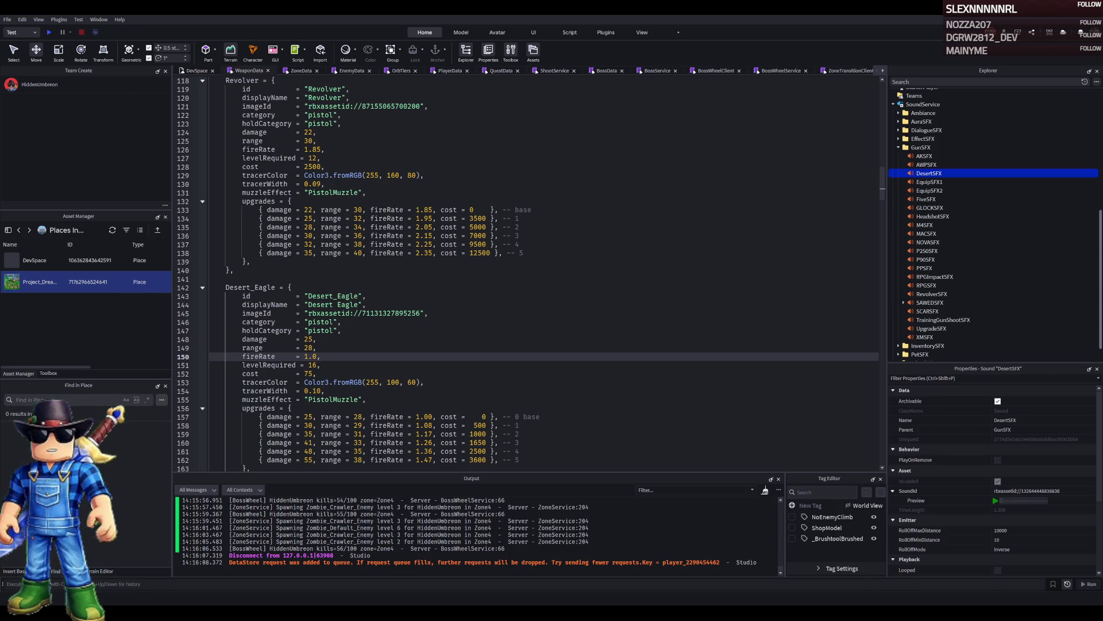
{"action": "scroll", "coordinate": [529, 274], "scroll_direction": "down", "scroll_amount": 2}
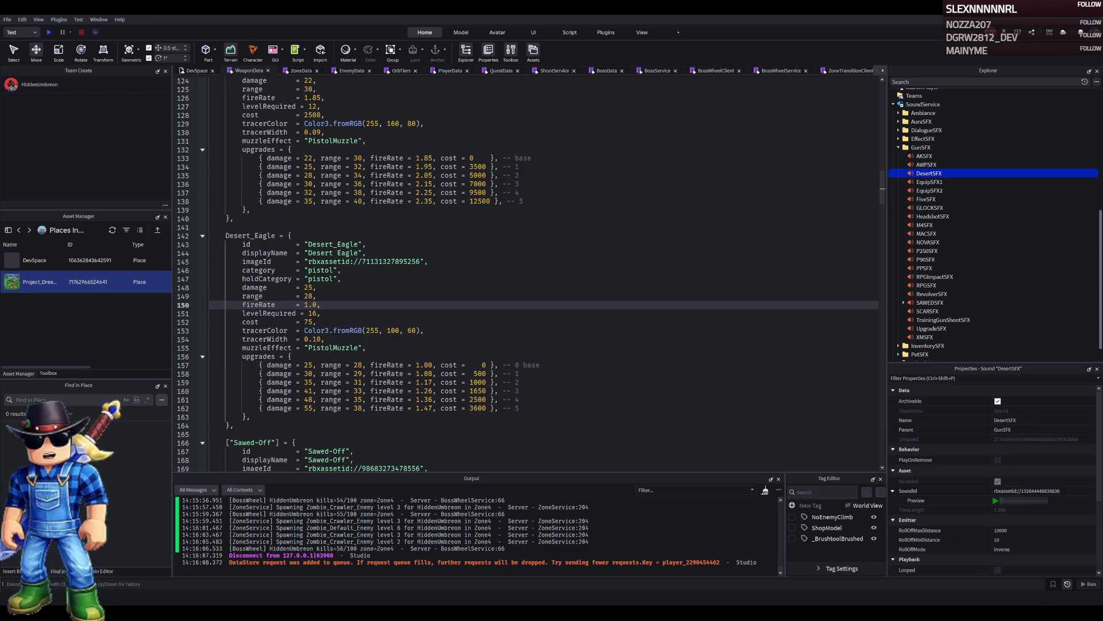
Set the Desert_Eagle's damage to 35 and its range from 28 to 34.
{"action": "double_click", "coordinate": [308, 287]}
{"action": "type", "text": "3"}
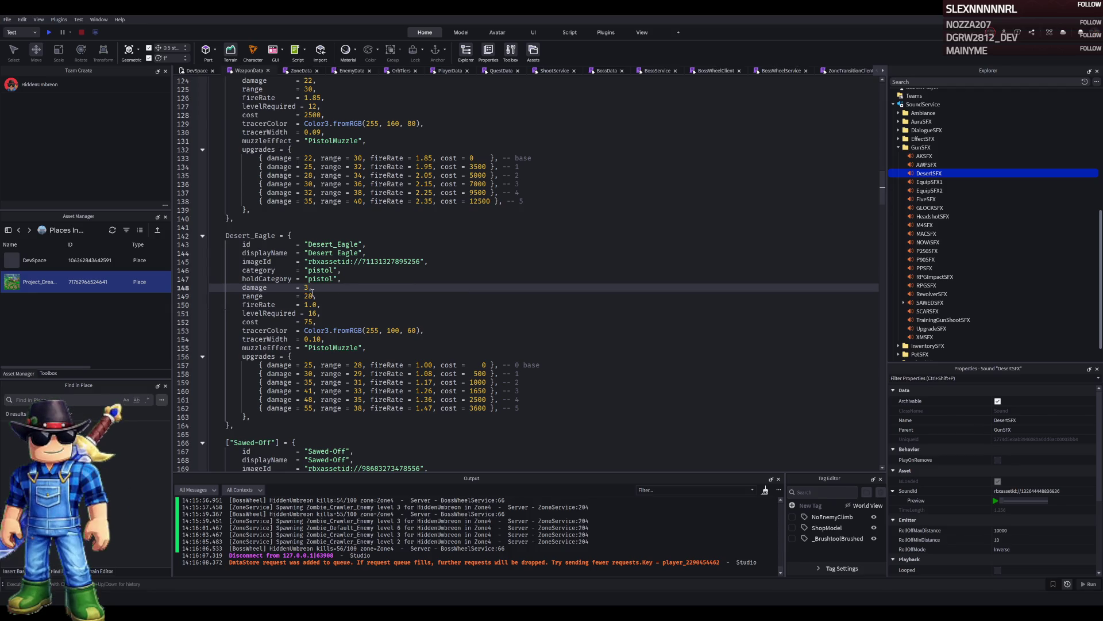
{"action": "type", "text": "5"}
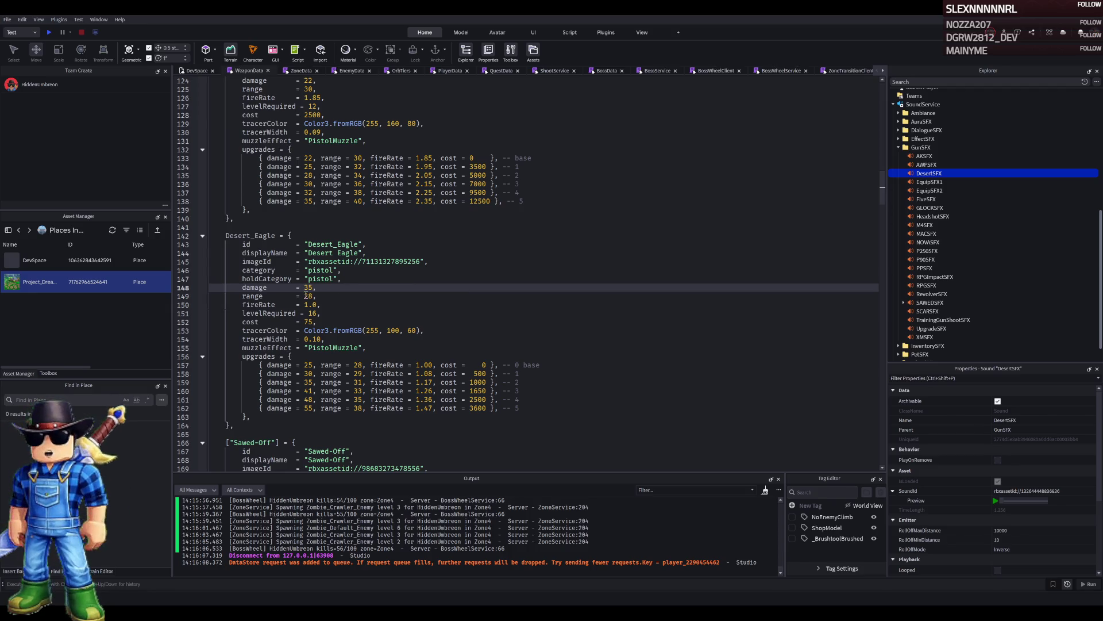
{"action": "double_click", "coordinate": [309, 296]}
{"action": "type", "text": "3"}
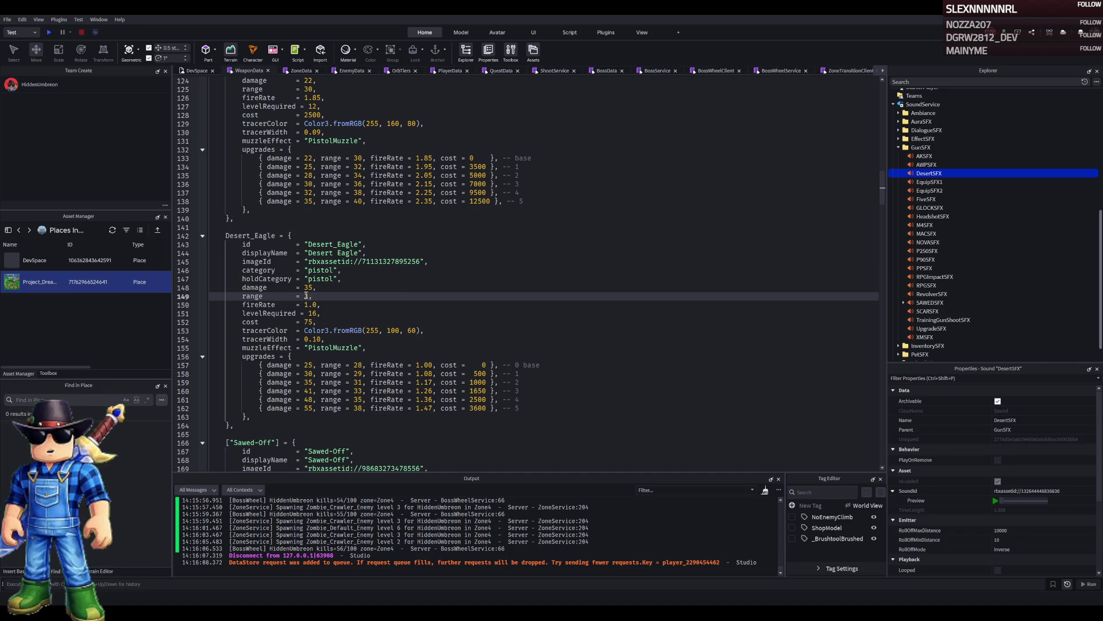
{"action": "type", "text": "4"}
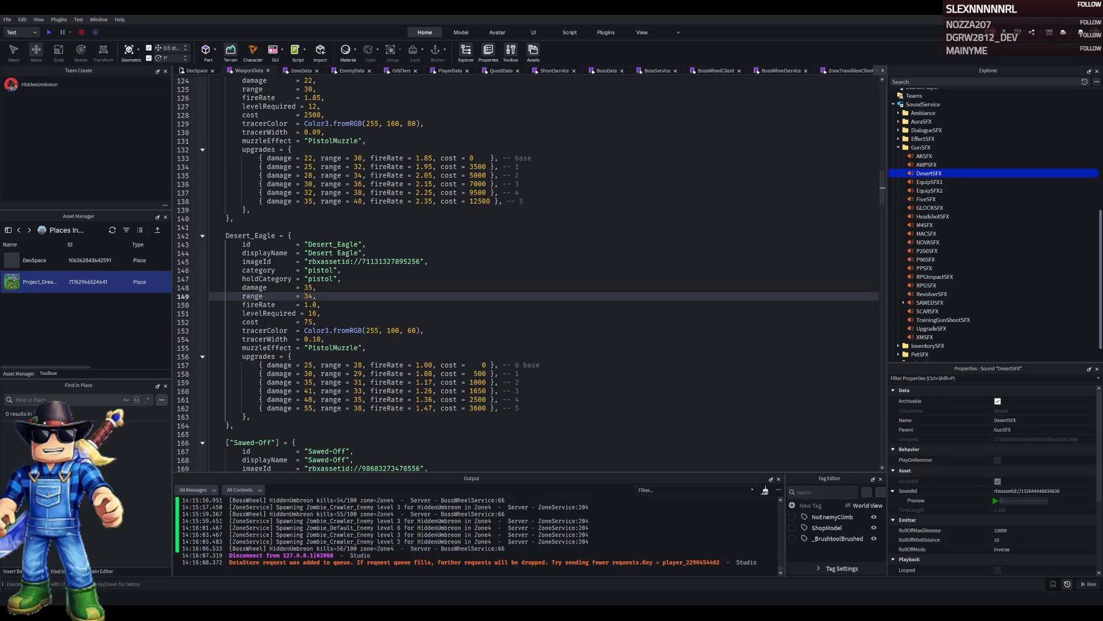
Trim the Desert_Eagle's tier 2 and tier 3 upgrade fire rates to 1.16 and 1.25.
{"action": "left_click", "coordinate": [434, 382]}
{"action": "key", "text": "BackSpace"}
{"action": "type", "text": "6"}
{"action": "key", "text": "Down"}
{"action": "key", "text": "BackSpace"}
{"action": "type", "text": "5"}
{"action": "key", "text": "Down"}
{"action": "key", "text": "Down"}
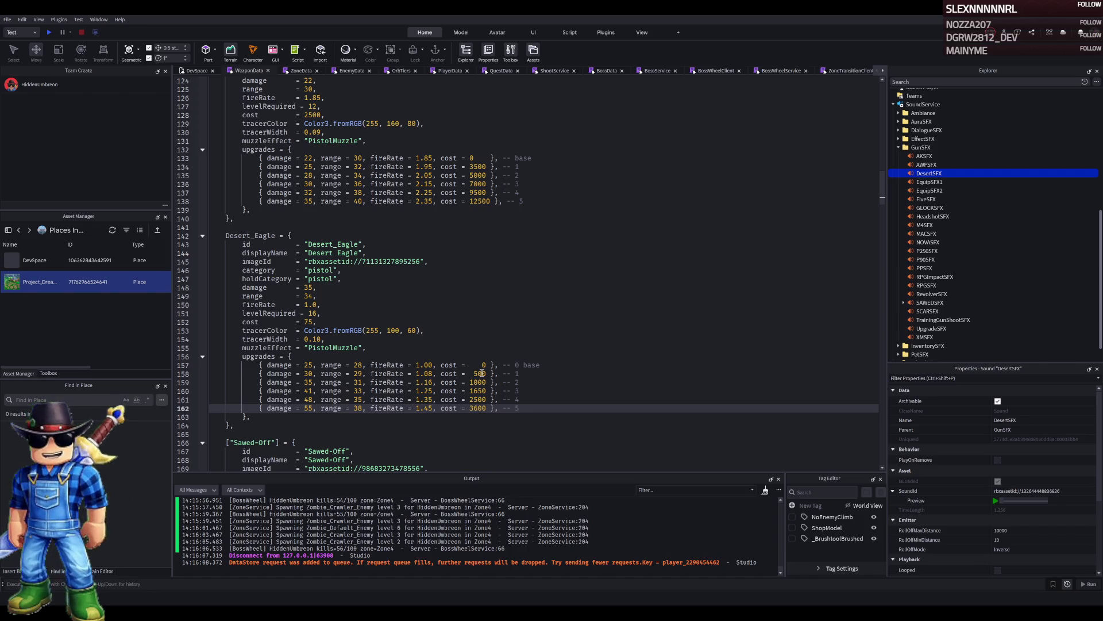
{"action": "double_click", "coordinate": [308, 374]}
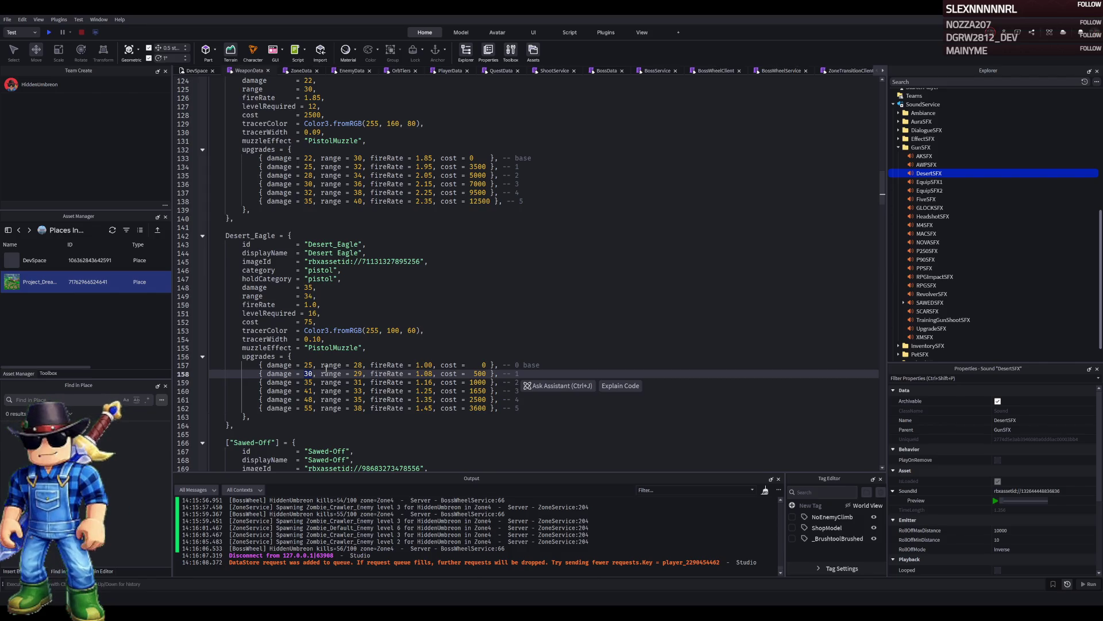
Raise the Desert_Eagle upgrade damage tiers to 40, 46, 53, 61 and up to 70.
{"action": "type", "text": "40"}
{"action": "key", "text": "Down"}
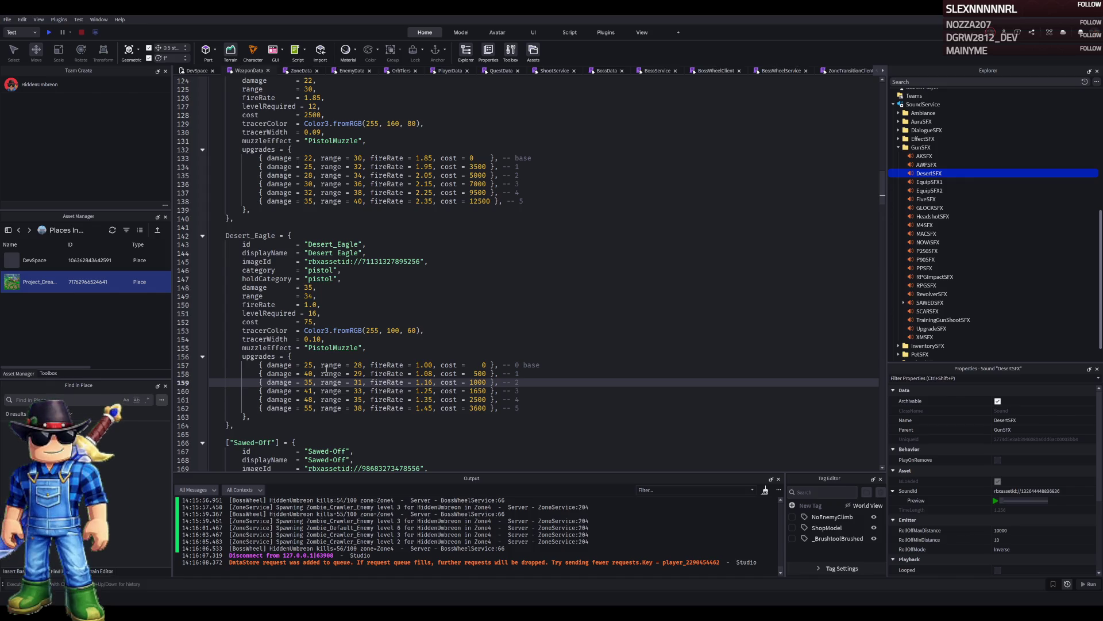
{"action": "key", "text": "BackSpace"}
{"action": "key", "text": "BackSpace"}
{"action": "type", "text": "46"}
{"action": "key", "text": "Down"}
{"action": "key", "text": "BackSpace"}
{"action": "type", "text": "5"}
{"action": "key", "text": "BackSpace"}
{"action": "key", "text": "BackSpace"}
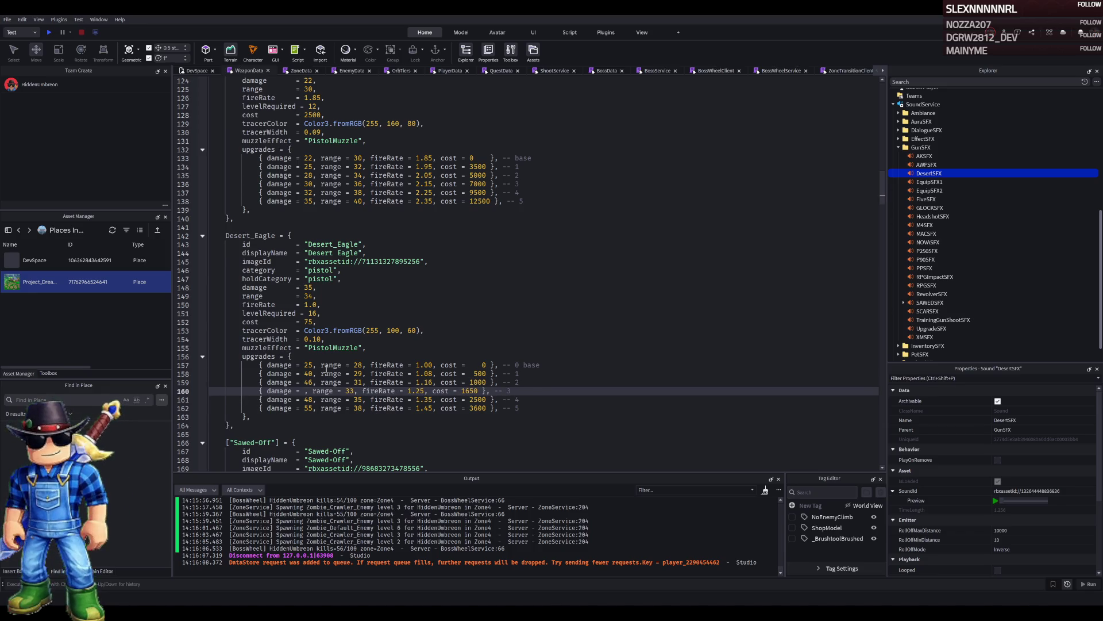
{"action": "type", "text": "5"}
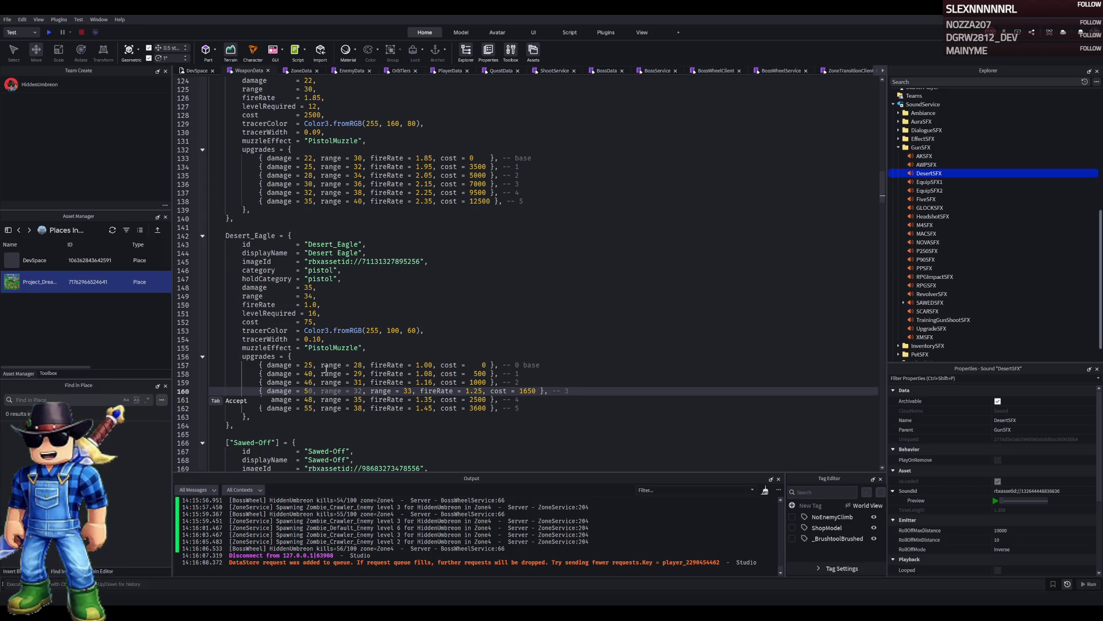
{"action": "type", "text": "3"}
{"action": "key", "text": "Down"}
{"action": "key", "text": "BackSpace"}
{"action": "key", "text": "BackSpace"}
{"action": "type", "text": "61"}
{"action": "key", "text": "Down"}
{"action": "type", "text": "0"}
Set the upgrade range values to 34, 35, 36, 40, 42 and 45.
{"action": "left_click", "coordinate": [372, 365]}
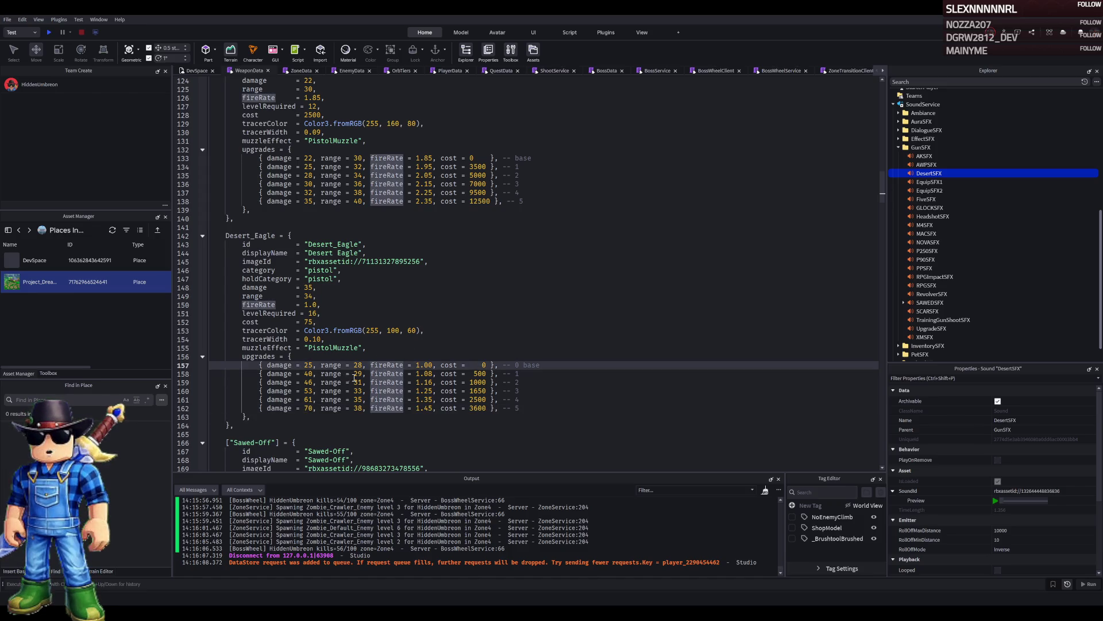
{"action": "double_click", "coordinate": [357, 365]}
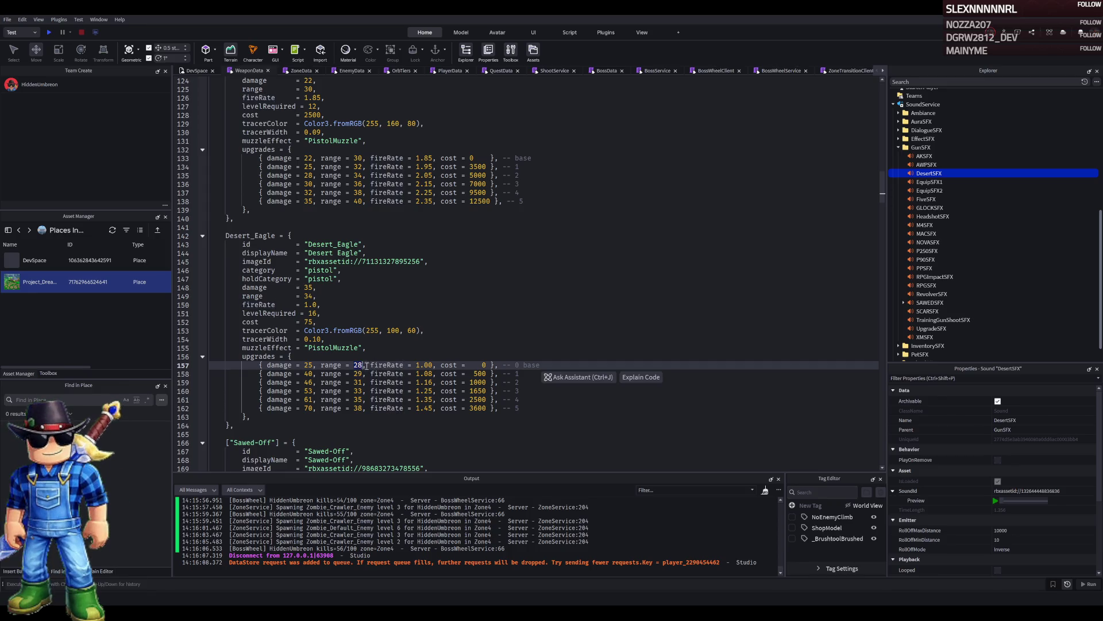
{"action": "type", "text": "34"}
{"action": "double_click", "coordinate": [357, 374]}
{"action": "type", "text": "35"}
{"action": "double_click", "coordinate": [358, 382]}
{"action": "type", "text": "36"}
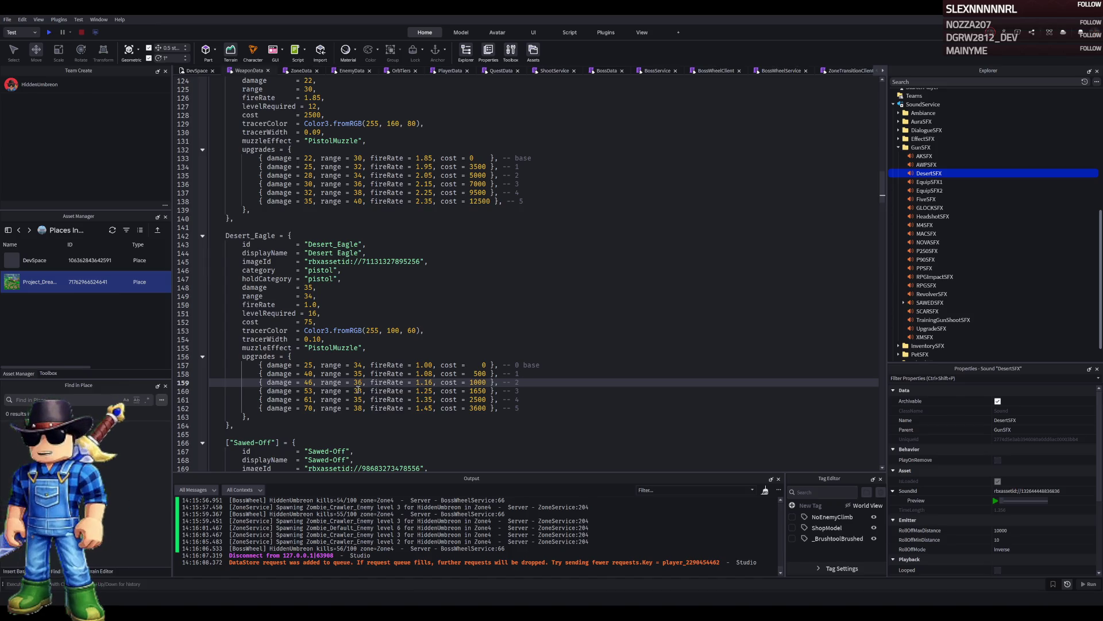
{"action": "double_click", "coordinate": [357, 391]}
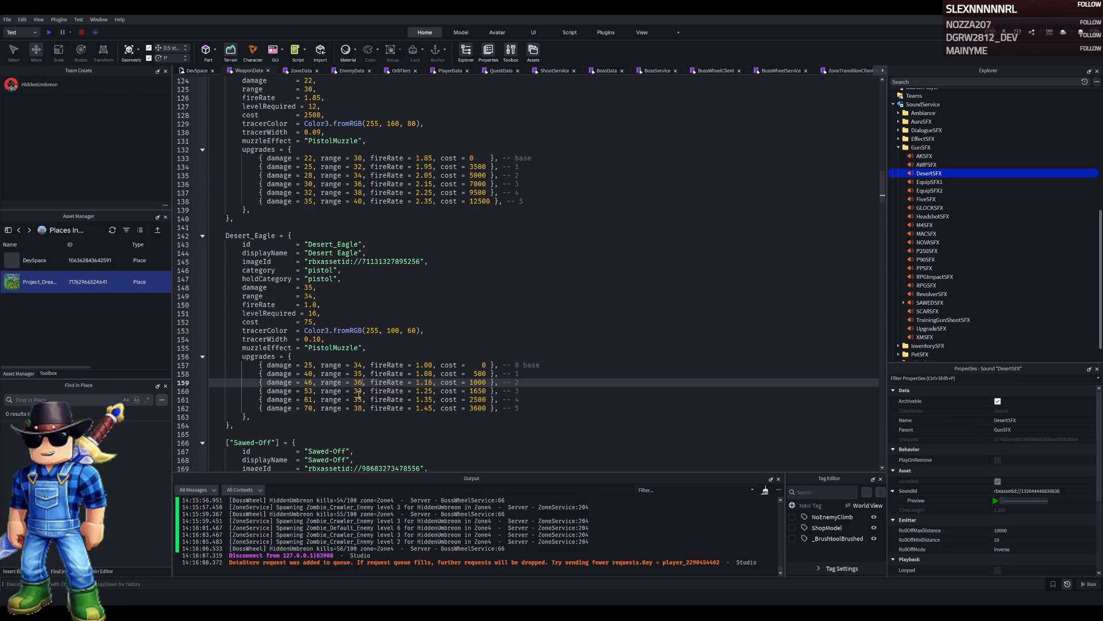
{"action": "type", "text": "40"}
{"action": "double_click", "coordinate": [358, 400]}
{"action": "type", "text": "42"}
{"action": "double_click", "coordinate": [357, 408]}
{"action": "type", "text": "45"}
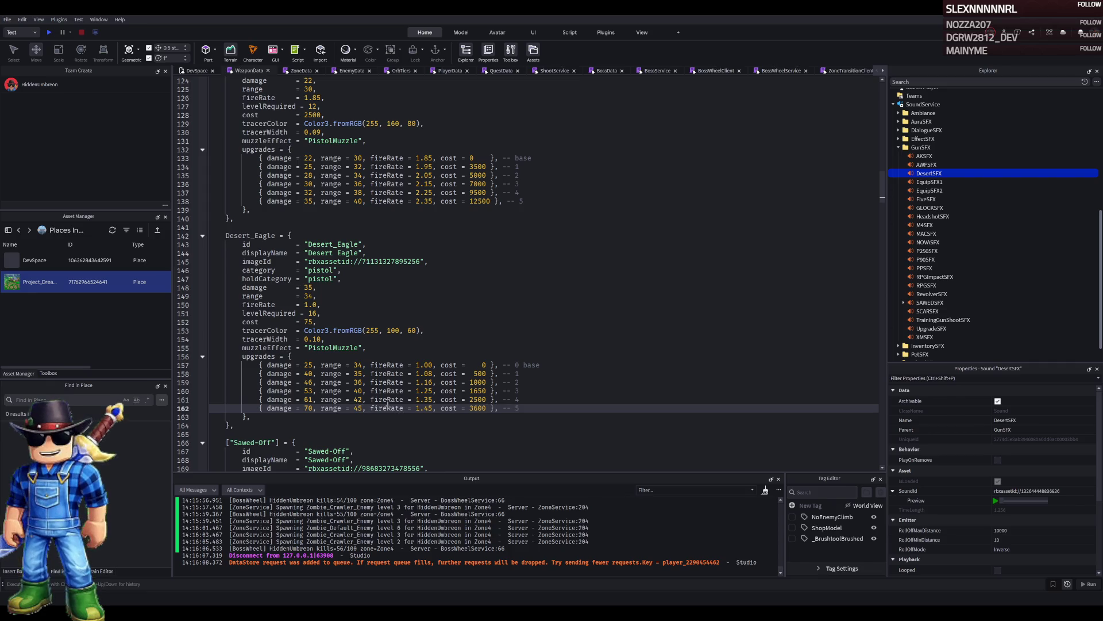
Set the upgrade tier costs to 7000, 9500, 12000, 16000 and 21000.
{"action": "left_click", "coordinate": [387, 401]}
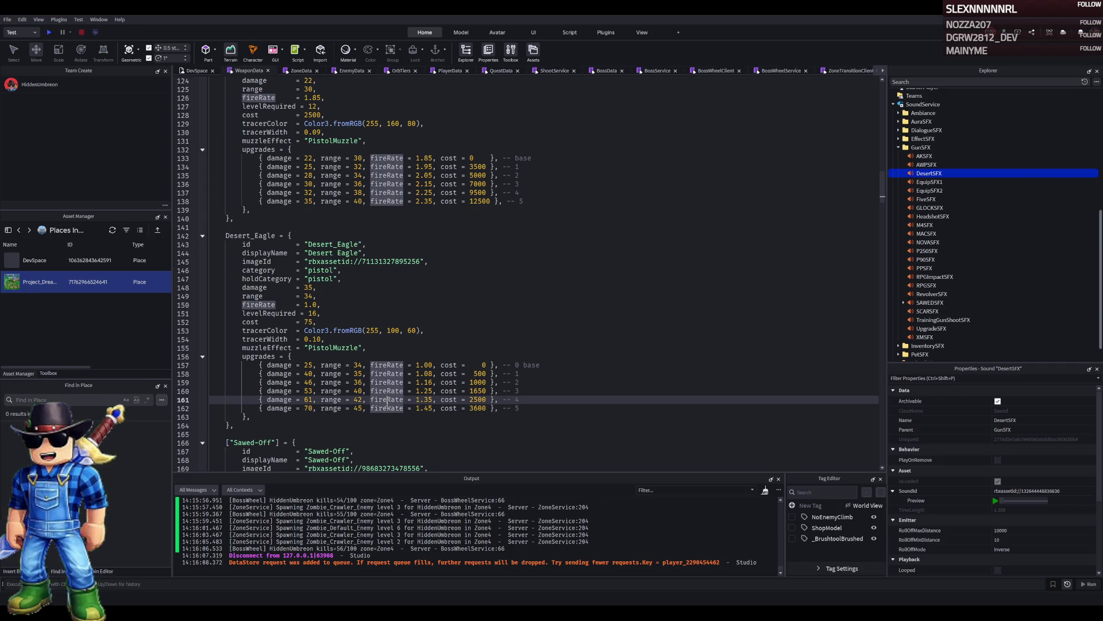
{"action": "double_click", "coordinate": [479, 373]}
{"action": "type", "text": "7000"}
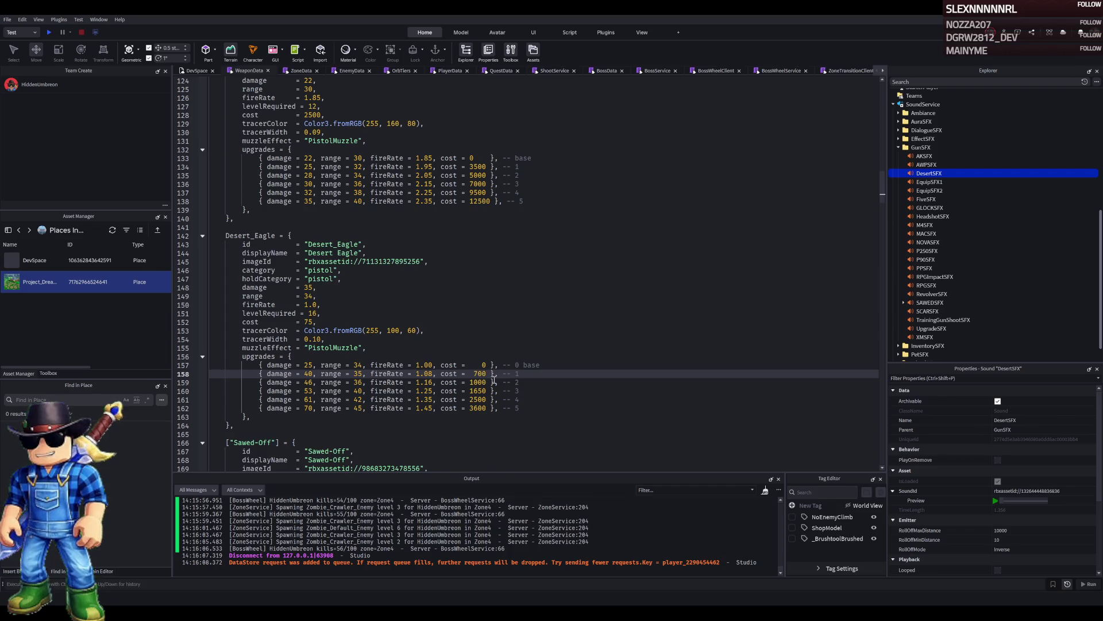
{"action": "double_click", "coordinate": [479, 382]}
{"action": "type", "text": "95"}
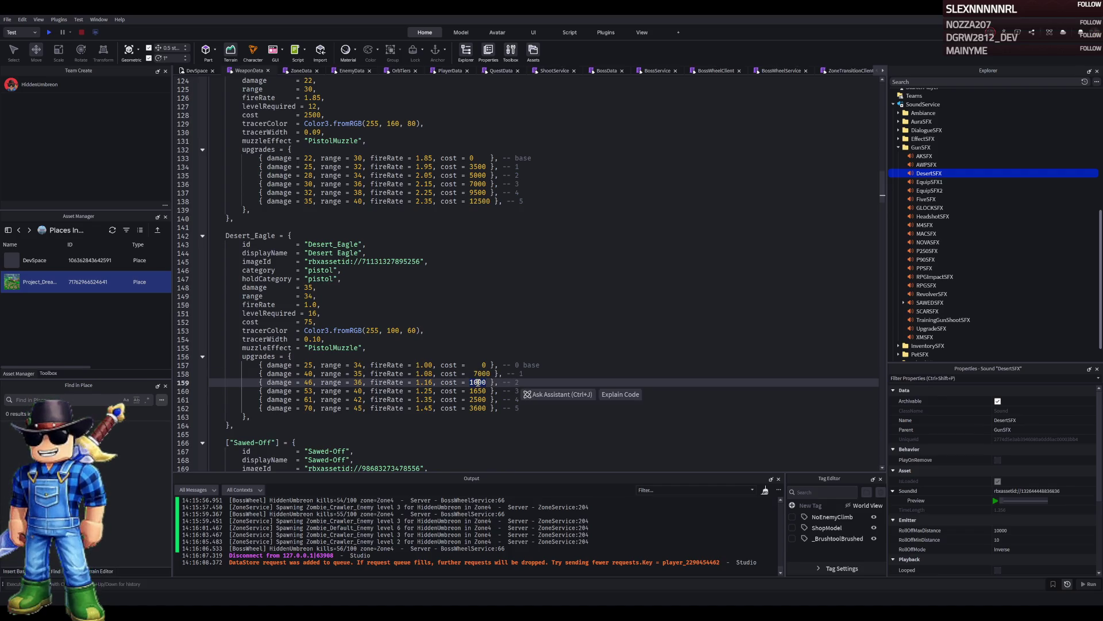
{"action": "type", "text": "00"}
{"action": "double_click", "coordinate": [479, 390]}
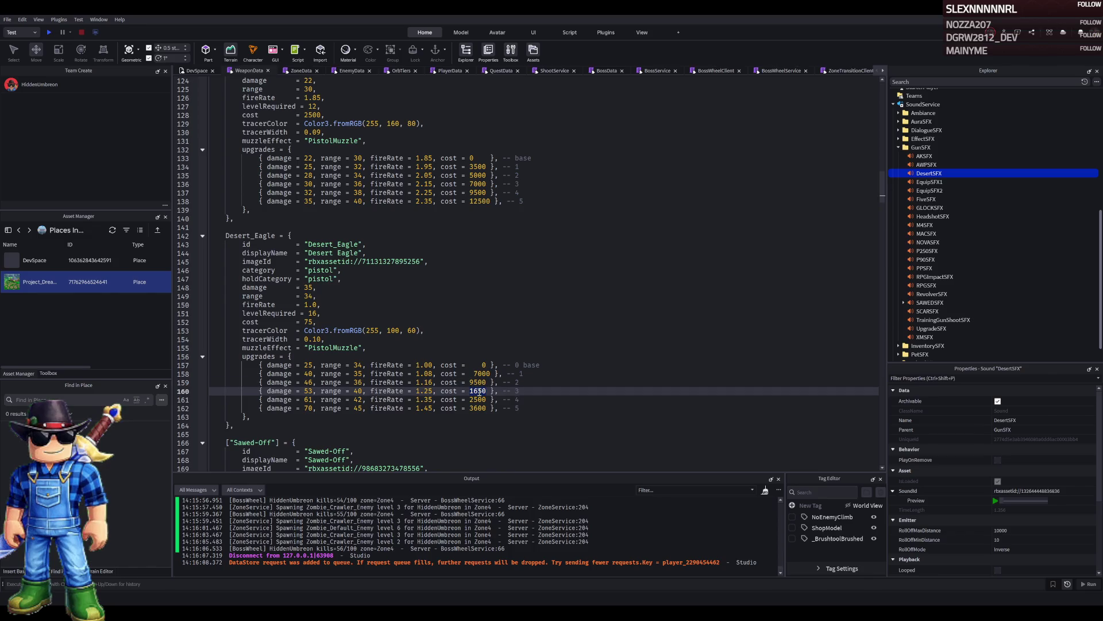
{"action": "type", "text": "120"}
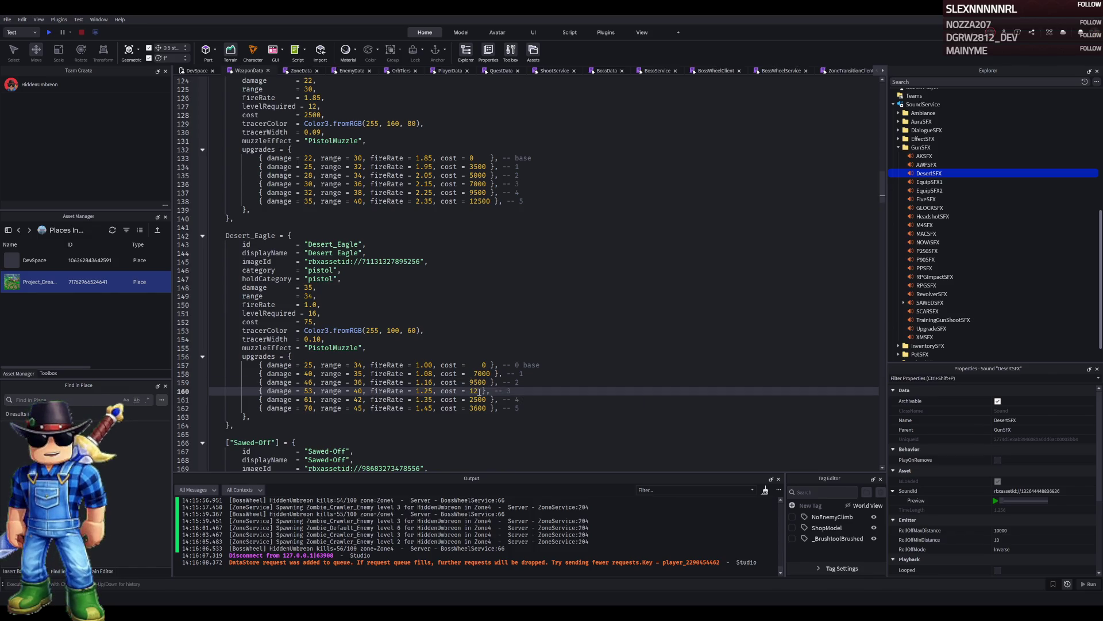
{"action": "type", "text": "00"}
{"action": "double_click", "coordinate": [479, 400]}
{"action": "type", "text": "16000"}
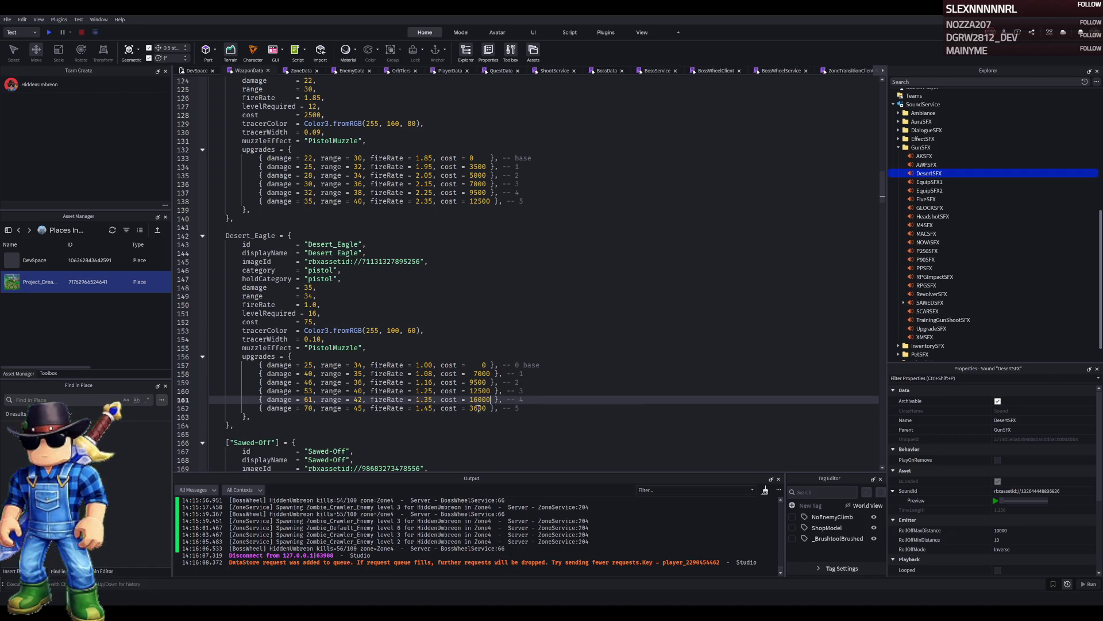
{"action": "double_click", "coordinate": [478, 408]}
{"action": "type", "text": "21000"}
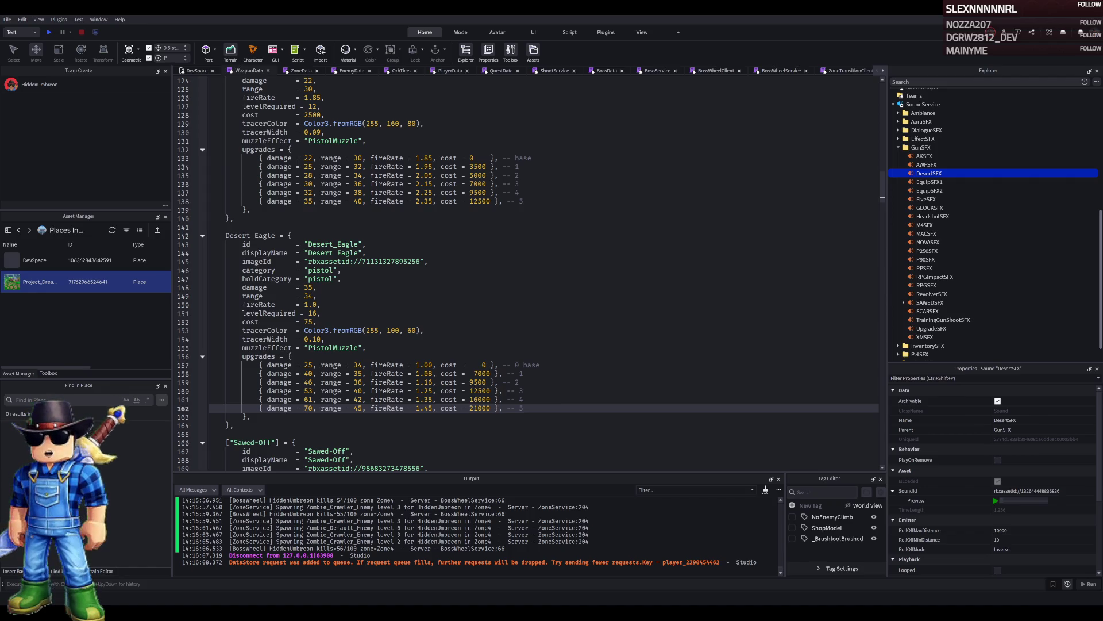
Change Desert_Eagle's base cost from 75 to 5000 and save the place.
{"action": "left_click", "coordinate": [553, 375]}
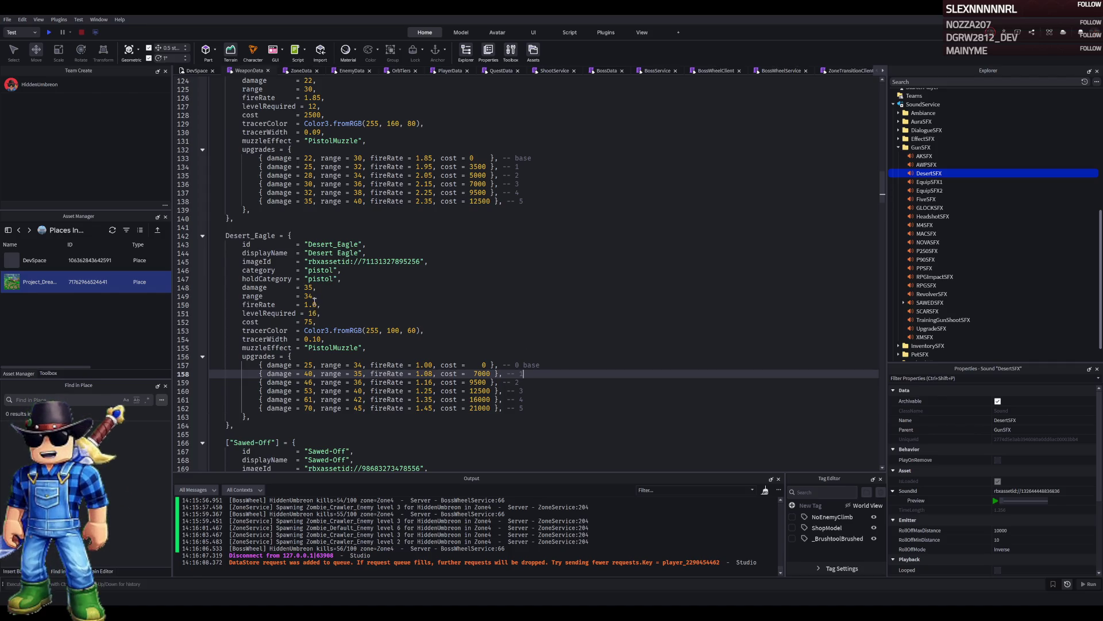
{"action": "double_click", "coordinate": [307, 321]}
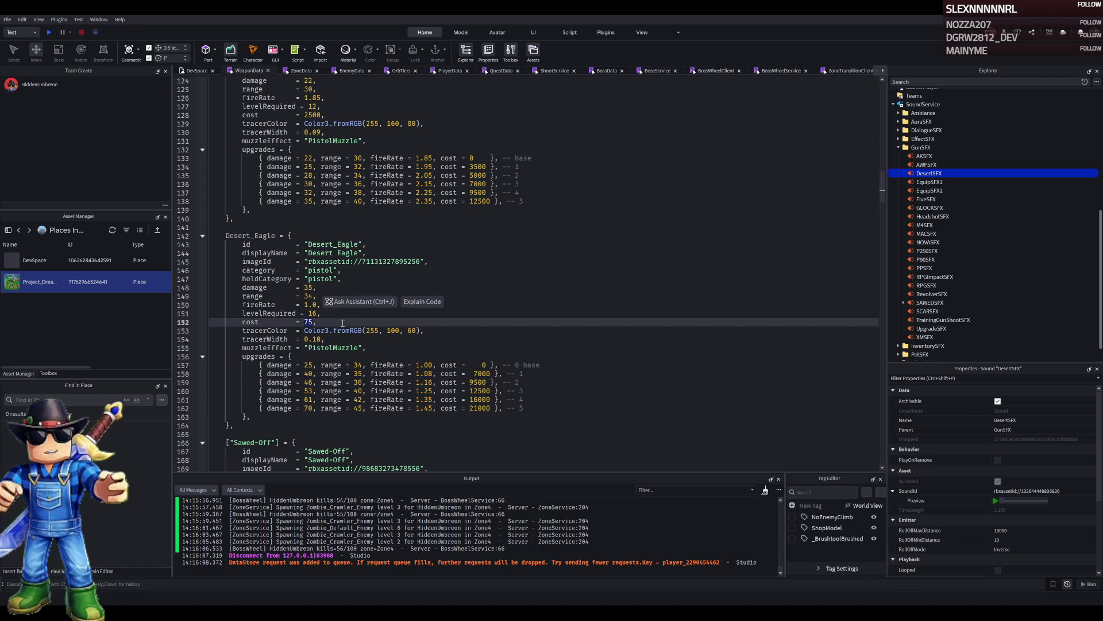
{"action": "type", "text": "5000"}
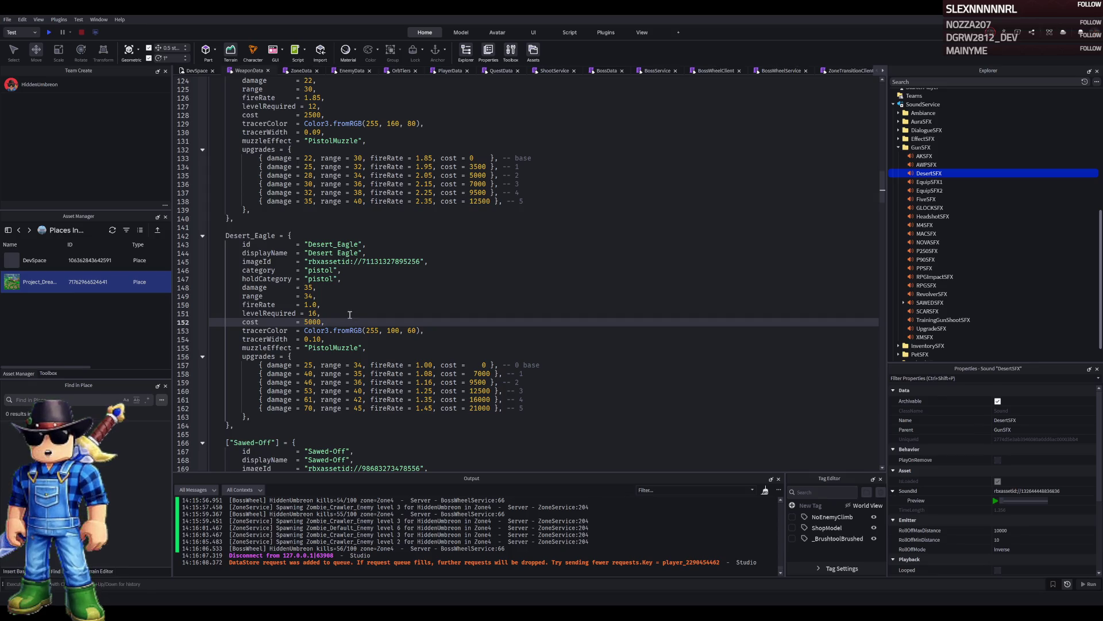
{"action": "left_click", "coordinate": [351, 315]}
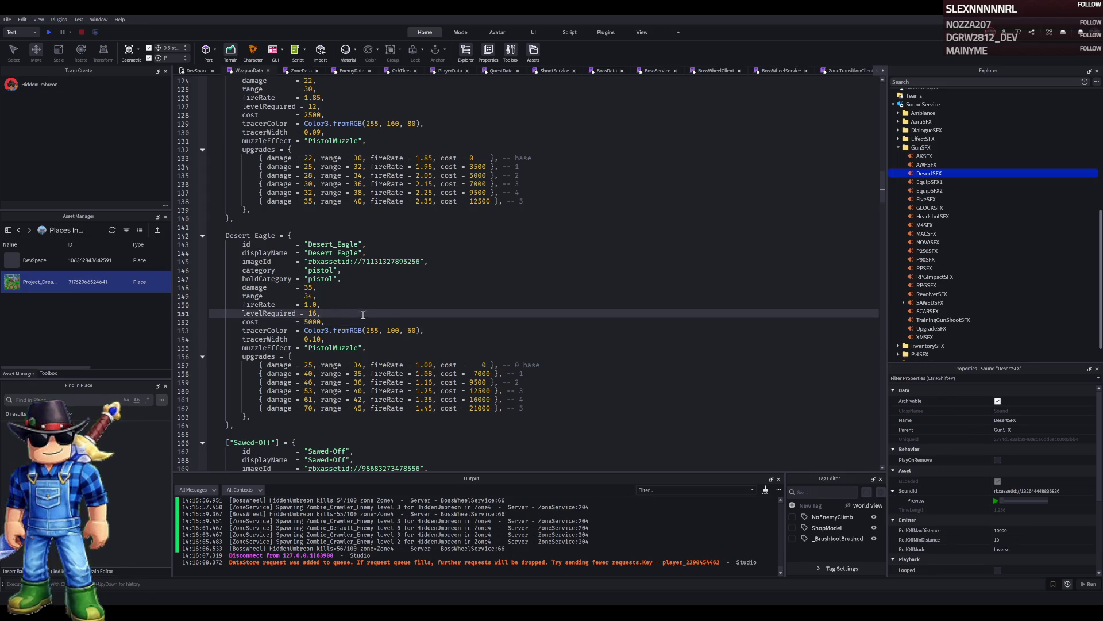
{"action": "key", "text": "ctrl+s"}
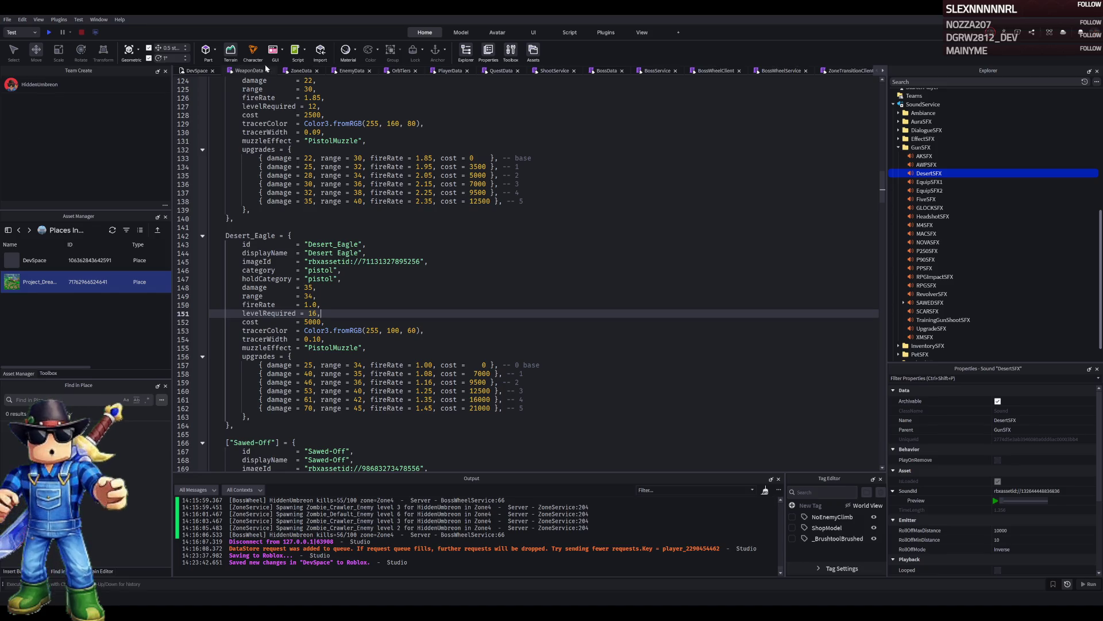
Switch from the weapon script to the DevSpace 3D game world view.
{"action": "left_click", "coordinate": [196, 71]}
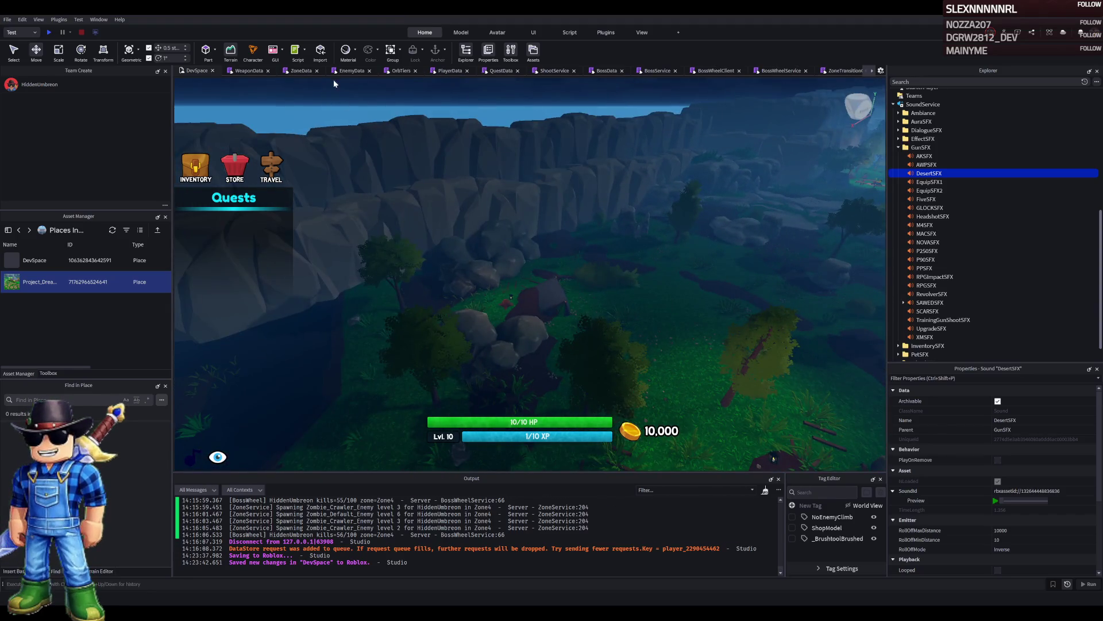
In ZoneData, select Zone4's maxEnemies, spawnRate and Default/Crawler spawn table lines.
{"action": "left_click", "coordinate": [300, 71]}
{"action": "scroll", "coordinate": [334, 255], "scroll_direction": "up", "scroll_amount": 20}
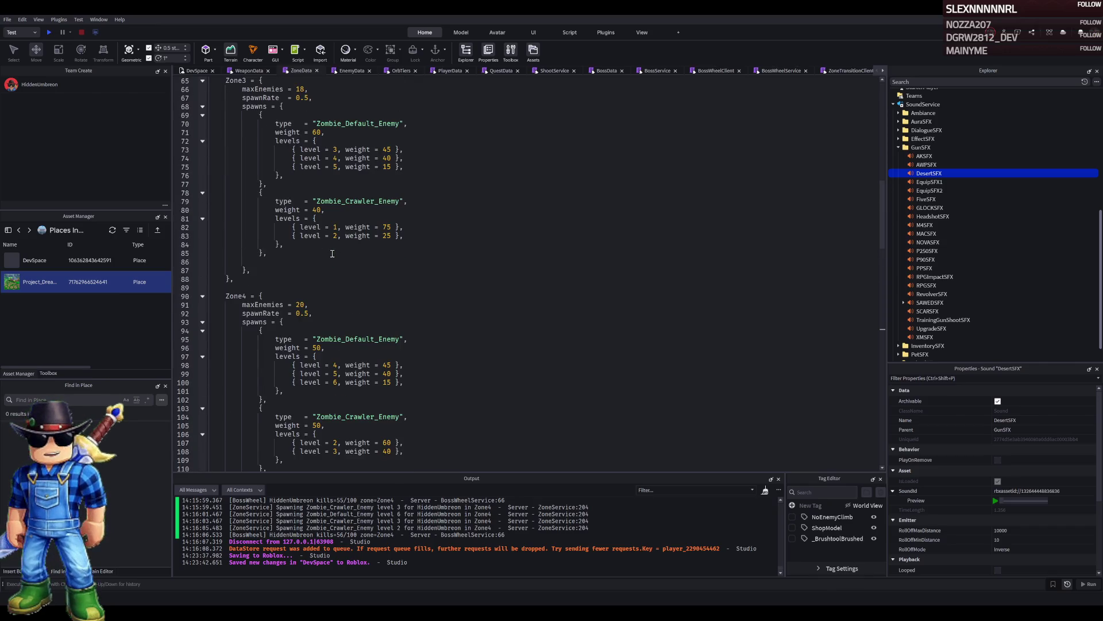
{"action": "scroll", "coordinate": [332, 254], "scroll_direction": "down", "scroll_amount": 12}
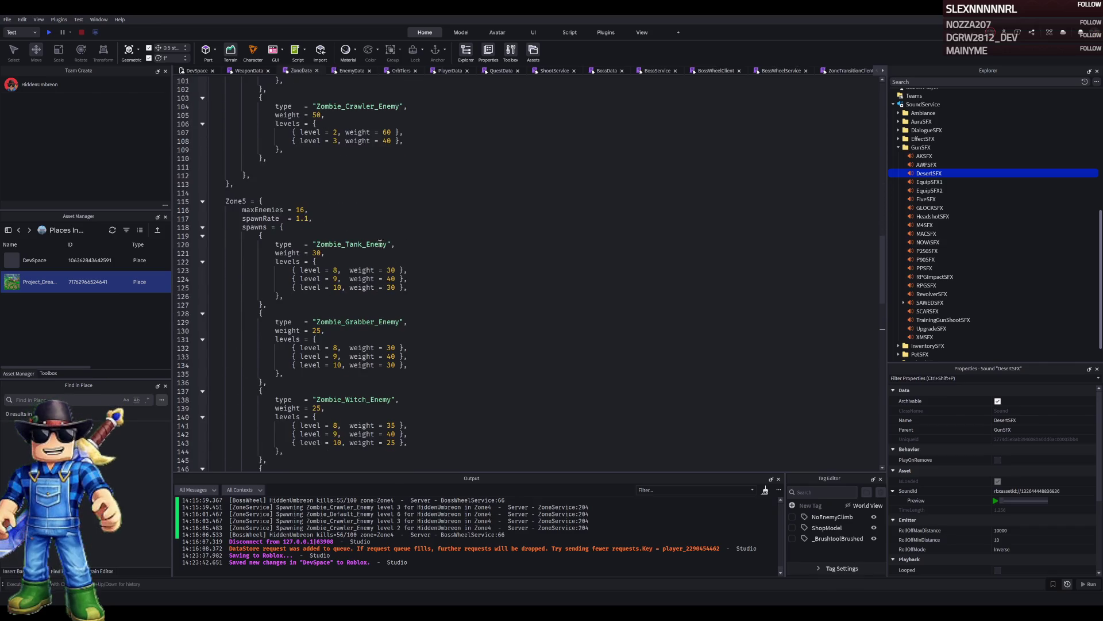
{"action": "scroll", "coordinate": [391, 260], "scroll_direction": "down", "scroll_amount": 2}
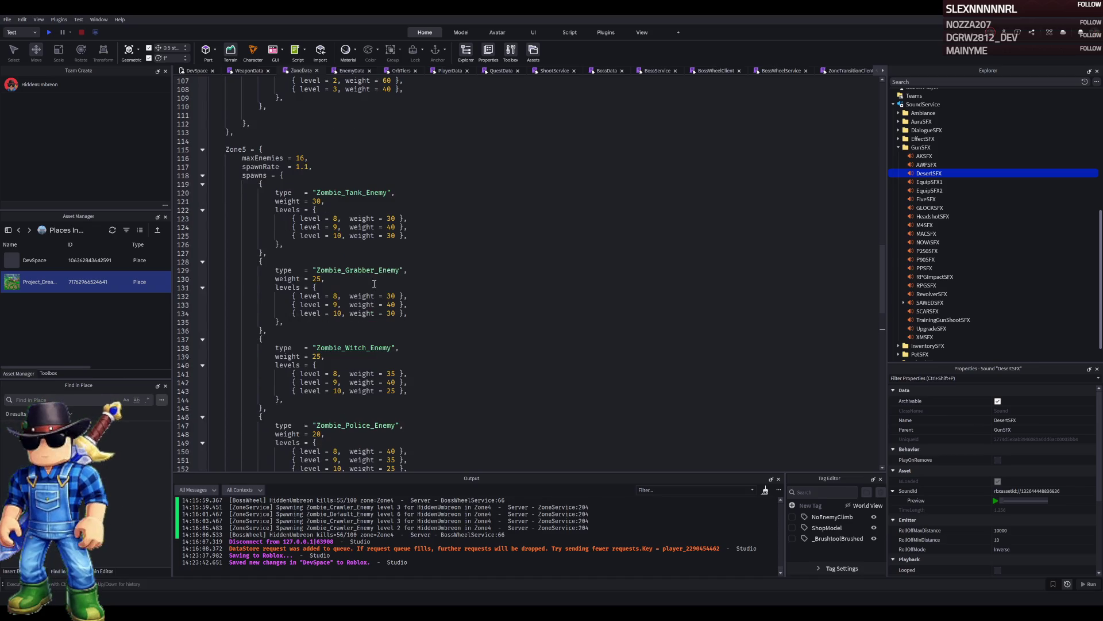
{"action": "scroll", "coordinate": [342, 334], "scroll_direction": "down", "scroll_amount": 3}
{"action": "scroll", "coordinate": [339, 259], "scroll_direction": "up", "scroll_amount": 13}
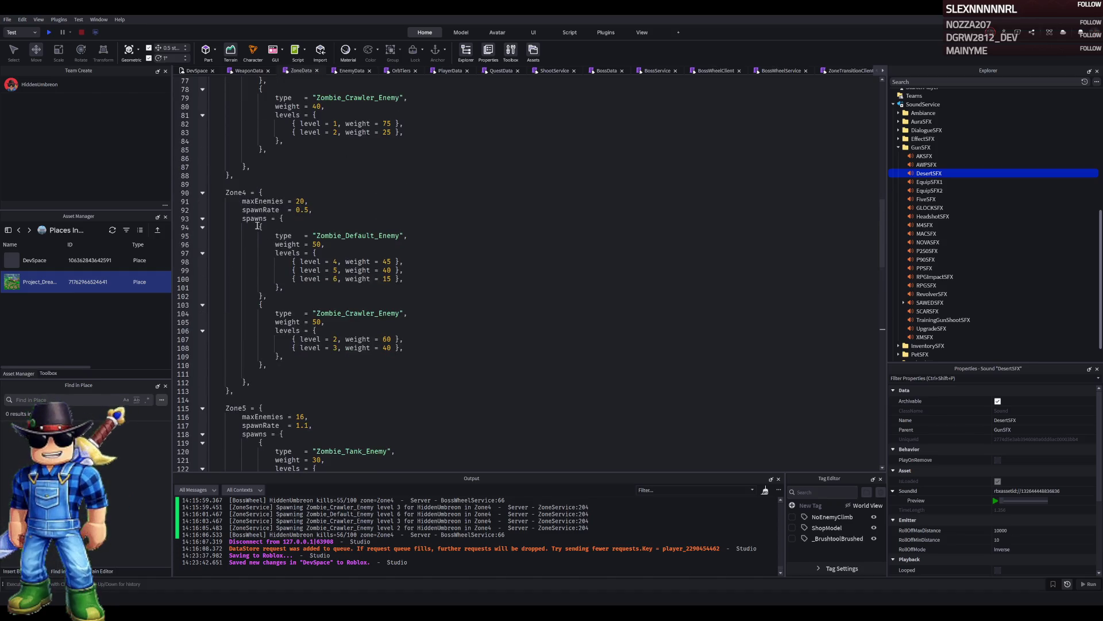
{"action": "mouse_move", "coordinate": [241, 199]}
{"action": "left_mouse_down"}
{"action": "mouse_move", "coordinate": [408, 323]}
{"action": "mouse_move", "coordinate": [439, 362]}
{"action": "left_mouse_up"}
{"action": "key", "text": "ctrl+c"}
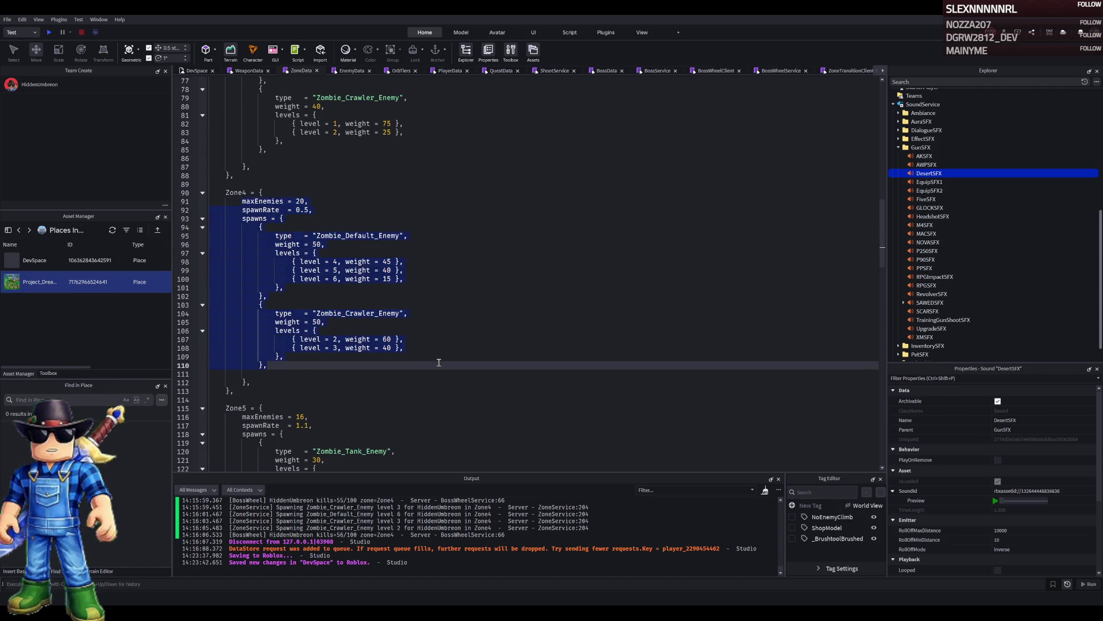
{"action": "scroll", "coordinate": [269, 338], "scroll_direction": "down", "scroll_amount": 4}
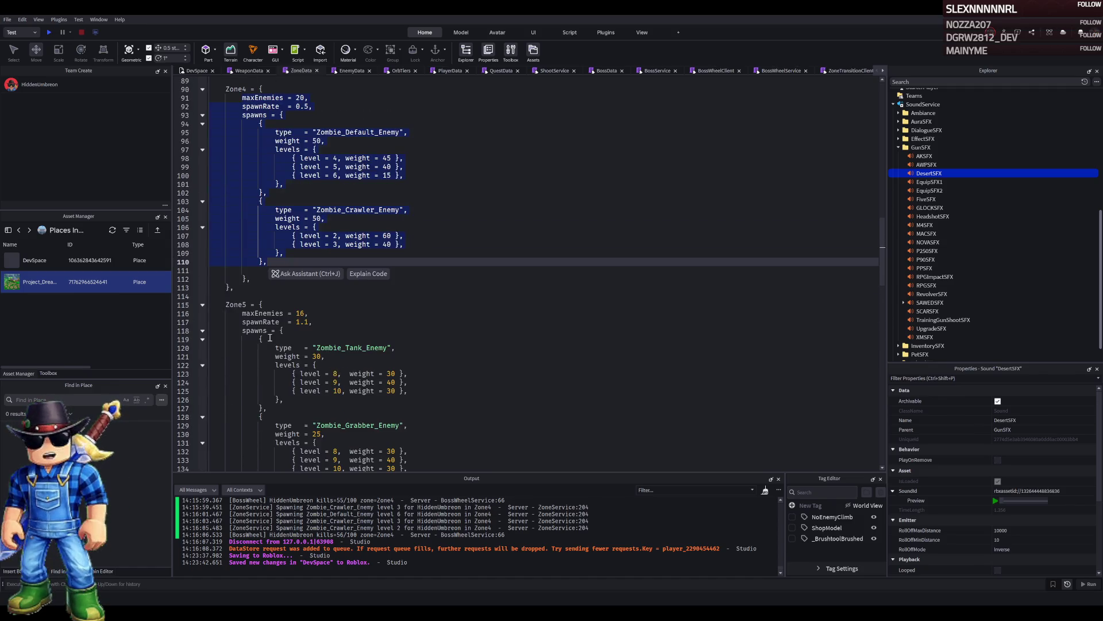
Paste the copied Zone4 entries over Zone5's Grabber, Witch and Police spawns.
{"action": "scroll", "coordinate": [272, 343], "scroll_direction": "down", "scroll_amount": 2}
{"action": "mouse_move", "coordinate": [257, 365]}
{"action": "left_mouse_down"}
{"action": "mouse_move", "coordinate": [262, 432]}
{"action": "mouse_move", "coordinate": [330, 374]}
{"action": "mouse_move", "coordinate": [350, 375]}
{"action": "mouse_move", "coordinate": [350, 401]}
{"action": "left_mouse_up"}
{"action": "scroll", "coordinate": [261, 432], "scroll_direction": "down", "scroll_amount": 4}
{"action": "scroll", "coordinate": [331, 373], "scroll_direction": "down", "scroll_amount": 3}
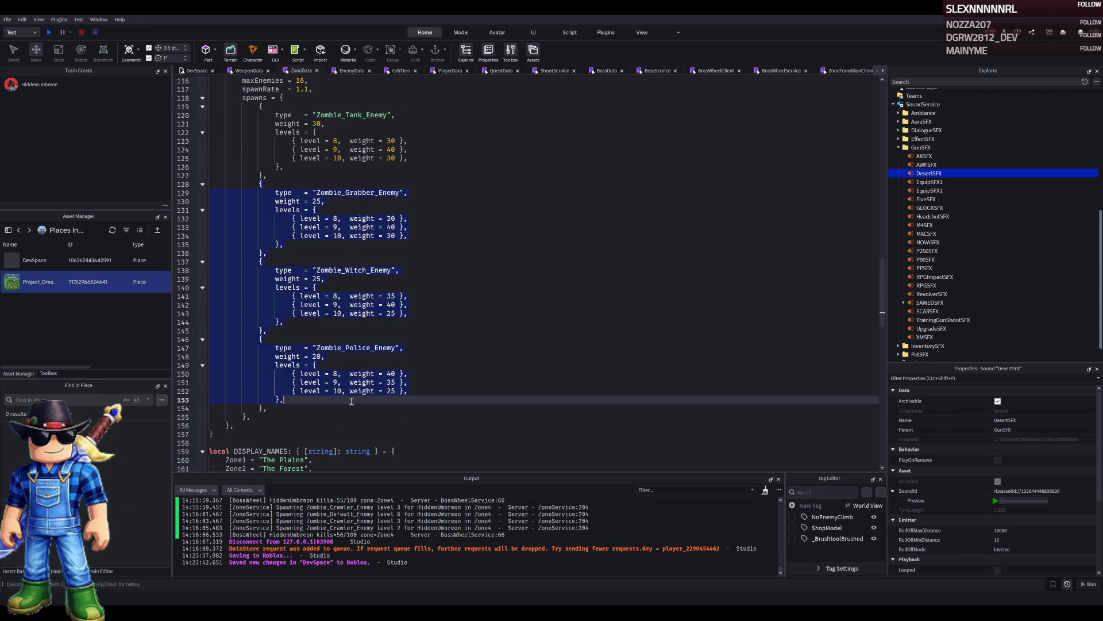
{"action": "key", "text": "ctrl+v"}
{"action": "scroll", "coordinate": [320, 344], "scroll_direction": "up", "scroll_amount": 3}
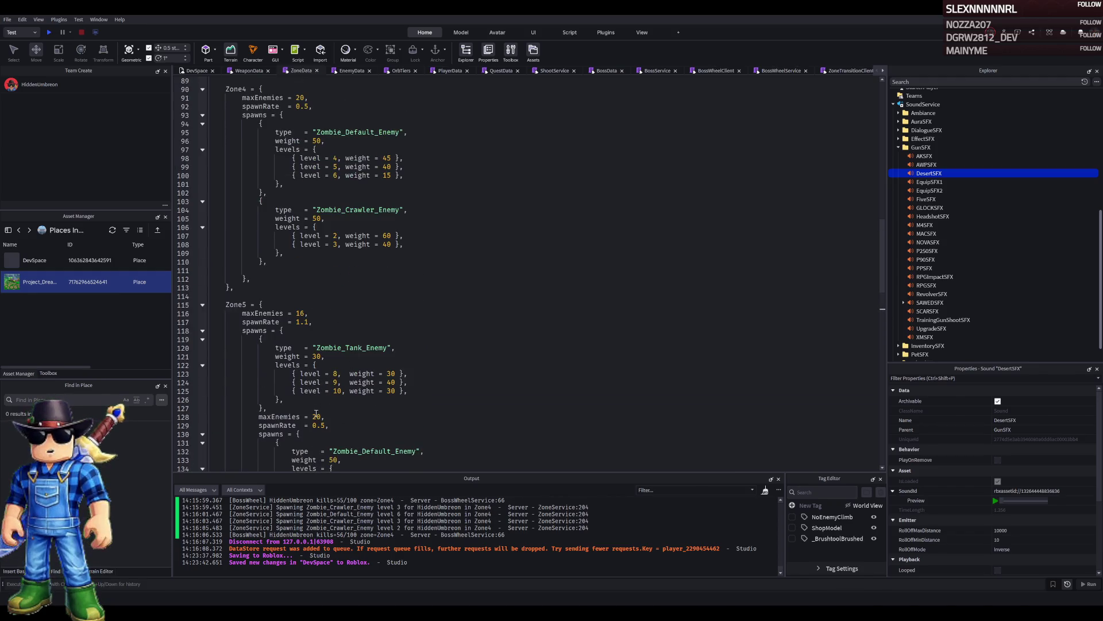
{"action": "scroll", "coordinate": [328, 415], "scroll_direction": "down", "scroll_amount": 2}
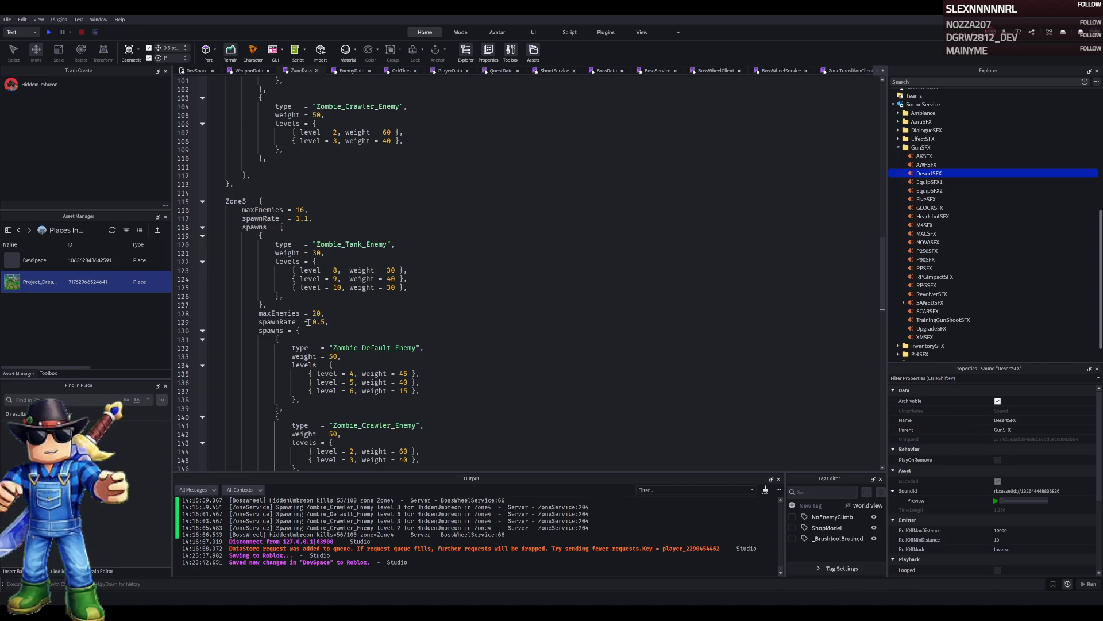
{"action": "scroll", "coordinate": [409, 299], "scroll_direction": "down", "scroll_amount": 2}
{"action": "scroll", "coordinate": [360, 300], "scroll_direction": "down", "scroll_amount": 3}
{"action": "scroll", "coordinate": [345, 293], "scroll_direction": "up", "scroll_amount": 12}
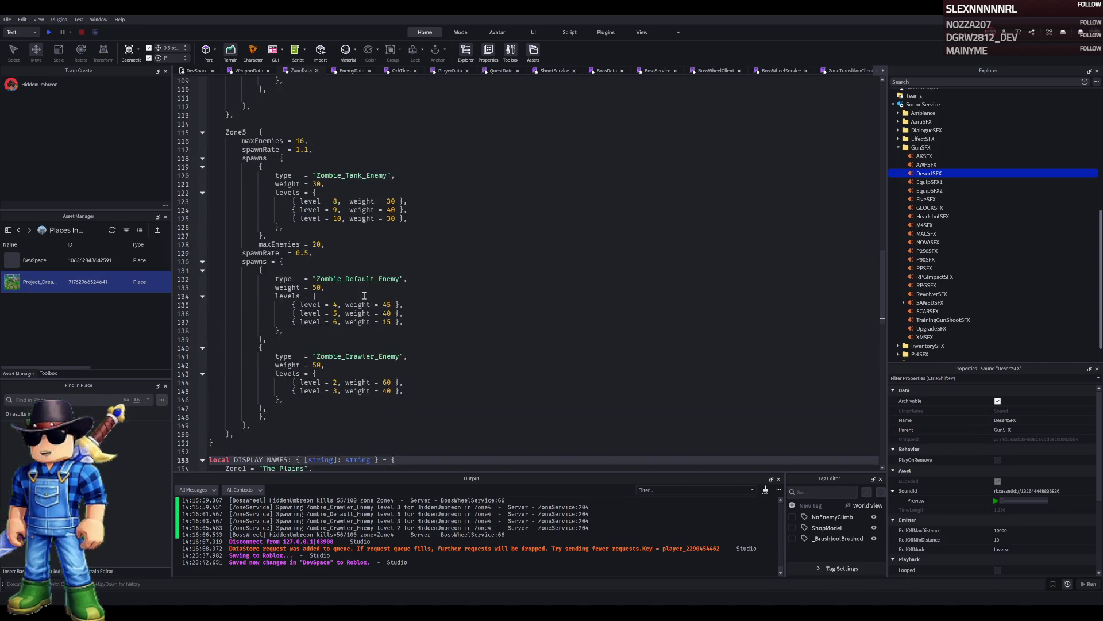
Undo the stray paste and replace Grabber, Witch and Police with Default and Crawler entries.
{"action": "mouse_move", "coordinate": [265, 287]}
{"action": "left_mouse_down"}
{"action": "mouse_move", "coordinate": [383, 375]}
{"action": "mouse_move", "coordinate": [398, 425]}
{"action": "left_mouse_up"}
{"action": "key", "text": "ctrl+c"}
{"action": "scroll", "coordinate": [350, 382], "scroll_direction": "down", "scroll_amount": 10}
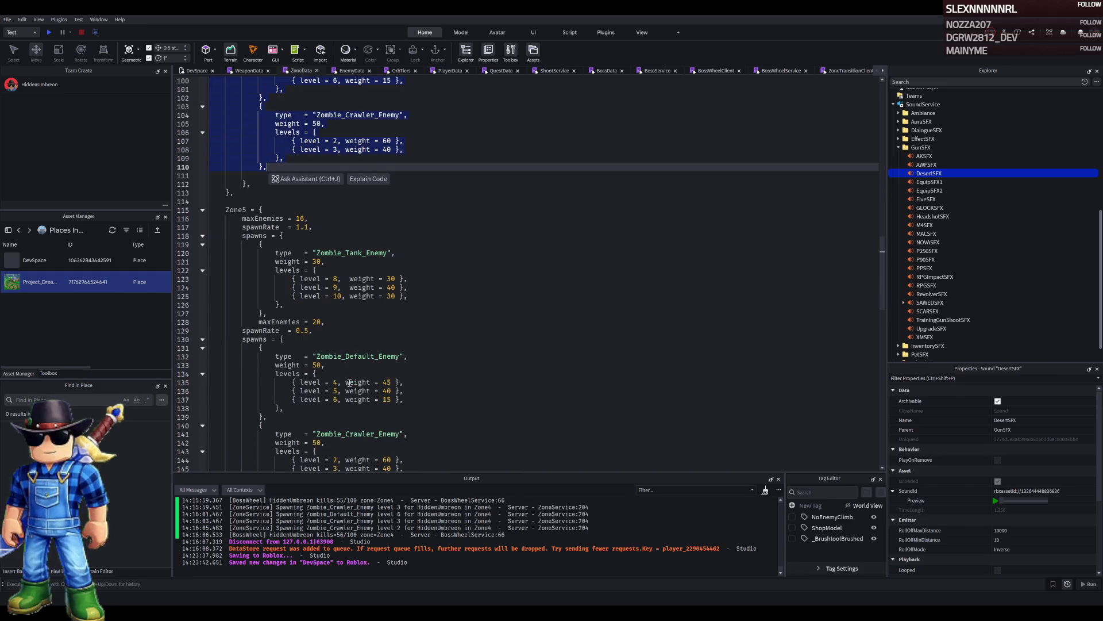
{"action": "left_click_drag", "start_coordinate": [259, 315], "coordinate": [337, 331]}
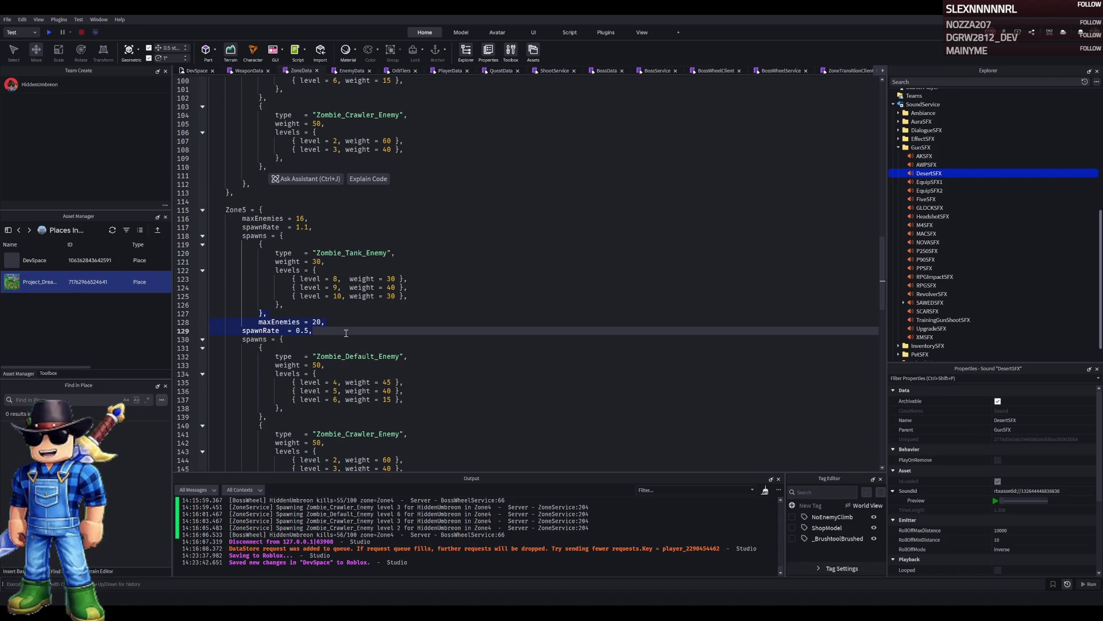
{"action": "left_click", "coordinate": [346, 332]}
{"action": "key", "text": "ctrl+z"}
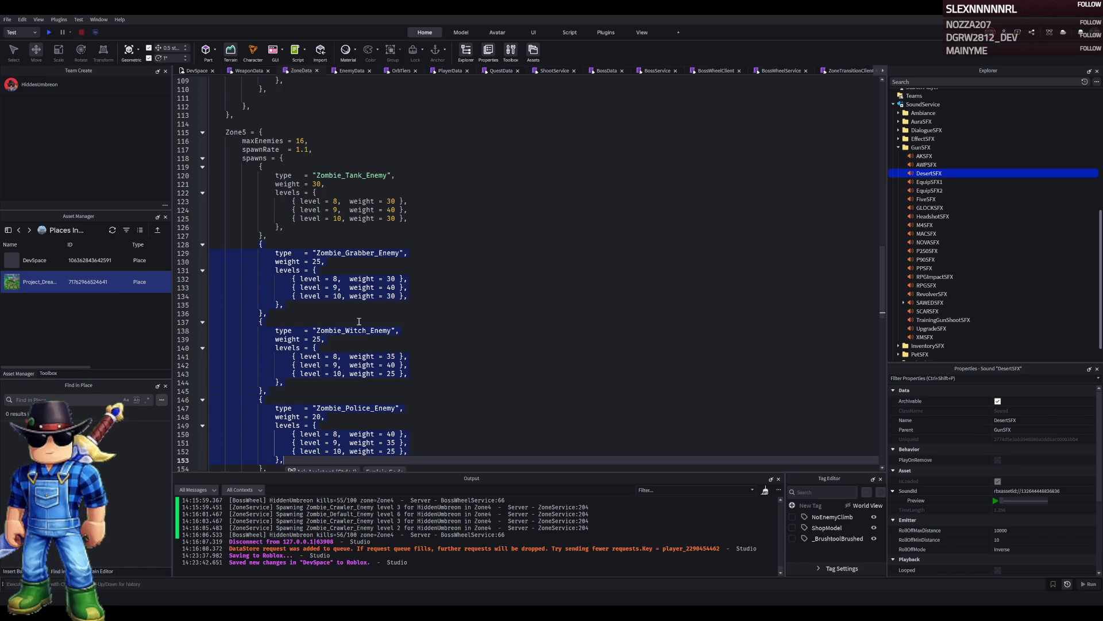
{"action": "left_click", "coordinate": [359, 321]}
{"action": "mouse_move", "coordinate": [255, 244]}
{"action": "left_mouse_down"}
{"action": "mouse_move", "coordinate": [321, 264]}
{"action": "mouse_move", "coordinate": [281, 310]}
{"action": "mouse_move", "coordinate": [403, 374]}
{"action": "mouse_move", "coordinate": [397, 386]}
{"action": "left_mouse_up"}
{"action": "scroll", "coordinate": [299, 288], "scroll_direction": "down", "scroll_amount": 3}
{"action": "key", "text": "ctrl+v"}
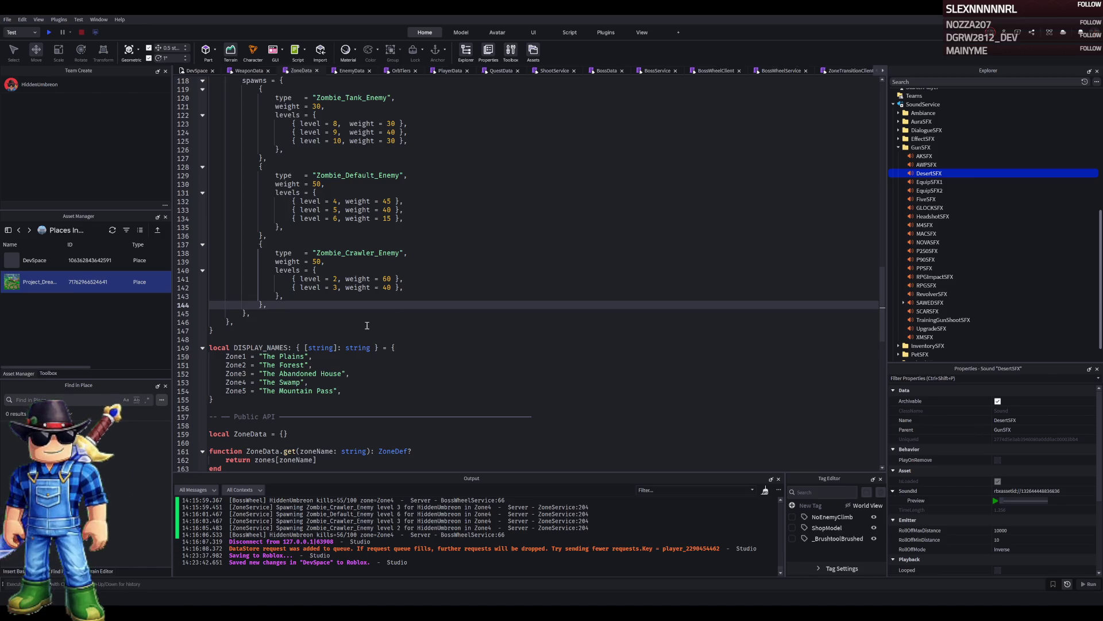
{"action": "scroll", "coordinate": [332, 333], "scroll_direction": "up", "scroll_amount": 3}
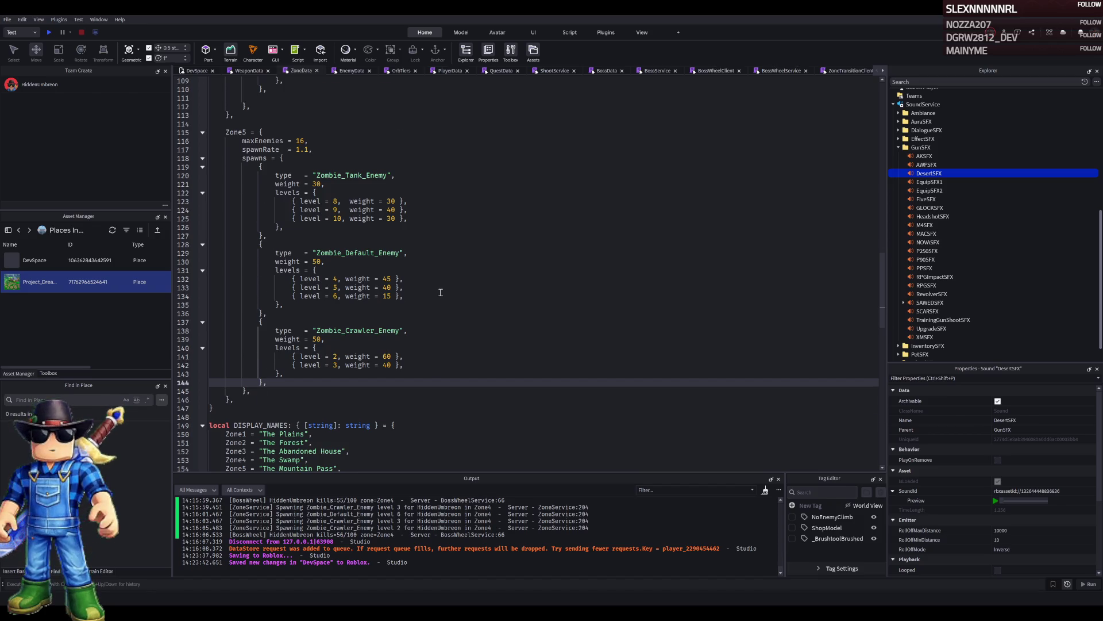
{"action": "scroll", "coordinate": [441, 292], "scroll_direction": "up", "scroll_amount": 4}
{"action": "scroll", "coordinate": [309, 325], "scroll_direction": "up", "scroll_amount": 8}
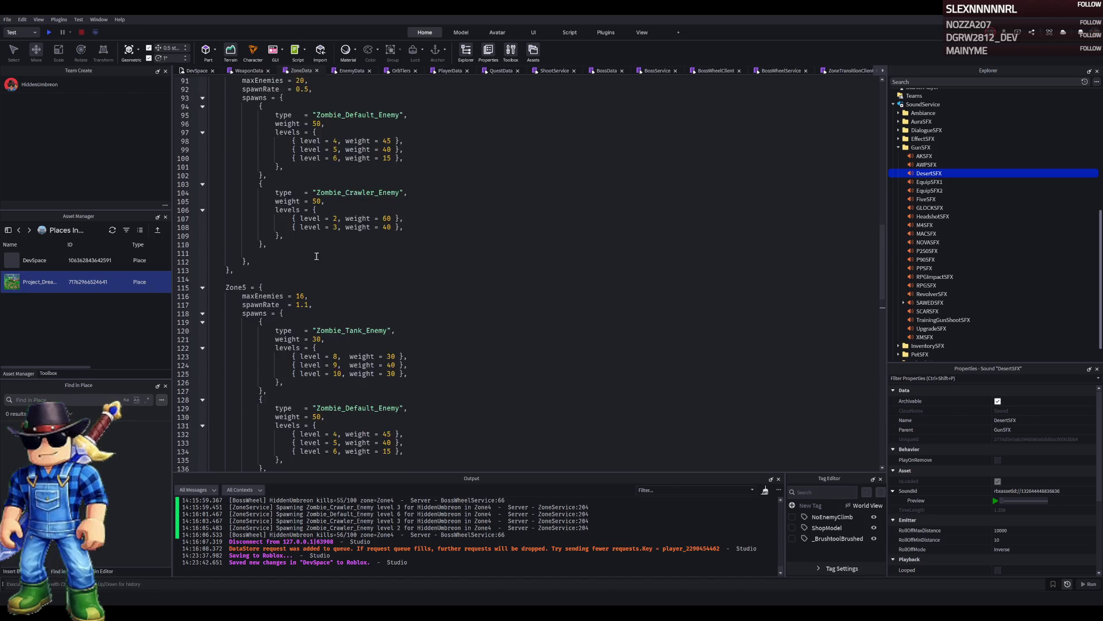
{"action": "scroll", "coordinate": [308, 325], "scroll_direction": "down", "scroll_amount": 4}
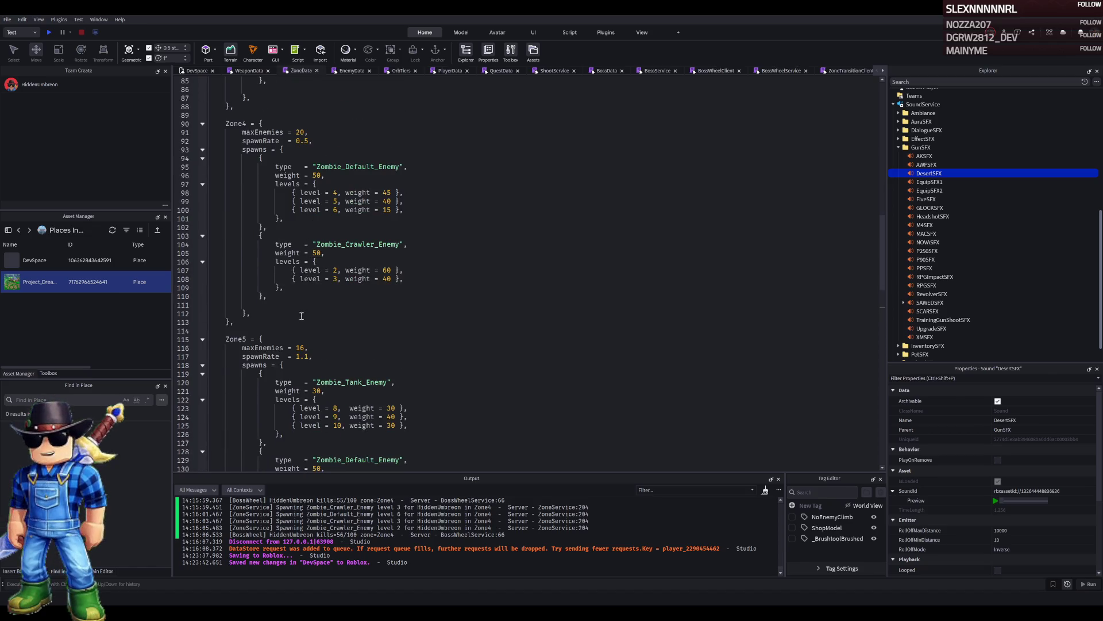
Change Zone5's maxEnemies from 16 to 25 and spawnRate from 1.1 to 0.65.
{"action": "left_click", "coordinate": [300, 347]}
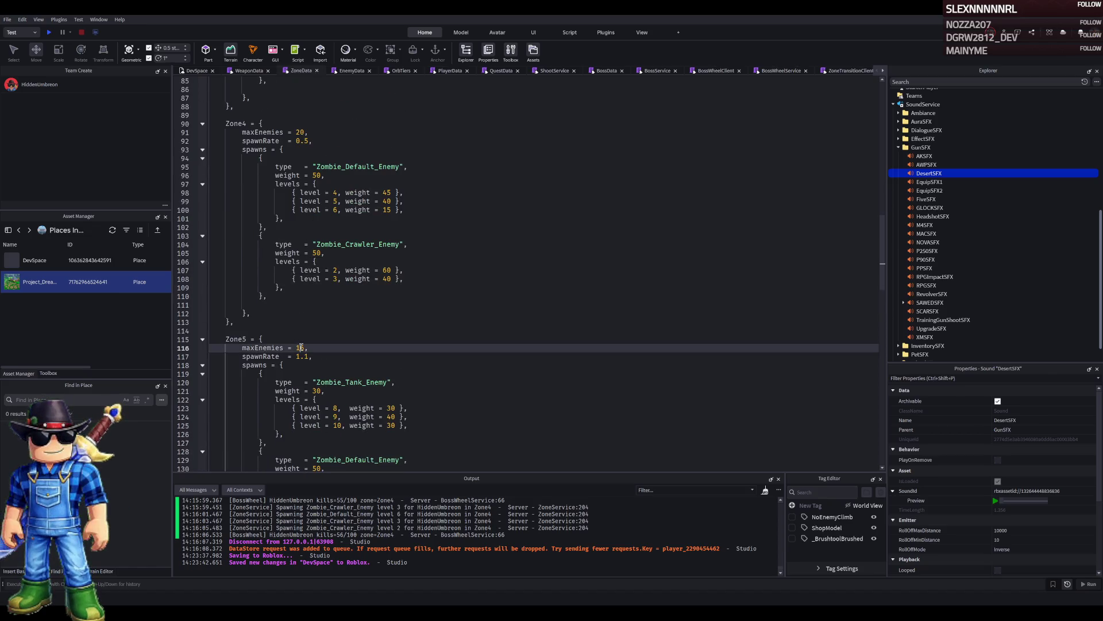
{"action": "double_click", "coordinate": [301, 347]}
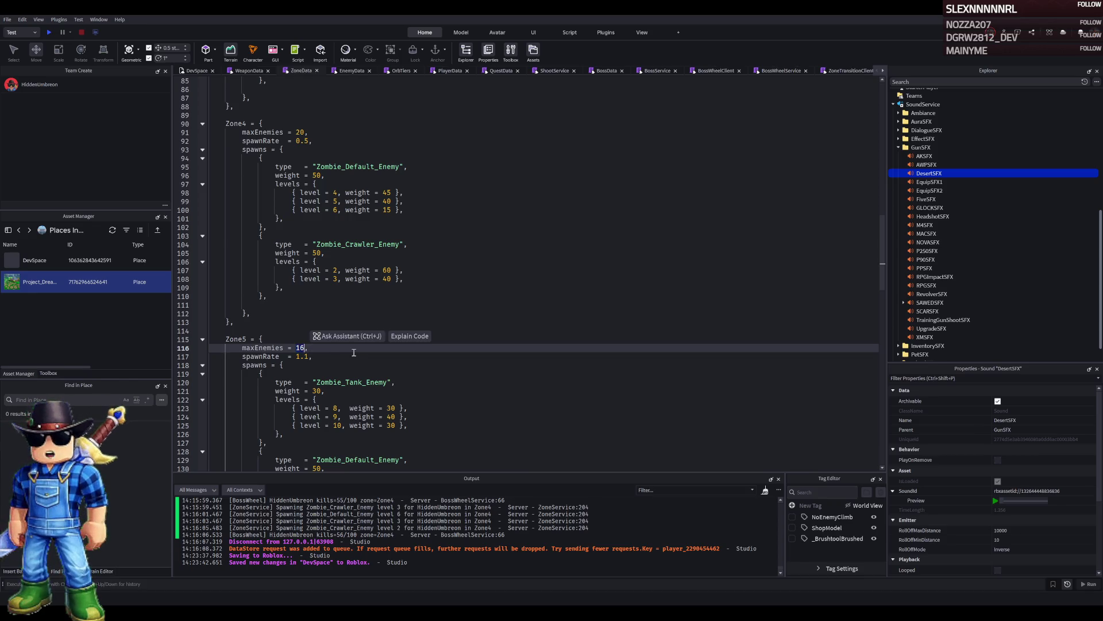
{"action": "type", "text": "2"}
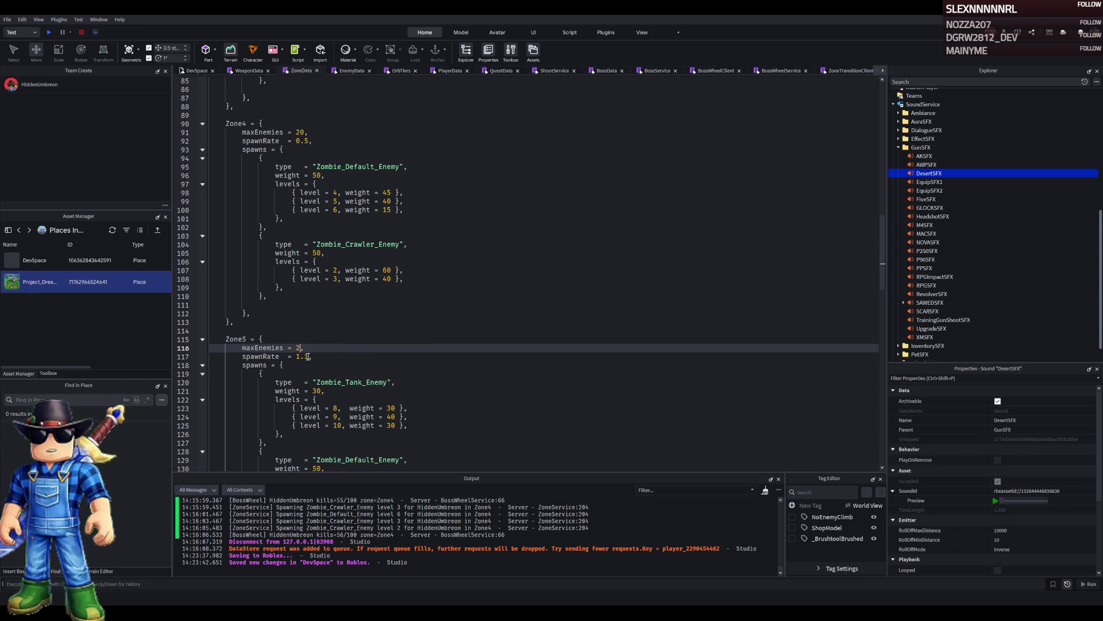
{"action": "scroll", "coordinate": [333, 357], "scroll_direction": "up", "scroll_amount": 9}
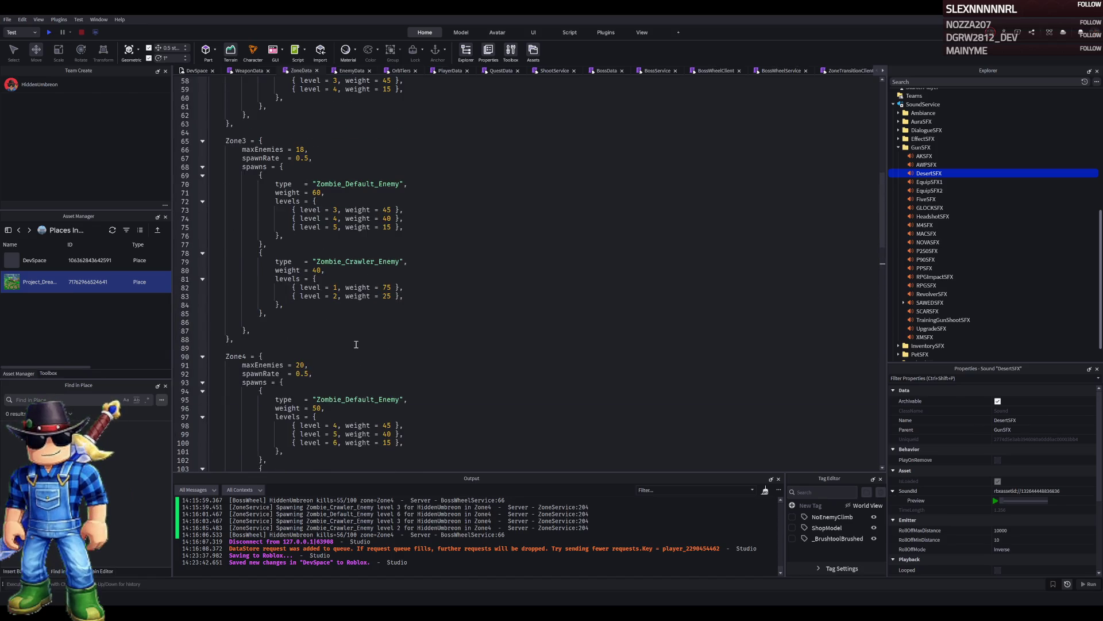
{"action": "scroll", "coordinate": [355, 341], "scroll_direction": "down", "scroll_amount": 5}
{"action": "scroll", "coordinate": [339, 339], "scroll_direction": "up", "scroll_amount": 4}
{"action": "scroll", "coordinate": [337, 338], "scroll_direction": "up", "scroll_amount": 16}
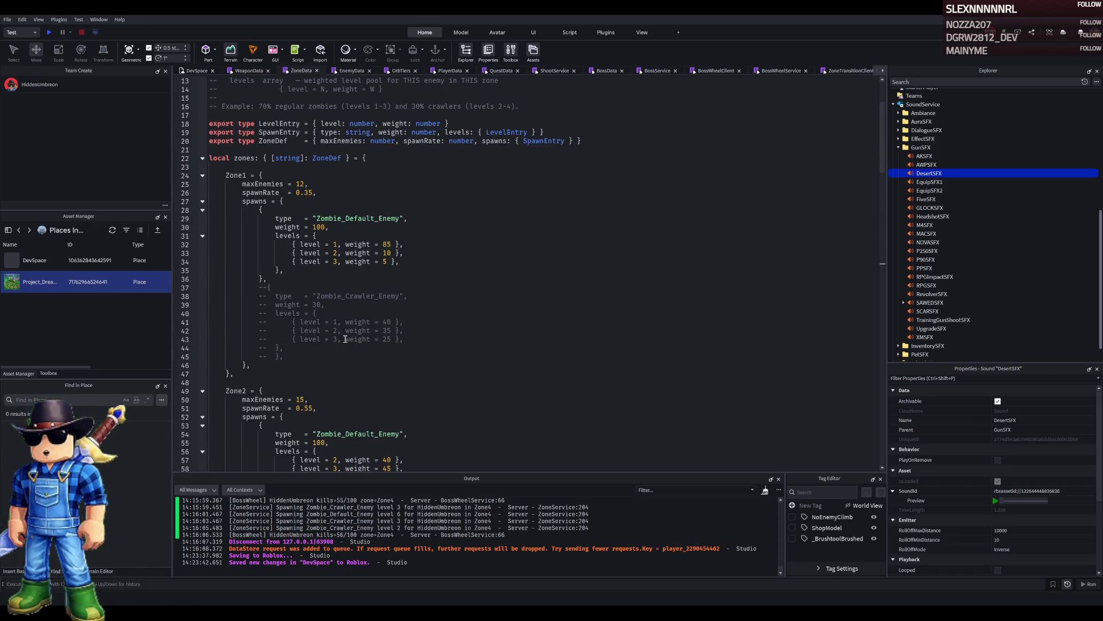
{"action": "scroll", "coordinate": [345, 339], "scroll_direction": "down", "scroll_amount": 4}
{"action": "scroll", "coordinate": [345, 339], "scroll_direction": "down", "scroll_amount": 14}
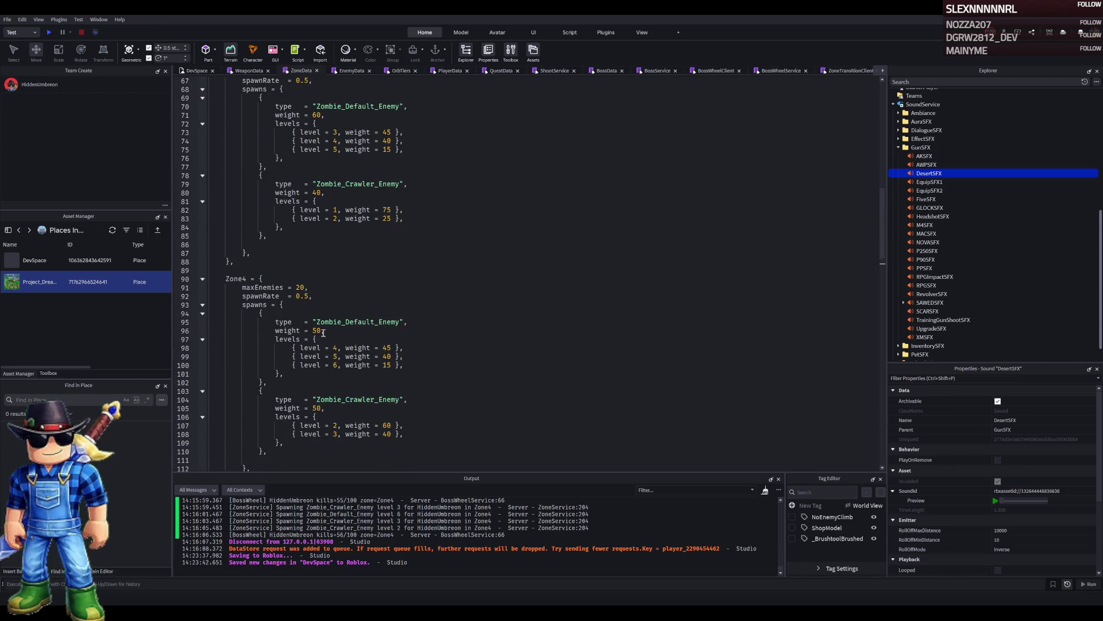
{"action": "scroll", "coordinate": [323, 331], "scroll_direction": "up", "scroll_amount": 2}
{"action": "scroll", "coordinate": [325, 331], "scroll_direction": "down", "scroll_amount": 8}
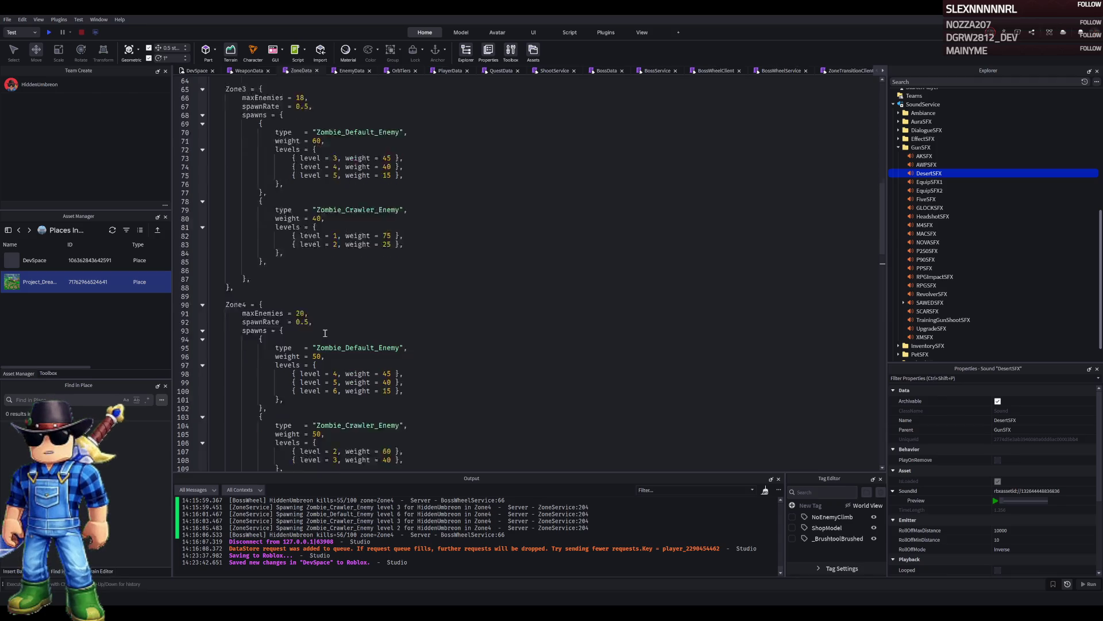
{"action": "left_click", "coordinate": [309, 356]}
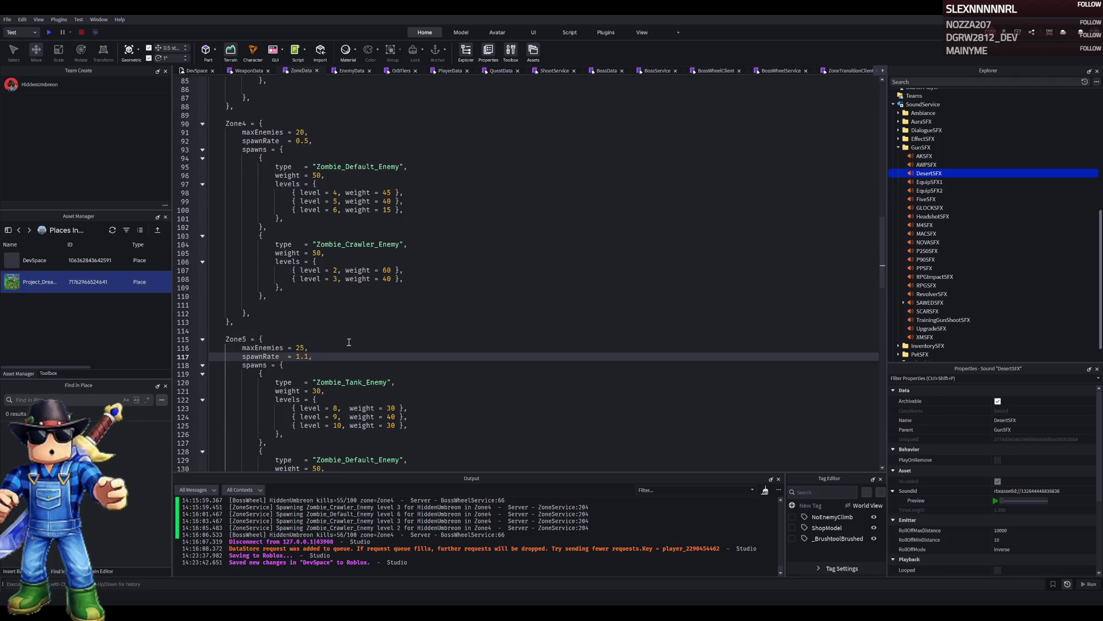
{"action": "key", "text": "BackSpace"}
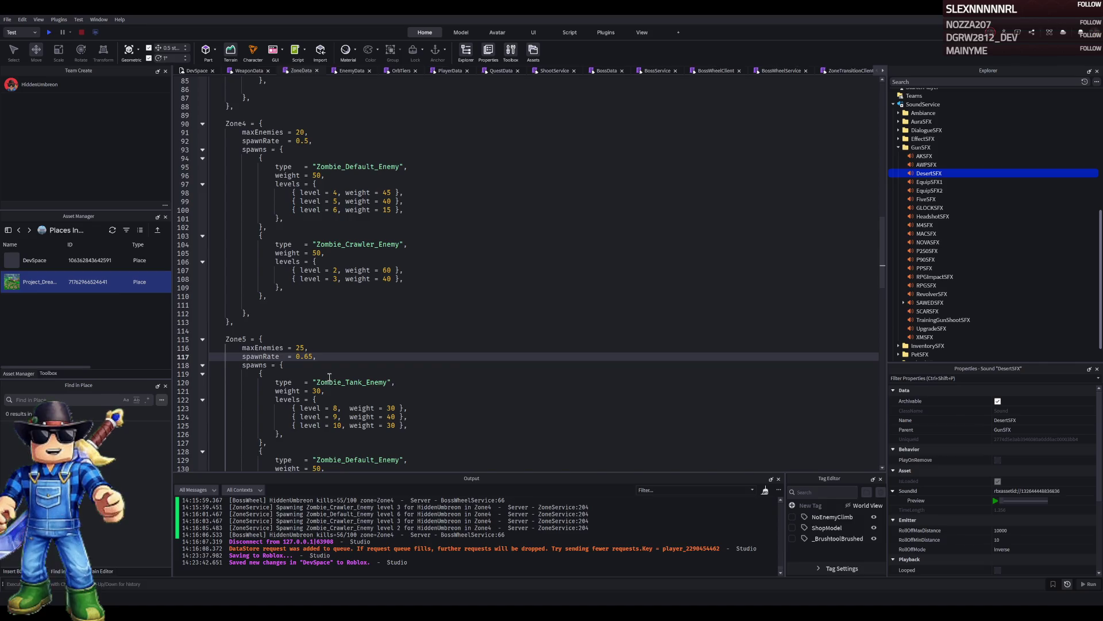
{"action": "scroll", "coordinate": [363, 365], "scroll_direction": "down", "scroll_amount": 3}
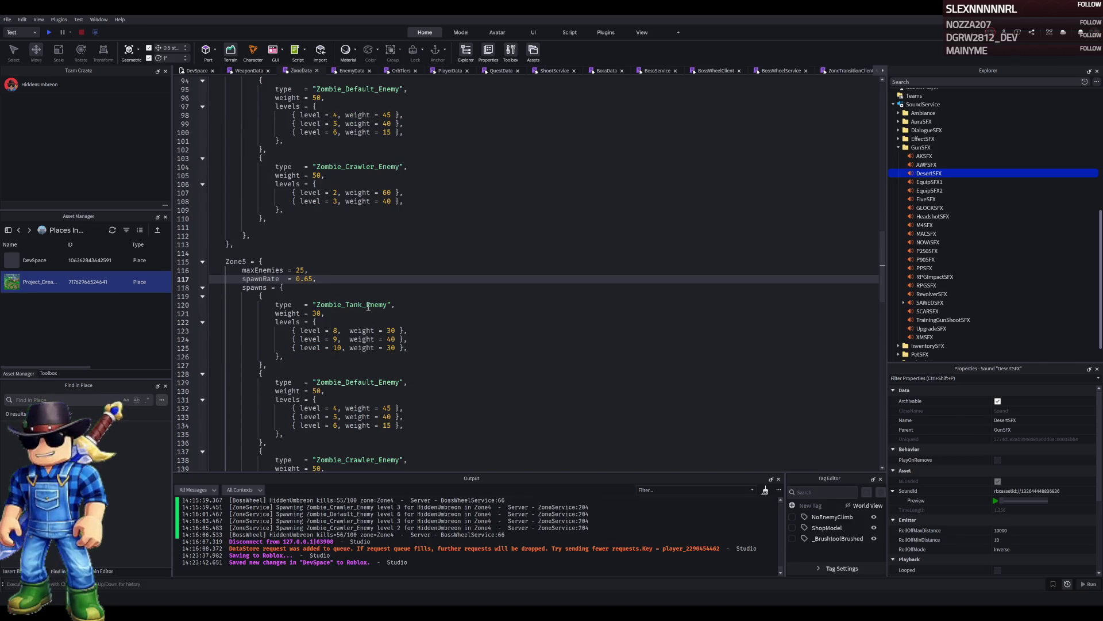
Set Zone5's Tank weight 30→20, Default 50→25 and Crawler 50→55.
{"action": "left_click", "coordinate": [318, 312]}
{"action": "key", "text": "BackSpace"}
{"action": "key", "text": "BackSpace"}
{"action": "key", "text": "BackSpace"}
{"action": "type", "text": "20"}
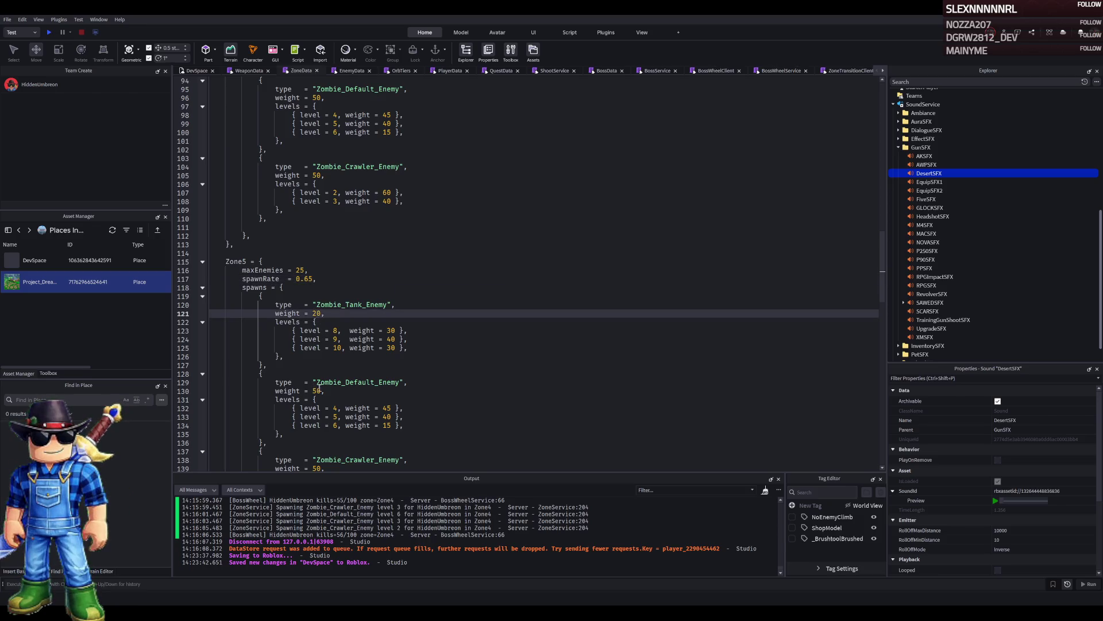
{"action": "left_click", "coordinate": [341, 390]}
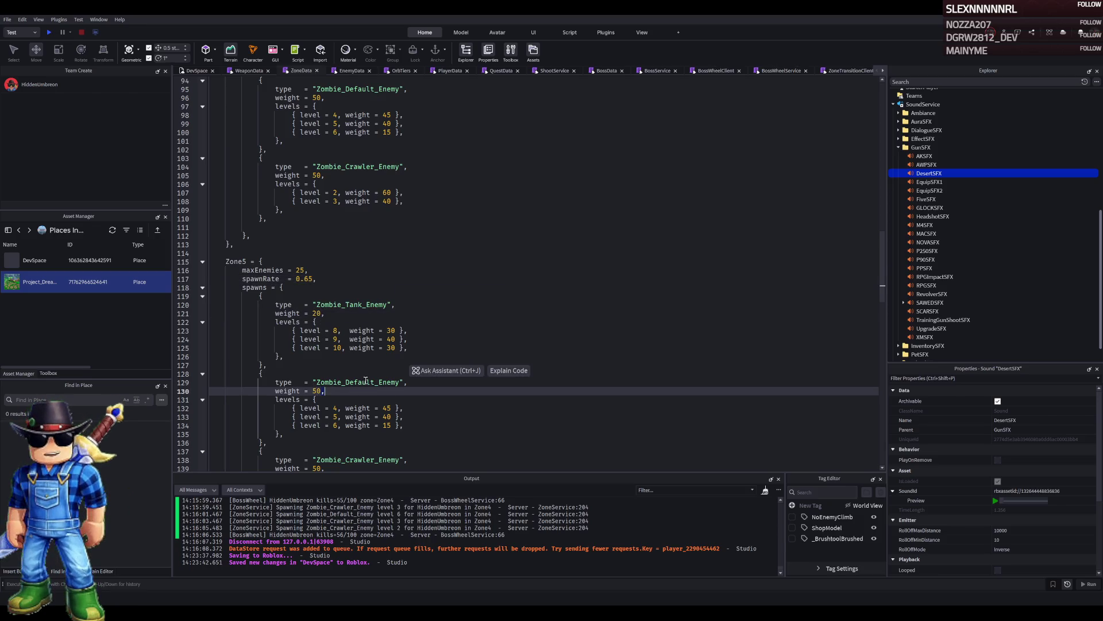
{"action": "double_click", "coordinate": [316, 391]}
{"action": "scroll", "coordinate": [386, 382], "scroll_direction": "down", "scroll_amount": 2}
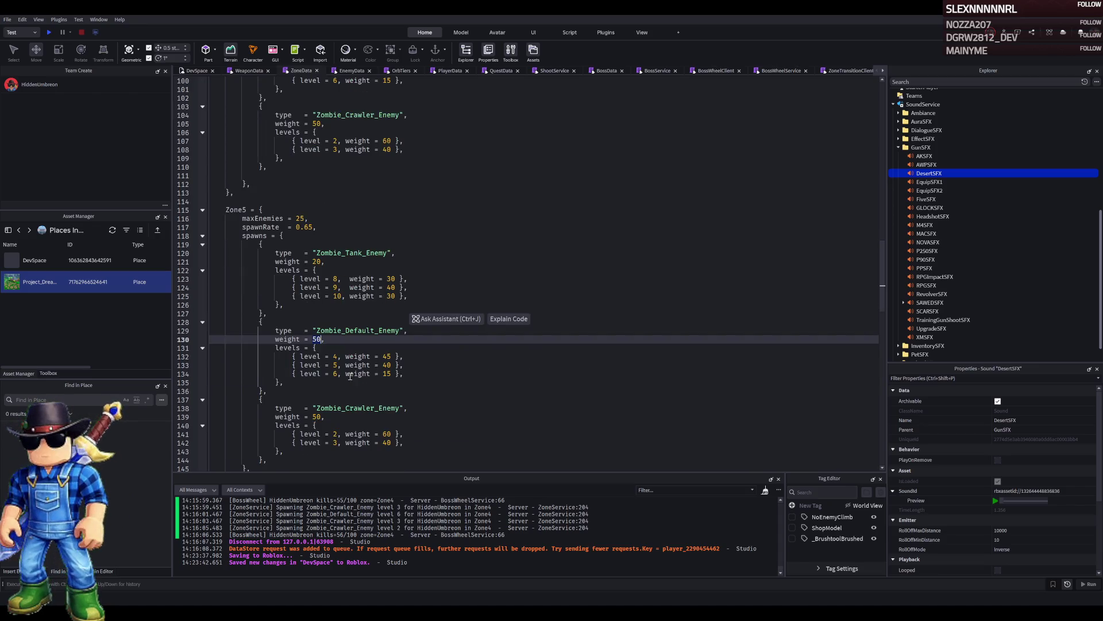
{"action": "type", "text": "25"}
{"action": "double_click", "coordinate": [316, 416]}
{"action": "type", "text": "4"}
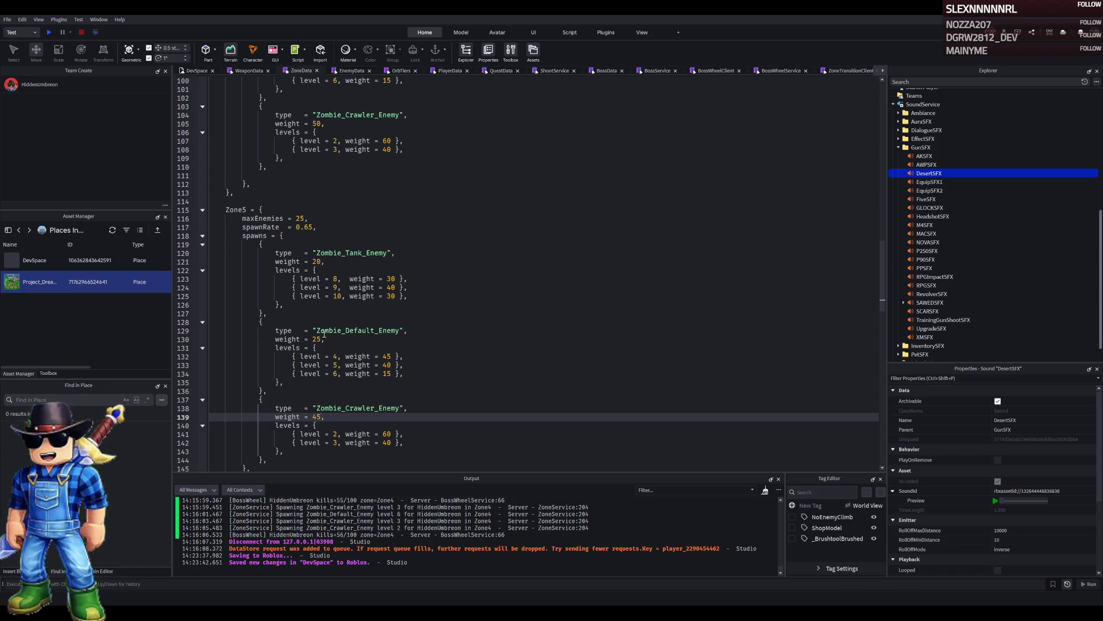
{"action": "key", "text": "BackSpace"}
{"action": "key", "text": "BackSpace"}
{"action": "type", "text": "55"}
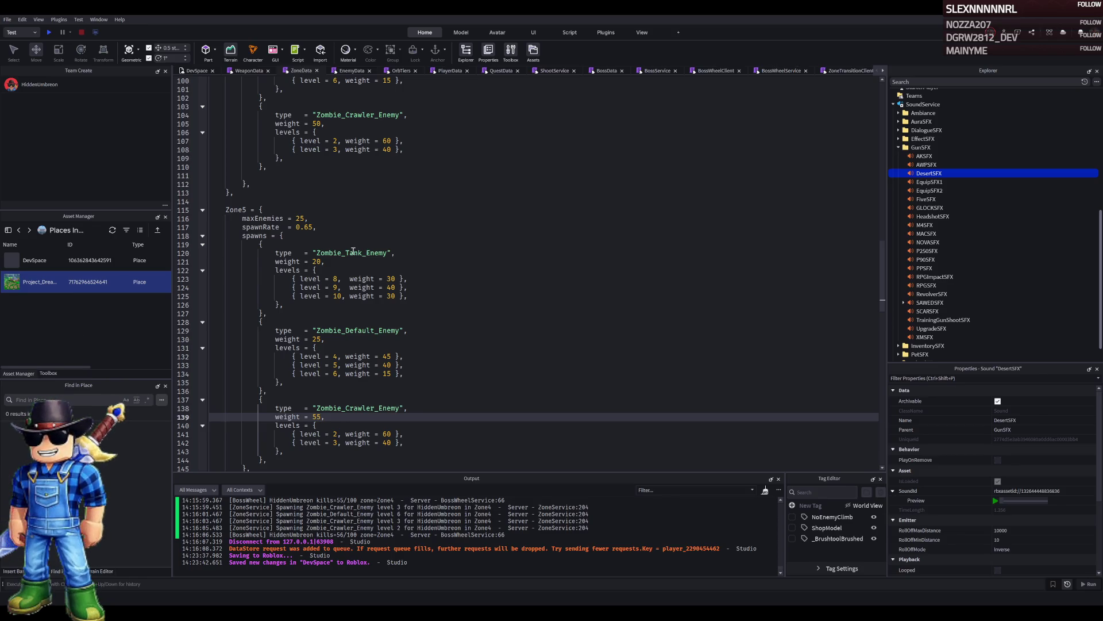
Edit the Tank zombie's level values in Zone5 and delete its level 10 entry.
{"action": "double_click", "coordinate": [336, 278]}
{"action": "type", "text": "1"}
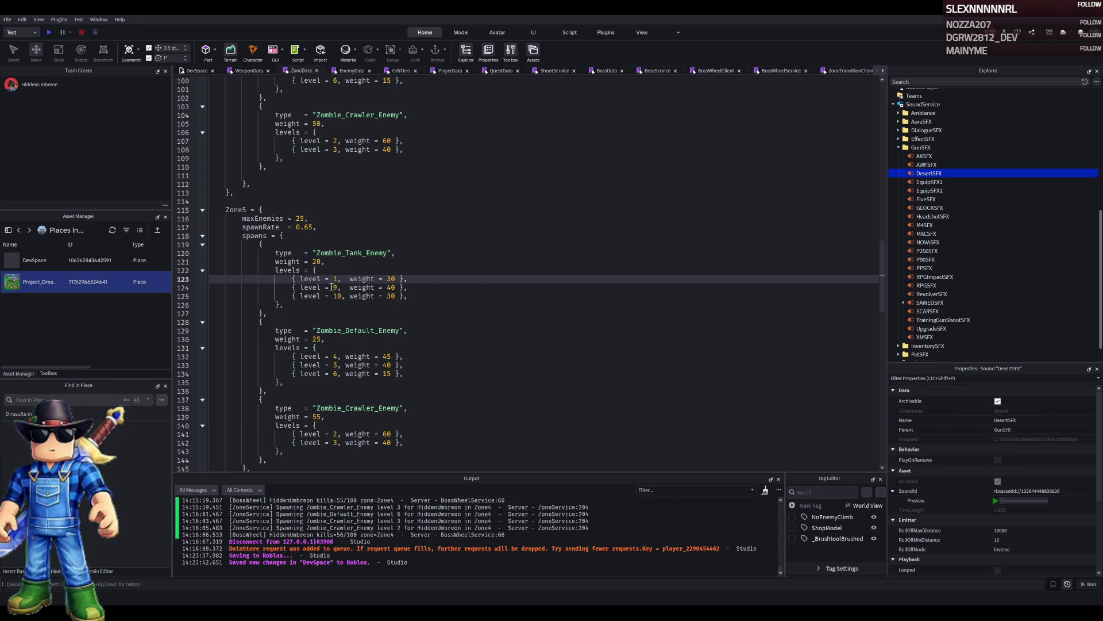
{"action": "left_click", "coordinate": [332, 287]}
{"action": "double_click", "coordinate": [335, 287]}
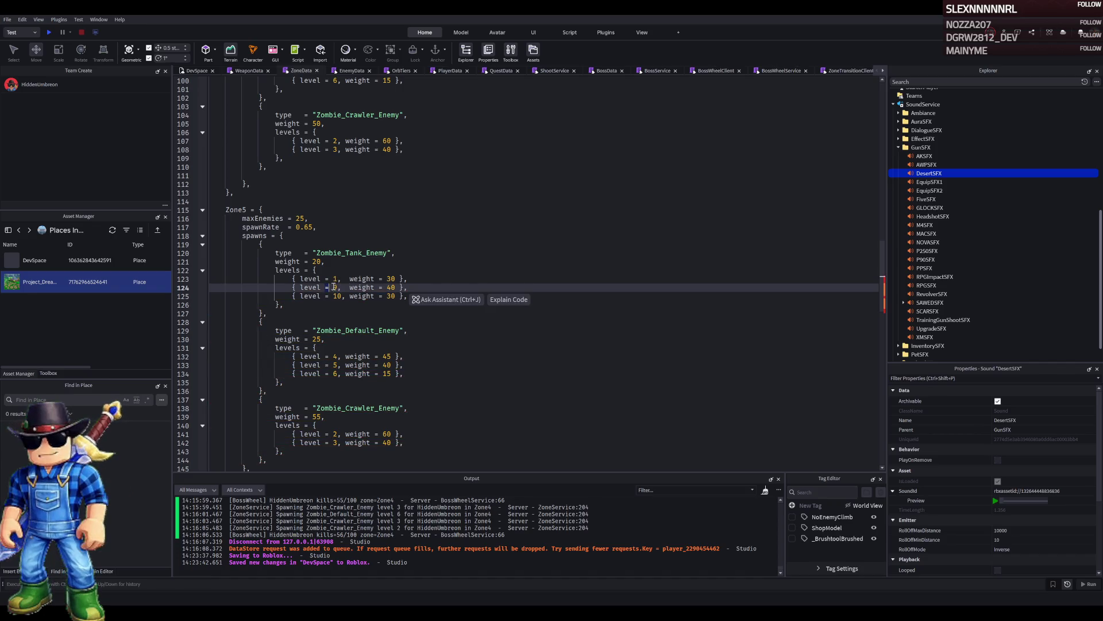
{"action": "type", "text": "2"}
{"action": "left_click_drag", "start_coordinate": [408, 295], "coordinate": [246, 297]}
{"action": "key", "text": "BackSpace"}
{"action": "key", "text": "BackSpace"}
{"action": "key", "text": "BackSpace"}
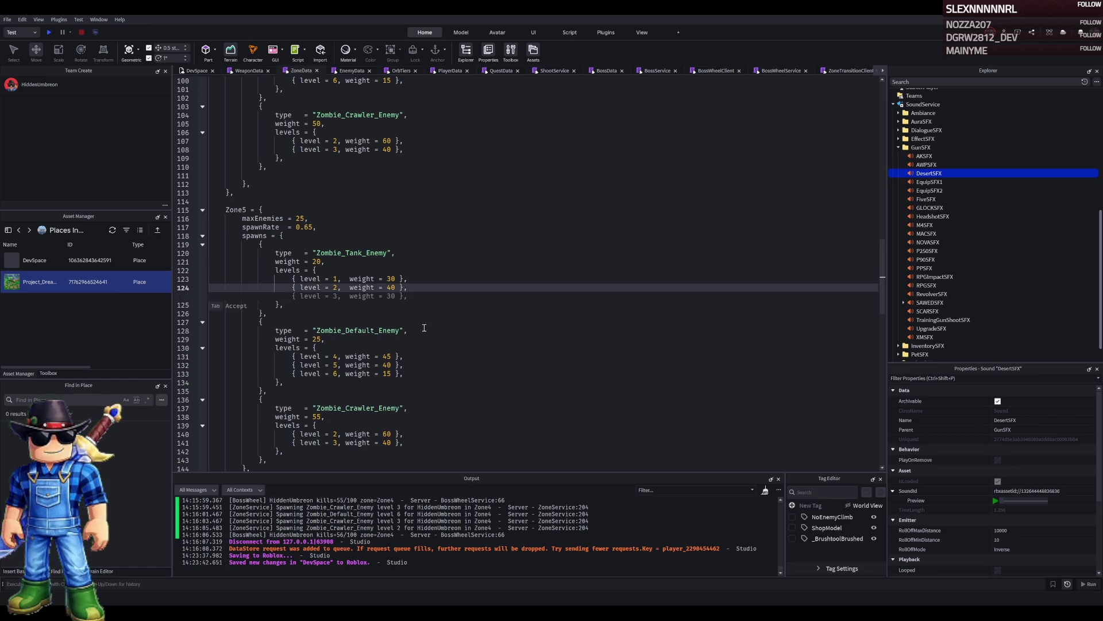
{"action": "left_click", "coordinate": [368, 331]}
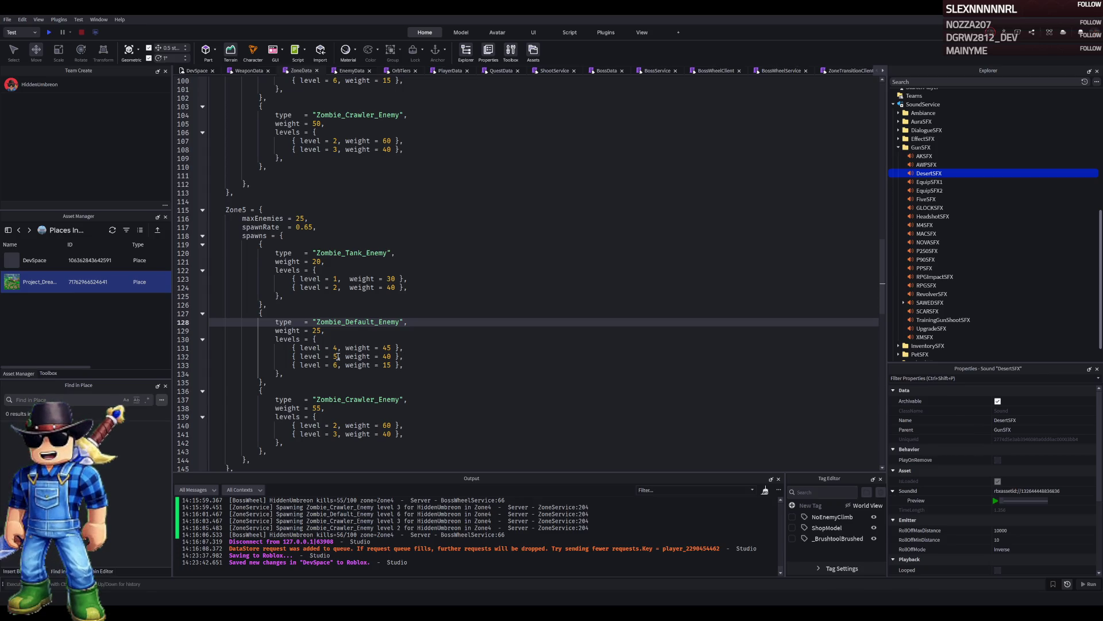
Keep Default zombie levels at 6 and 7 and set Crawler levels to 3 and 4.
{"action": "double_click", "coordinate": [336, 348]}
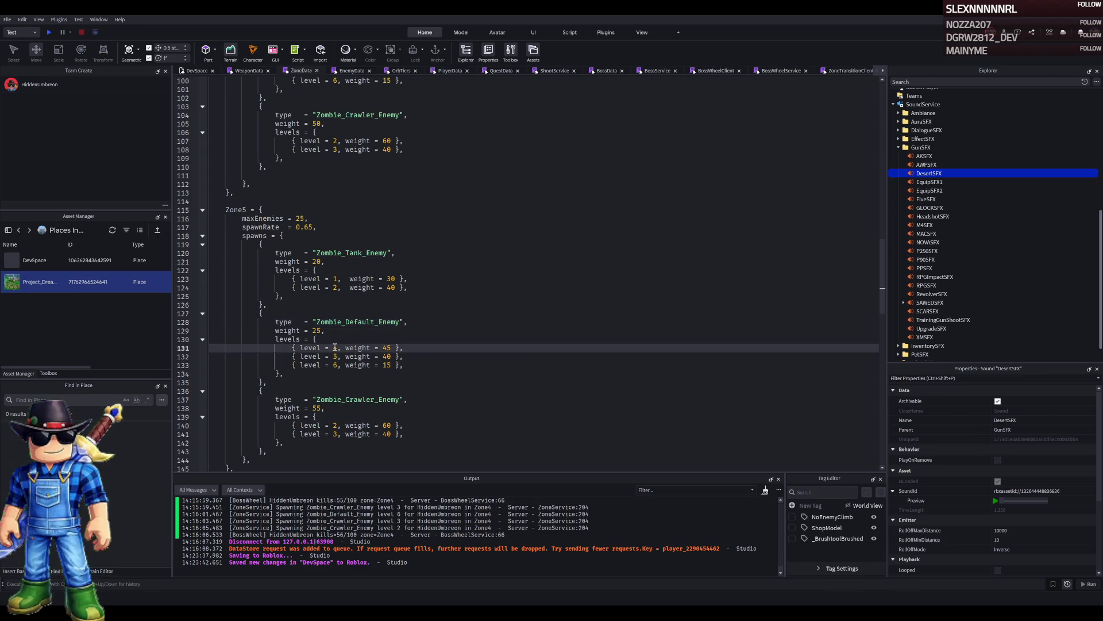
{"action": "key", "text": "ctrl+z"}
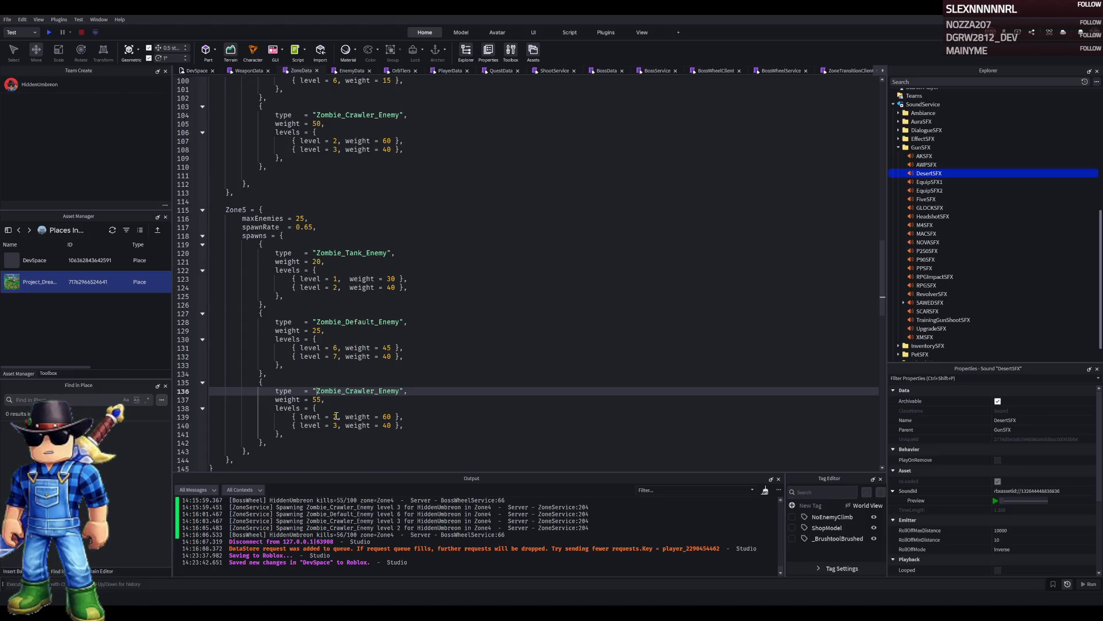
{"action": "double_click", "coordinate": [336, 416]}
{"action": "type", "text": "3"}
{"action": "double_click", "coordinate": [335, 425]}
{"action": "type", "text": "4"}
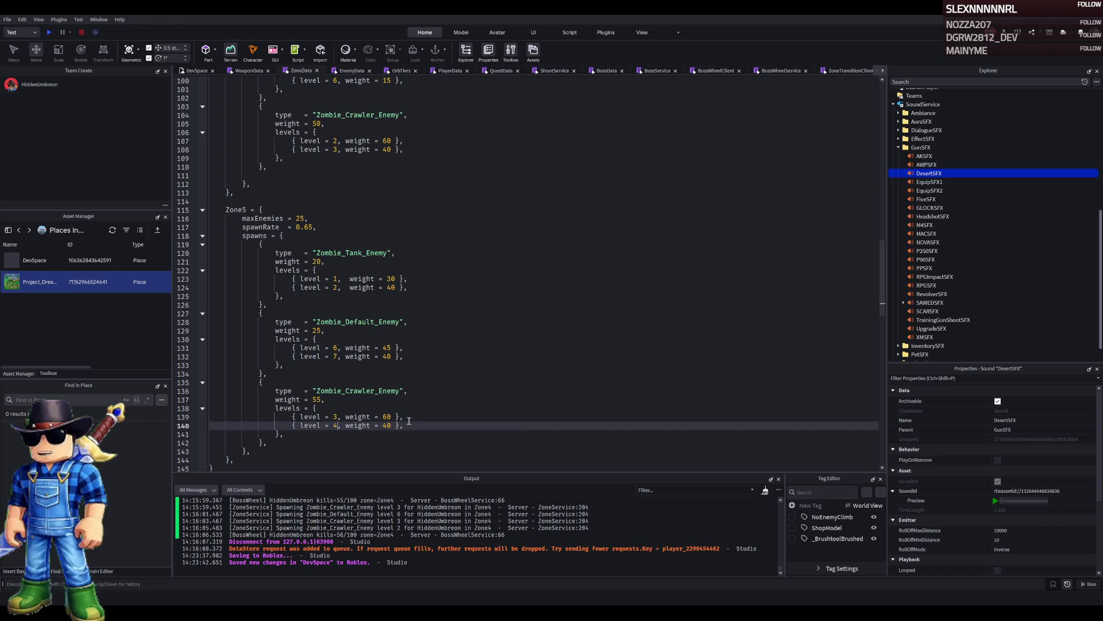
{"action": "left_click", "coordinate": [306, 432]}
Duplicate the Crawler's '{ level = 4, weight = 40 },' entry on a new line.
{"action": "triple_click", "coordinate": [325, 423]}
{"action": "key", "text": "ctrl+c"}
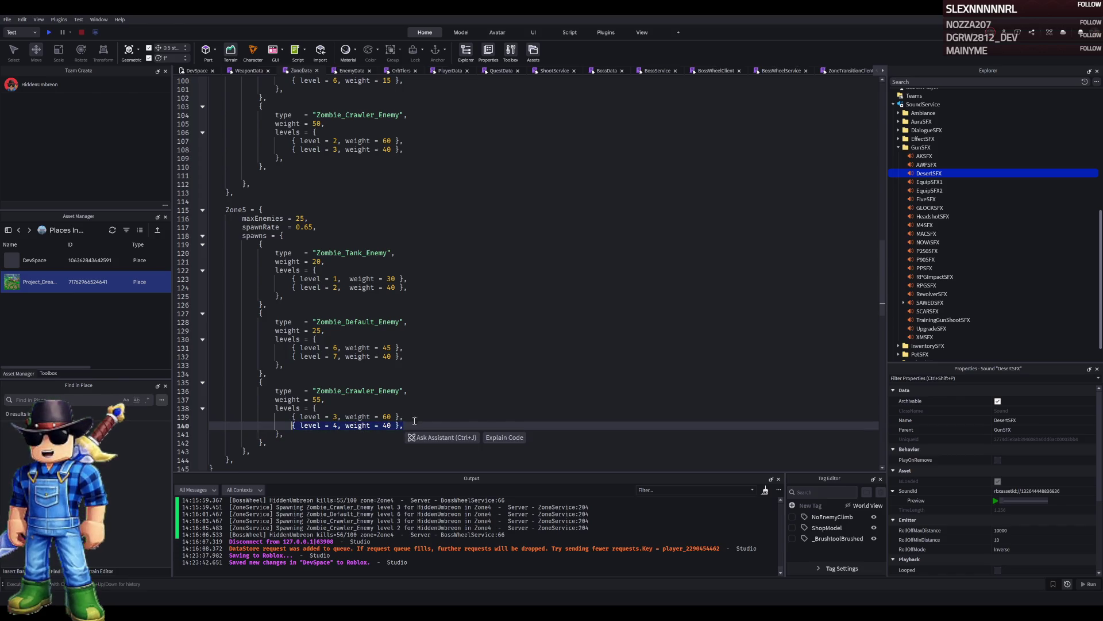
{"action": "left_click", "coordinate": [411, 431]}
{"action": "key", "text": "Return"}
{"action": "key", "text": "ctrl+v"}
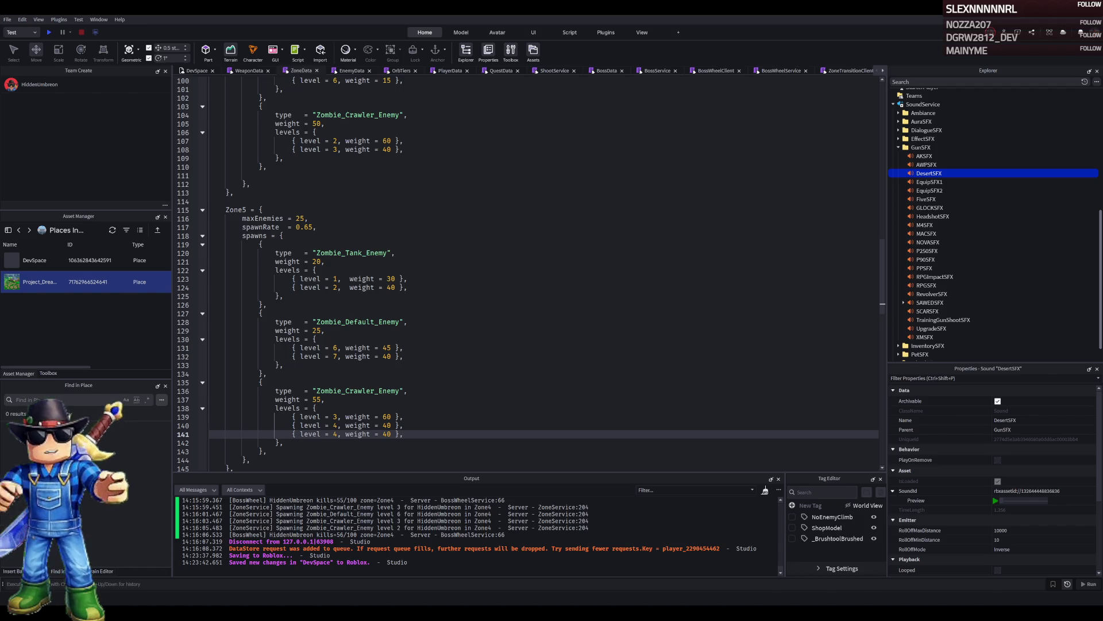
{"action": "scroll", "coordinate": [528, 274], "scroll_direction": "down", "scroll_amount": 2}
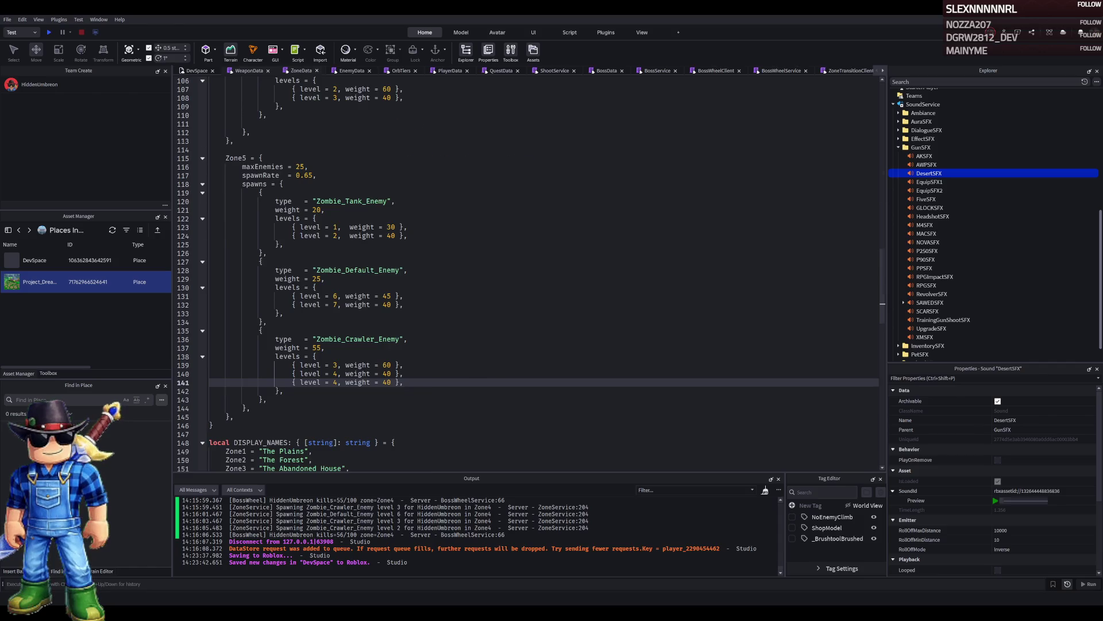
{"action": "left_click", "coordinate": [249, 71]}
In EnemyData, set Zombie_Tank_Enemy's level 1 and 2 health to 300 and 500.
{"action": "left_click", "coordinate": [347, 70]}
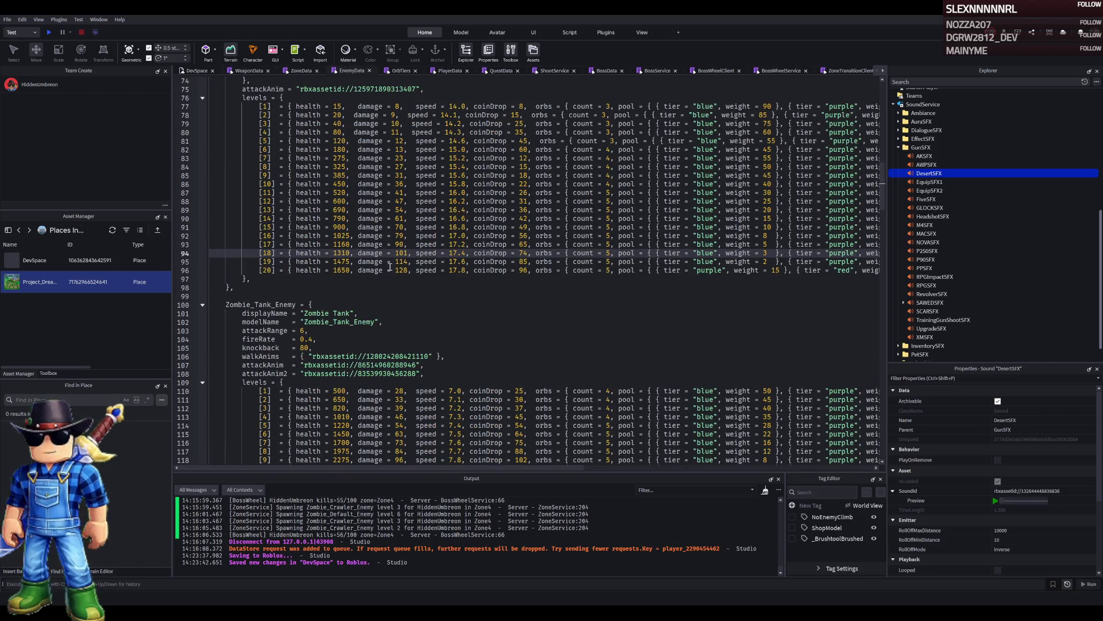
{"action": "scroll", "coordinate": [307, 268], "scroll_direction": "up", "scroll_amount": 4}
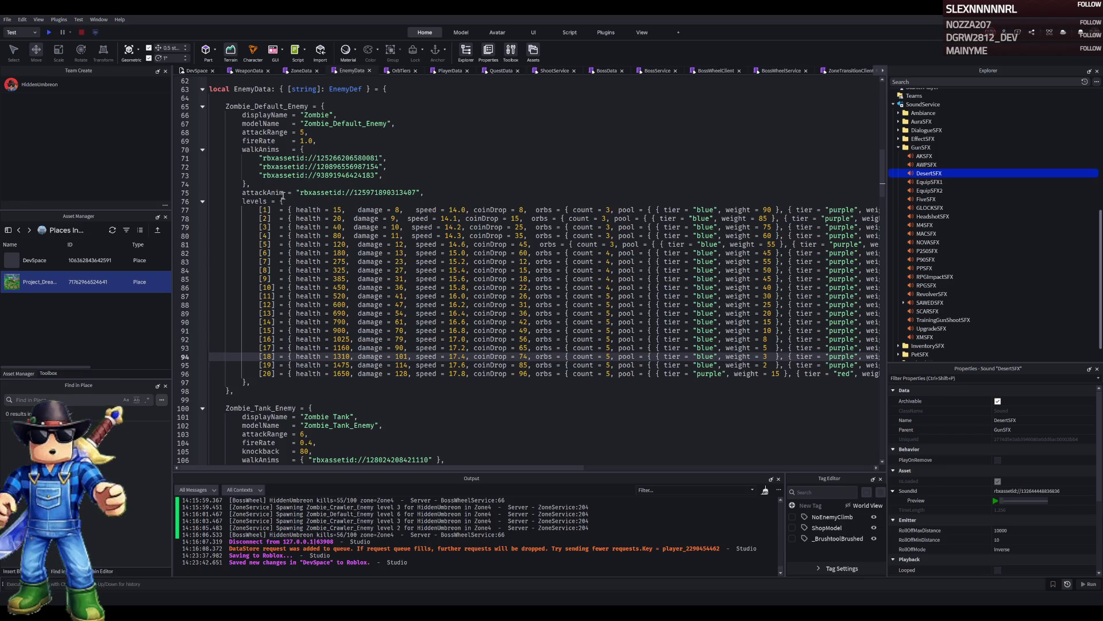
{"action": "scroll", "coordinate": [311, 241], "scroll_direction": "down", "scroll_amount": 8}
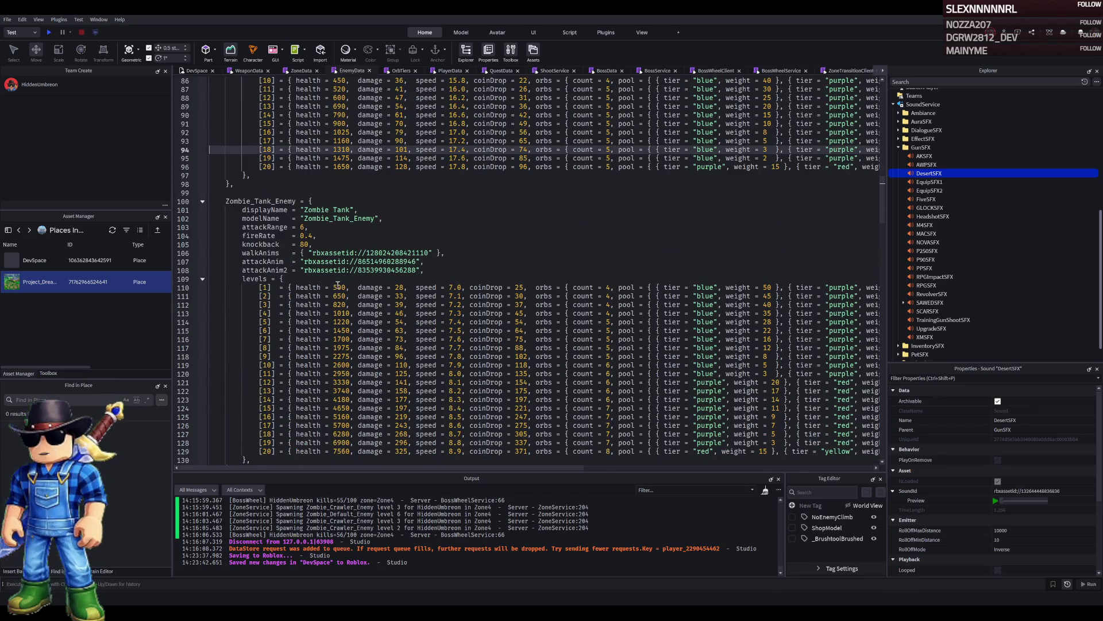
{"action": "double_click", "coordinate": [338, 287]}
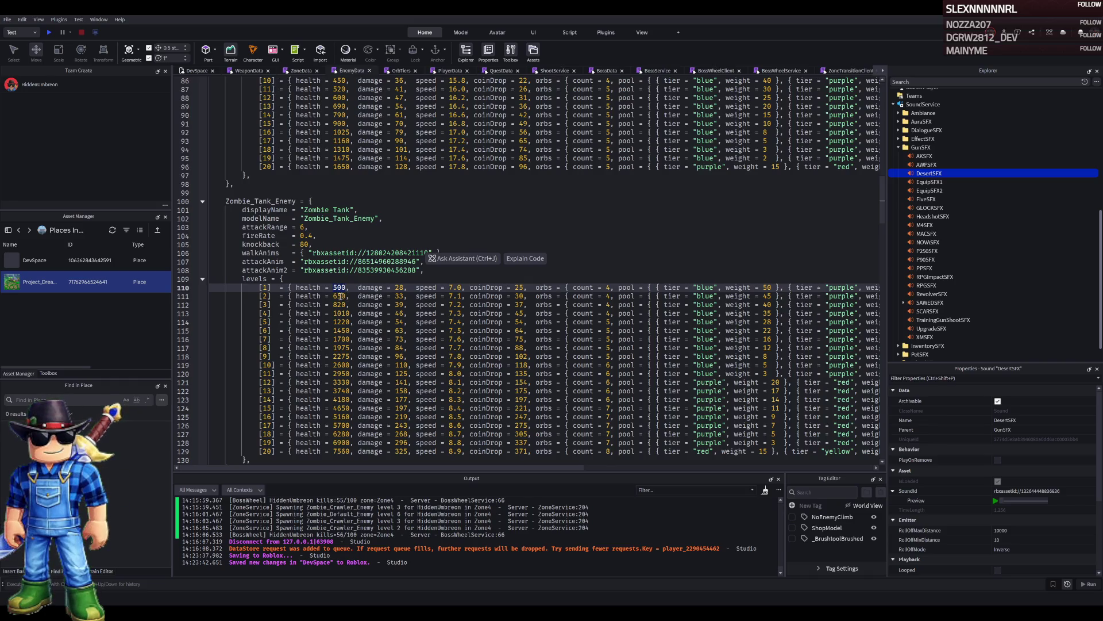
{"action": "type", "text": "300"}
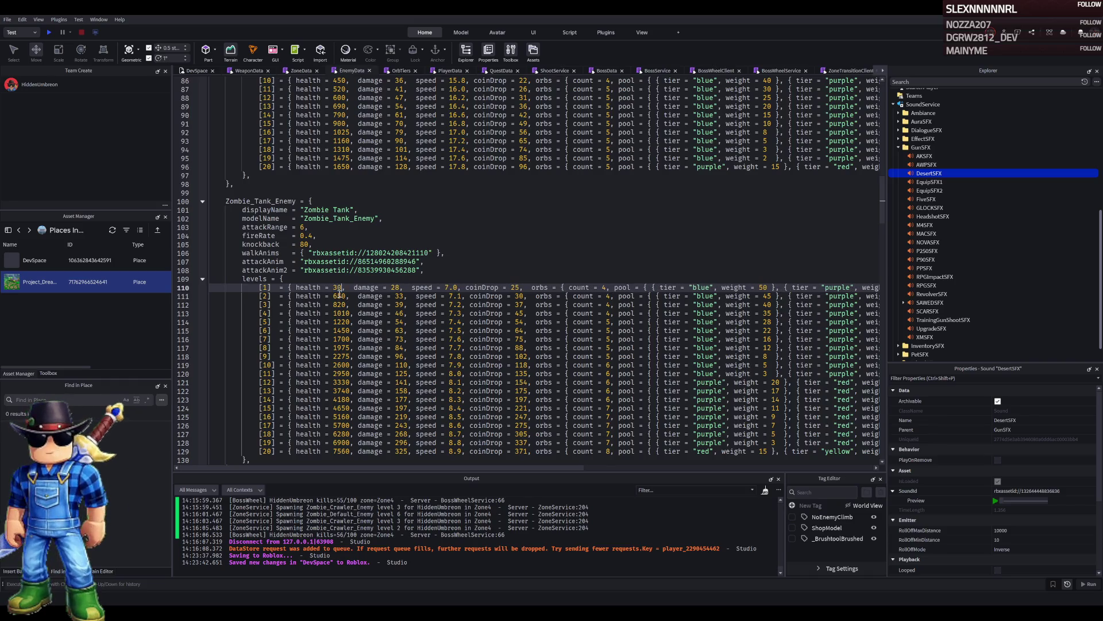
{"action": "key", "text": "ctrl+z"}
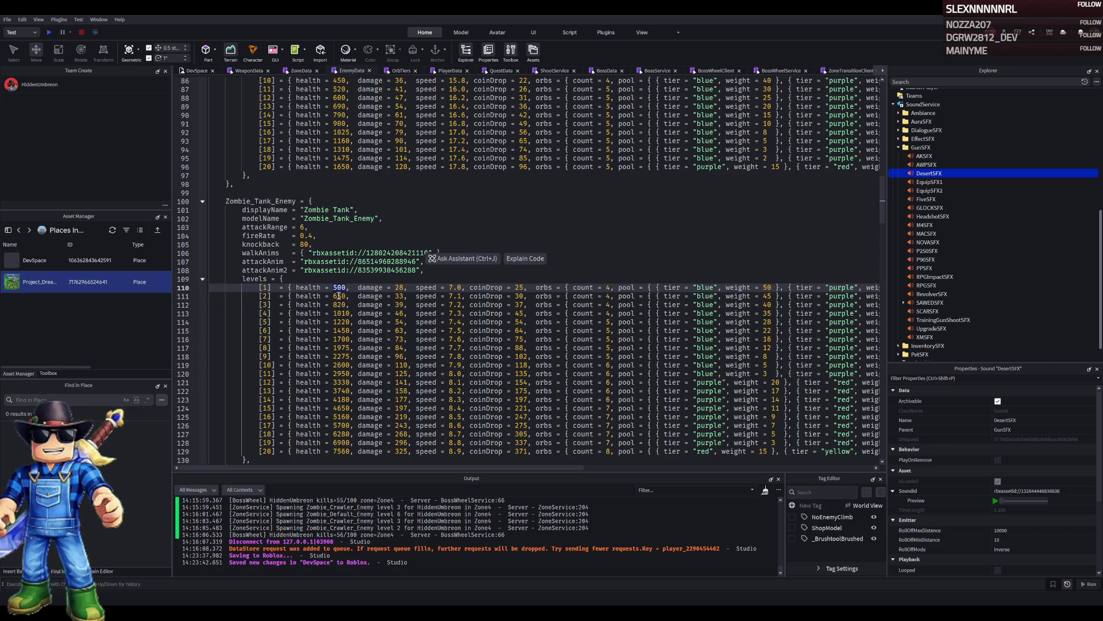
{"action": "type", "text": "300"}
{"action": "double_click", "coordinate": [339, 295]}
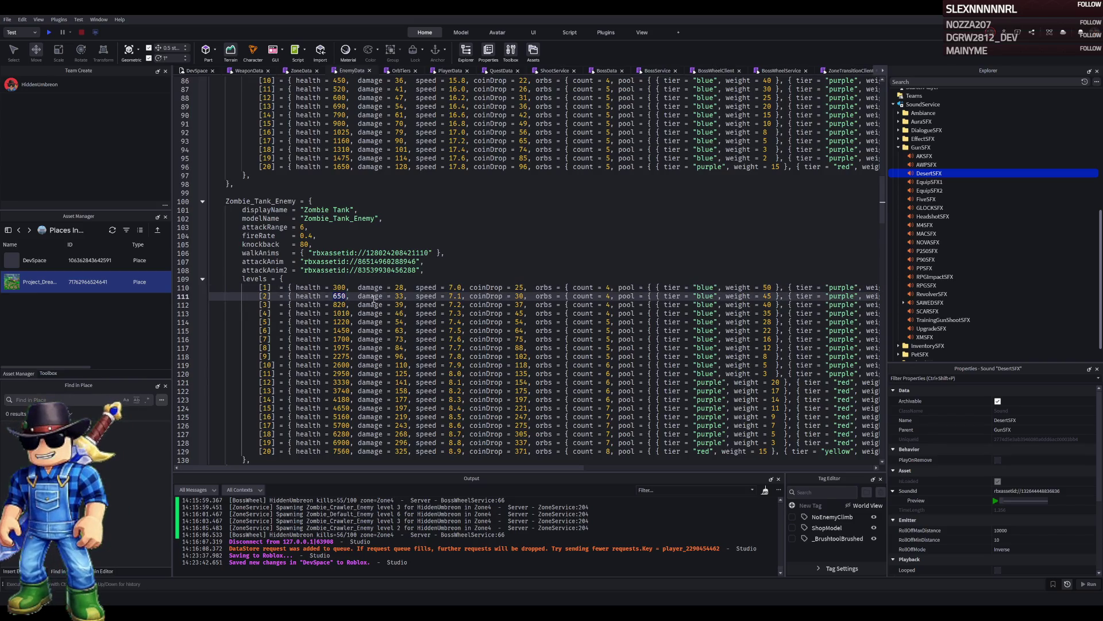
{"action": "type", "text": "500"}
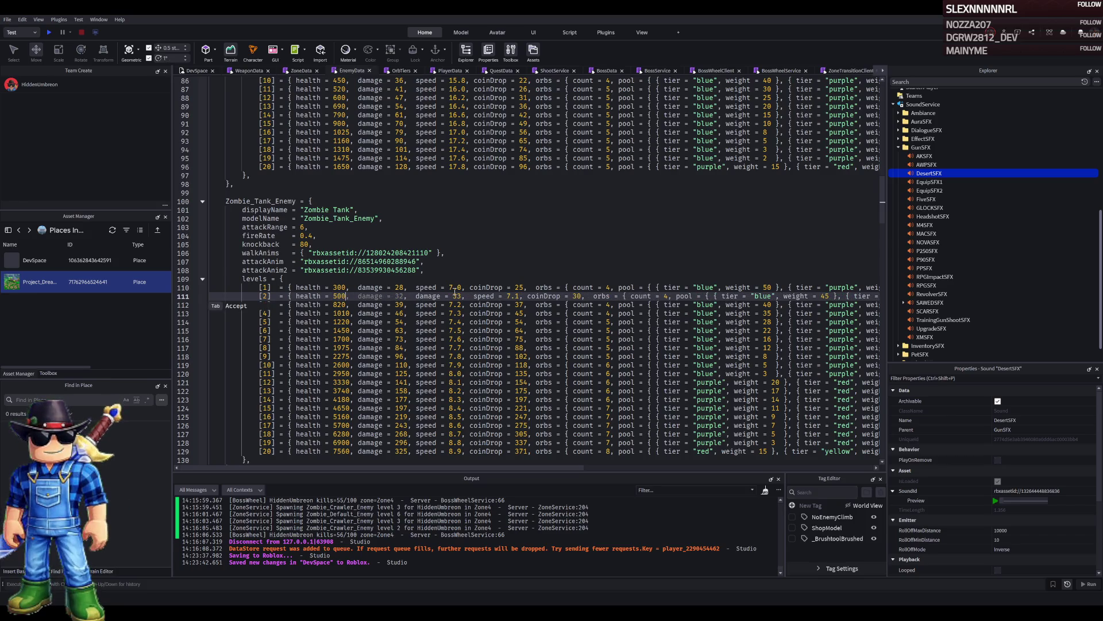
{"action": "left_click", "coordinate": [462, 296]}
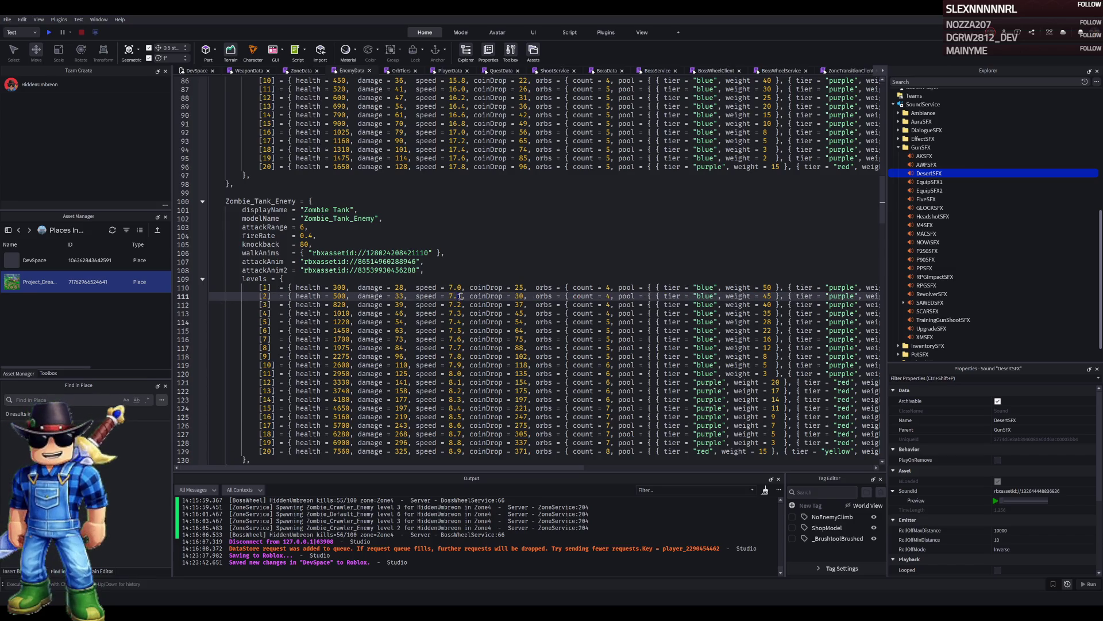
Change the tank's level 1 and 2 coinDrop values to 100 and 150.
{"action": "double_click", "coordinate": [519, 287]}
{"action": "scroll", "coordinate": [533, 287], "scroll_direction": "up", "scroll_amount": 6}
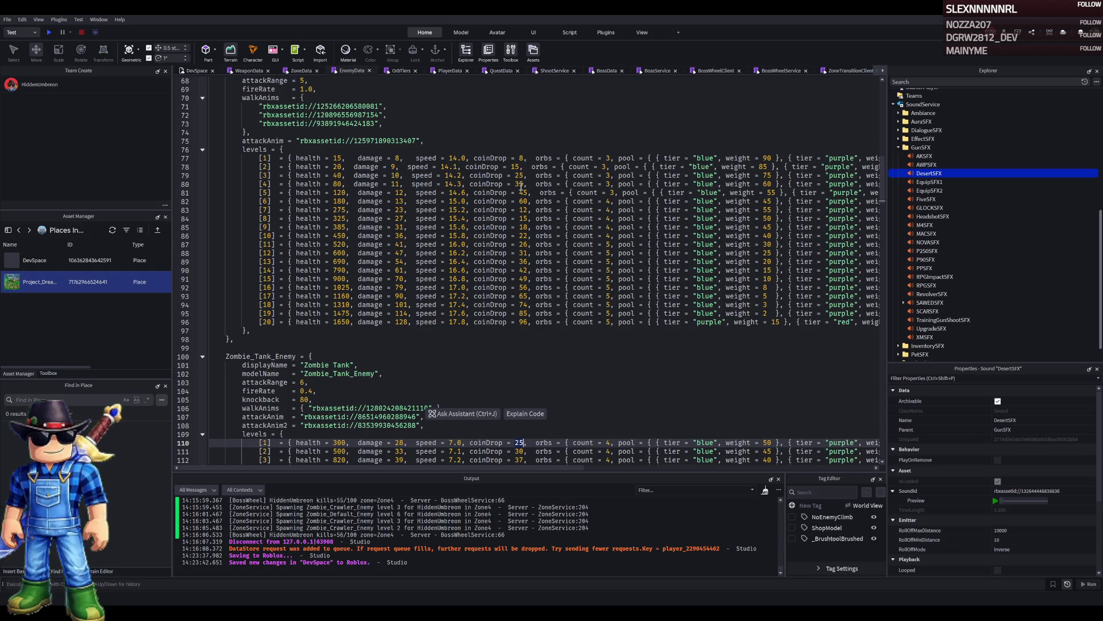
{"action": "scroll", "coordinate": [513, 301], "scroll_direction": "down", "scroll_amount": 3}
{"action": "type", "text": "100"}
{"action": "left_click", "coordinate": [520, 374]}
{"action": "type", "text": "125"}
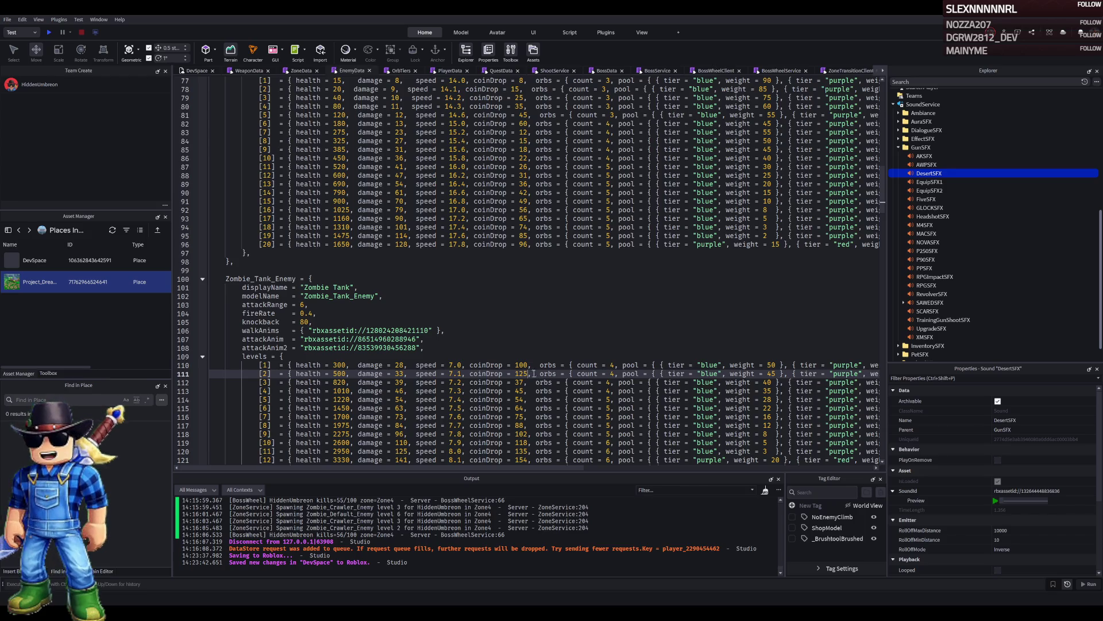
{"action": "double_click", "coordinate": [529, 374]}
{"action": "type", "text": "150"}
{"action": "double_click", "coordinate": [549, 374]}
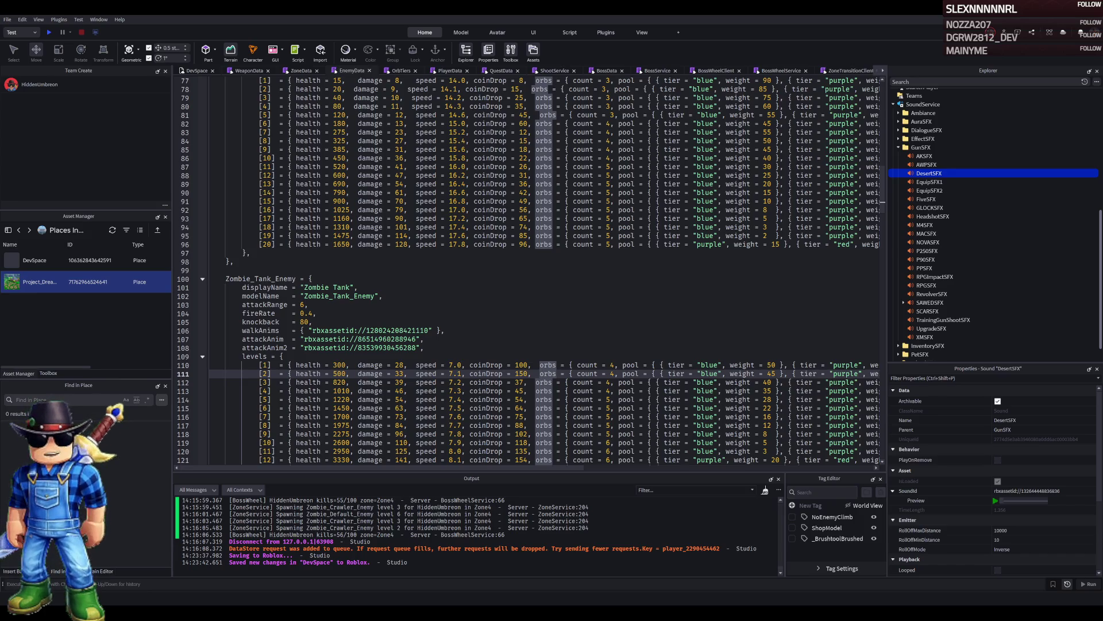
{"action": "left_click", "coordinate": [458, 317]}
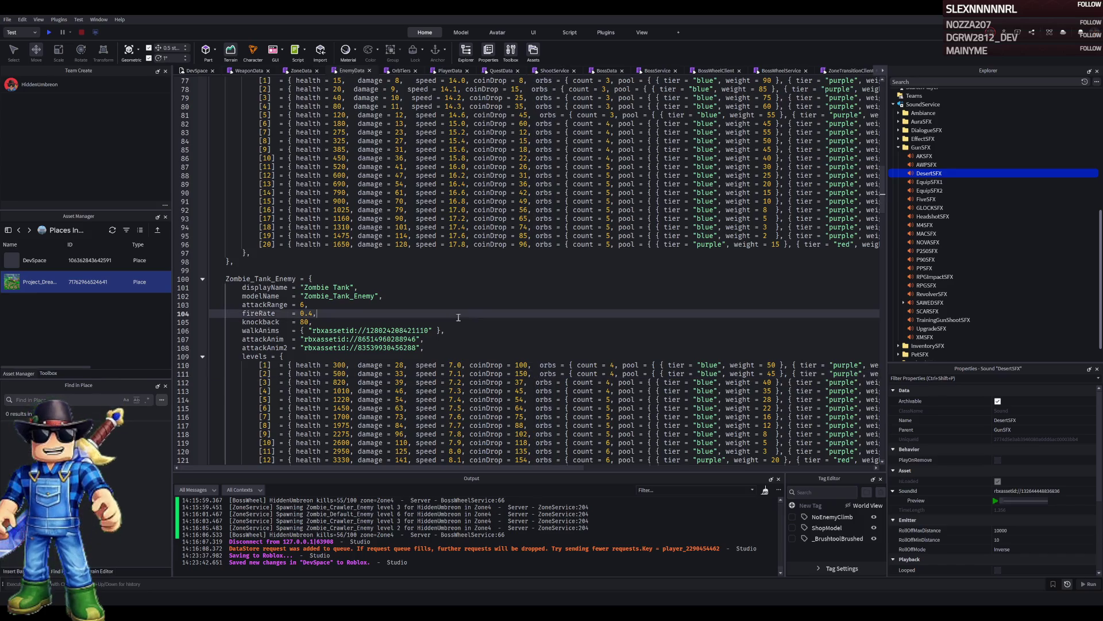
Enter first-pass level 1 orb weights: blue 35, purple 45, red 20.
{"action": "mouse_move", "coordinate": [456, 468]}
{"action": "left_mouse_down"}
{"action": "mouse_move", "coordinate": [670, 455]}
{"action": "mouse_move", "coordinate": [595, 452]}
{"action": "left_mouse_up"}
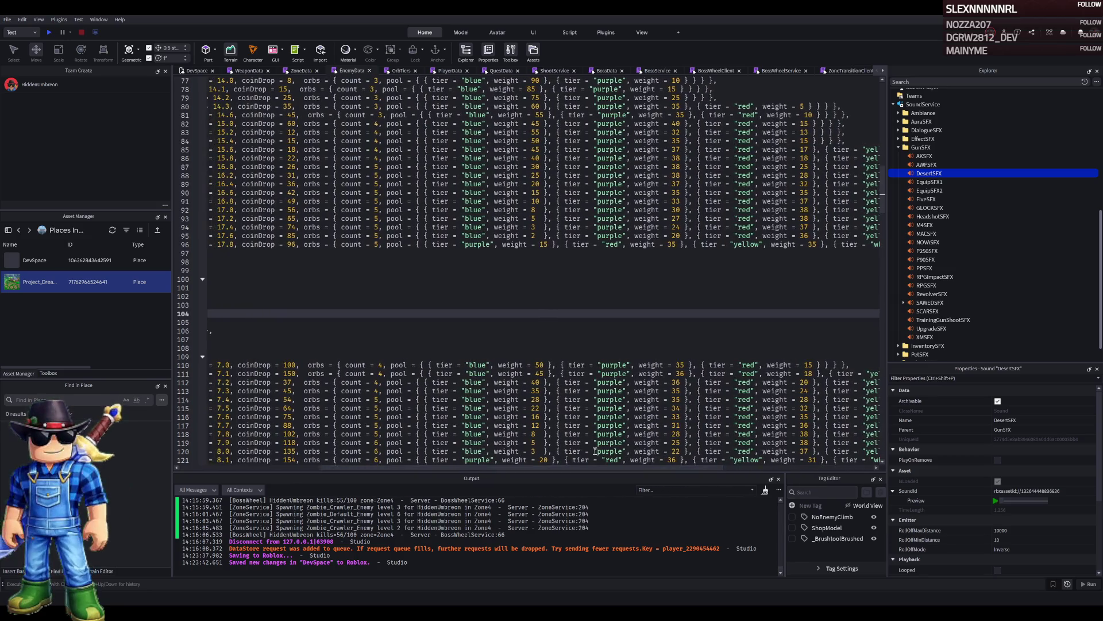
{"action": "left_click", "coordinate": [569, 366]}
{"action": "key", "text": "BackSpace"}
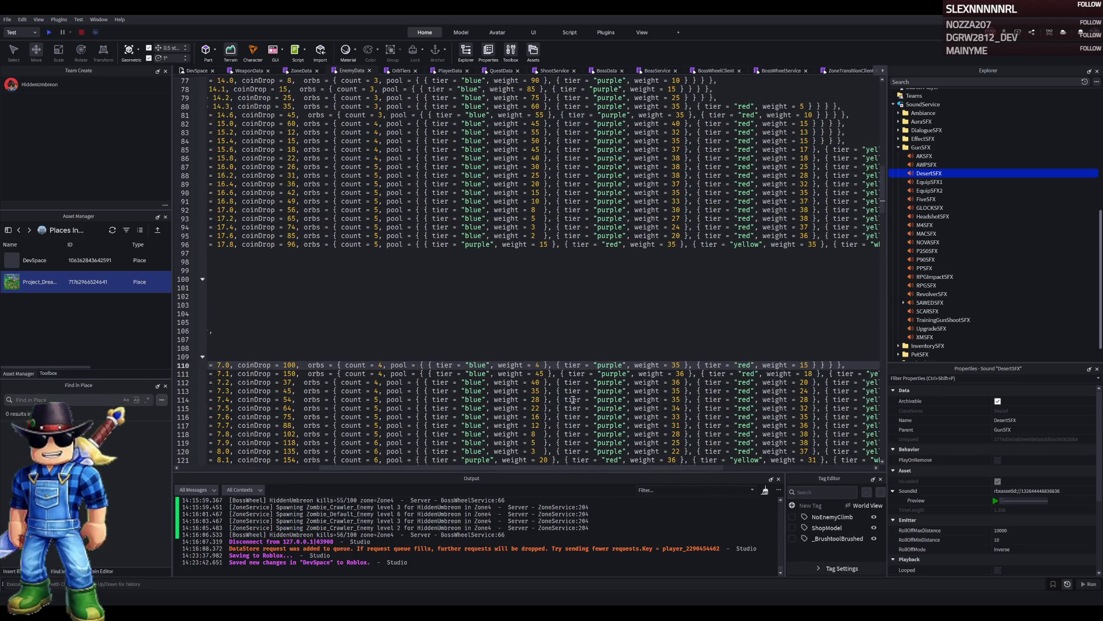
{"action": "type", "text": "0"}
{"action": "mouse_move", "coordinate": [489, 467]}
{"action": "left_mouse_down"}
{"action": "mouse_move", "coordinate": [555, 460]}
{"action": "mouse_move", "coordinate": [526, 460]}
{"action": "left_mouse_up"}
{"action": "type", "text": "35"}
{"action": "double_click", "coordinate": [617, 365]}
{"action": "type", "text": "45"}
{"action": "double_click", "coordinate": [747, 365]}
{"action": "type", "text": "15"}
{"action": "key", "text": "BackSpace"}
{"action": "key", "text": "BackSpace"}
{"action": "type", "text": "20"}
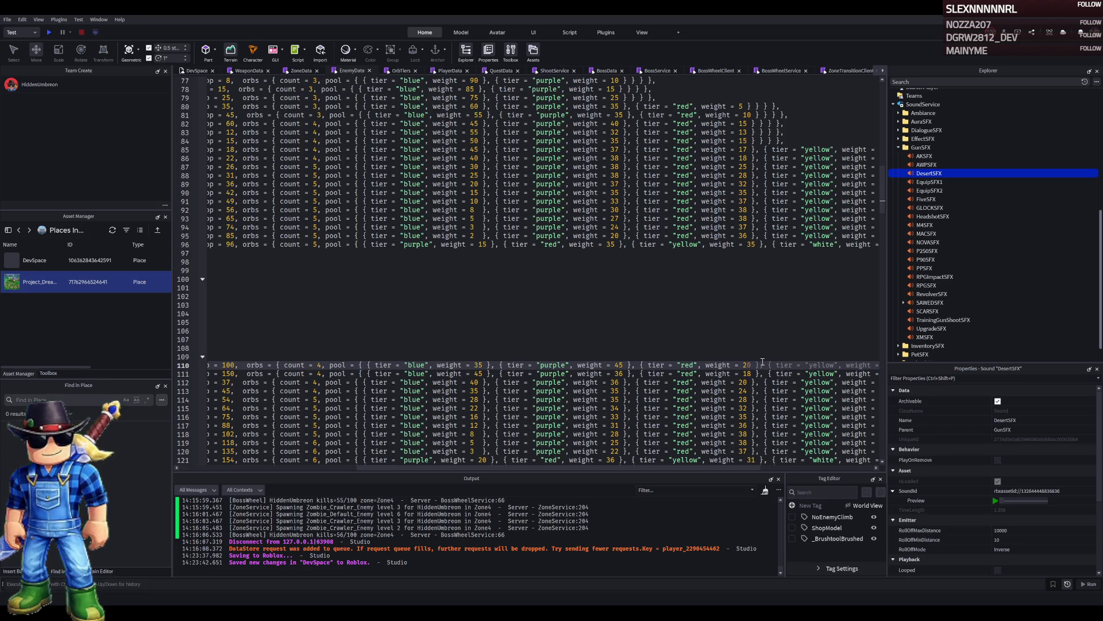
{"action": "key", "text": "Up"}
{"action": "key", "text": "Up"}
Correct level 1's red orb weight to 25 and purple to 40.
{"action": "left_click_drag", "start_coordinate": [502, 465], "coordinate": [647, 460]}
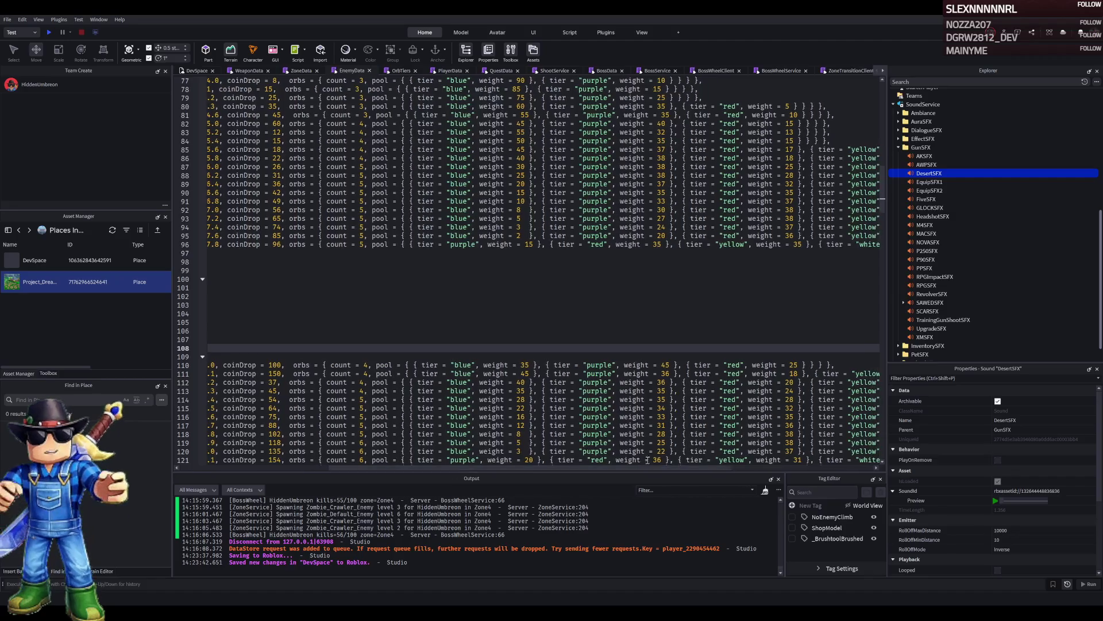
{"action": "left_click", "coordinate": [529, 365]}
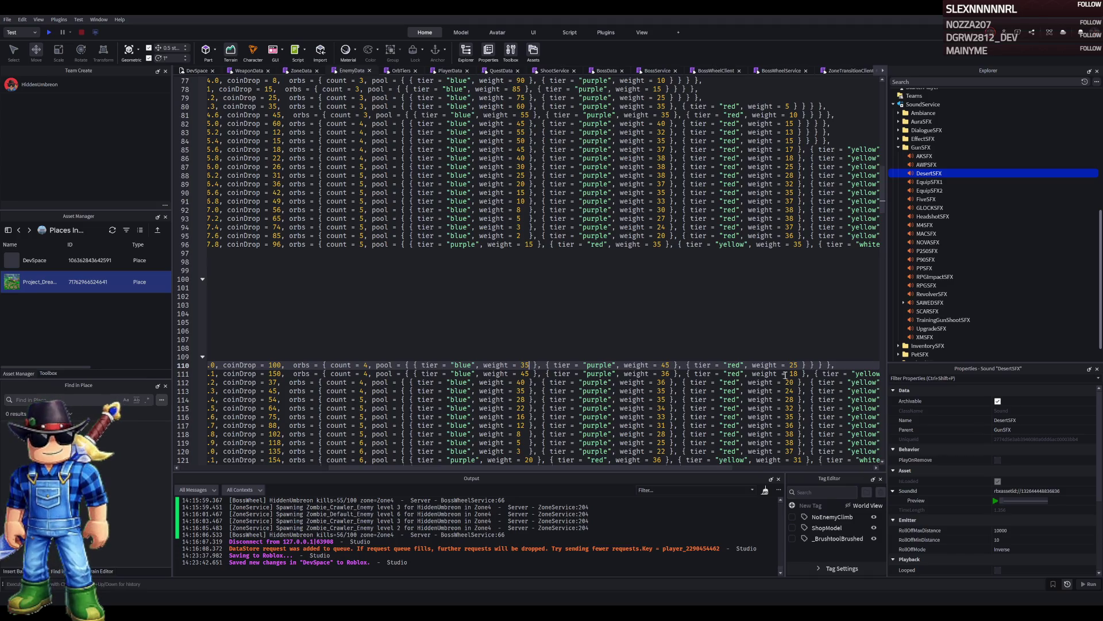
{"action": "left_click", "coordinate": [800, 365]}
{"action": "key", "text": "BackSpace"}
{"action": "type", "text": "0"}
{"action": "left_click", "coordinate": [671, 365]}
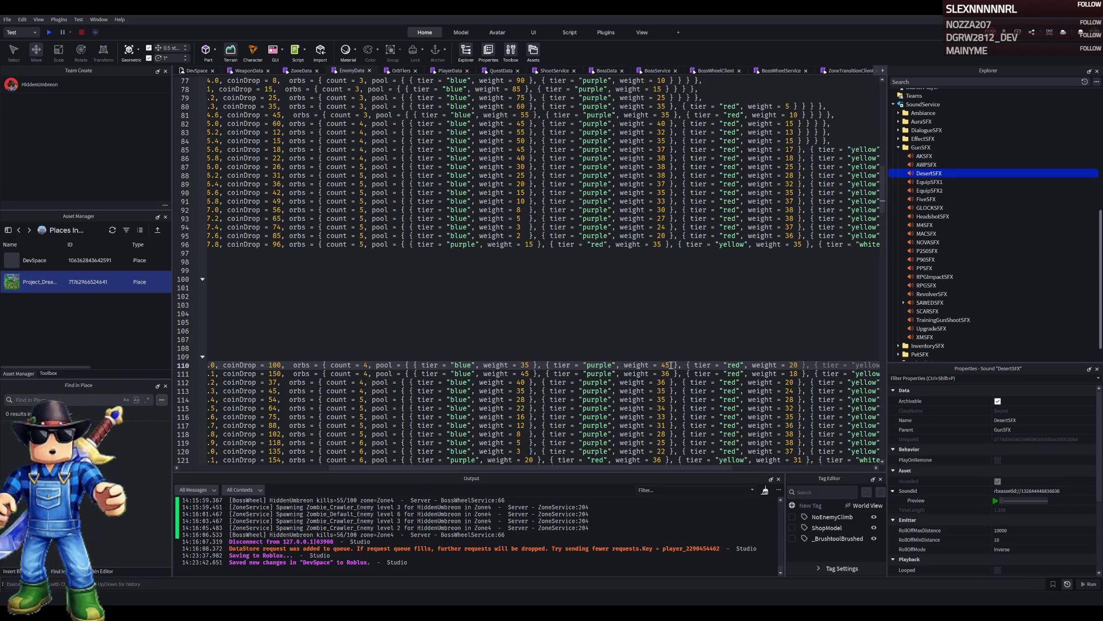
{"action": "key", "text": "BackSpace"}
{"action": "type", "text": "5"}
{"action": "key", "text": "BackSpace"}
{"action": "type", "text": "0"}
Set the tank's level 2 orb weights to blue 35, purple 40 and red 25.
{"action": "left_click", "coordinate": [694, 374]}
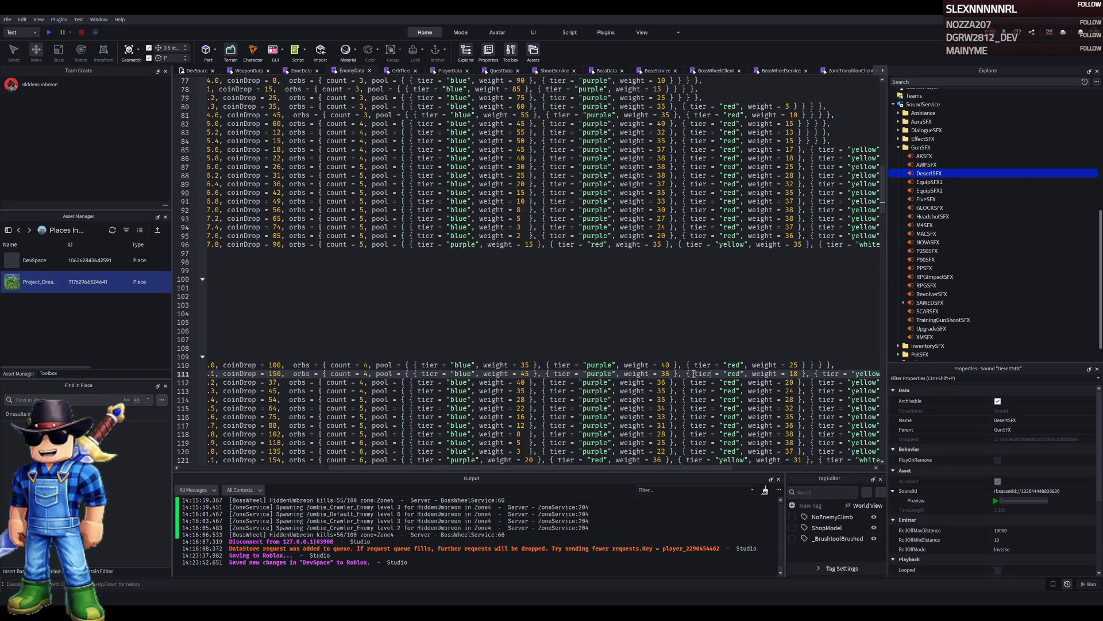
{"action": "double_click", "coordinate": [524, 374]}
{"action": "type", "text": "3"}
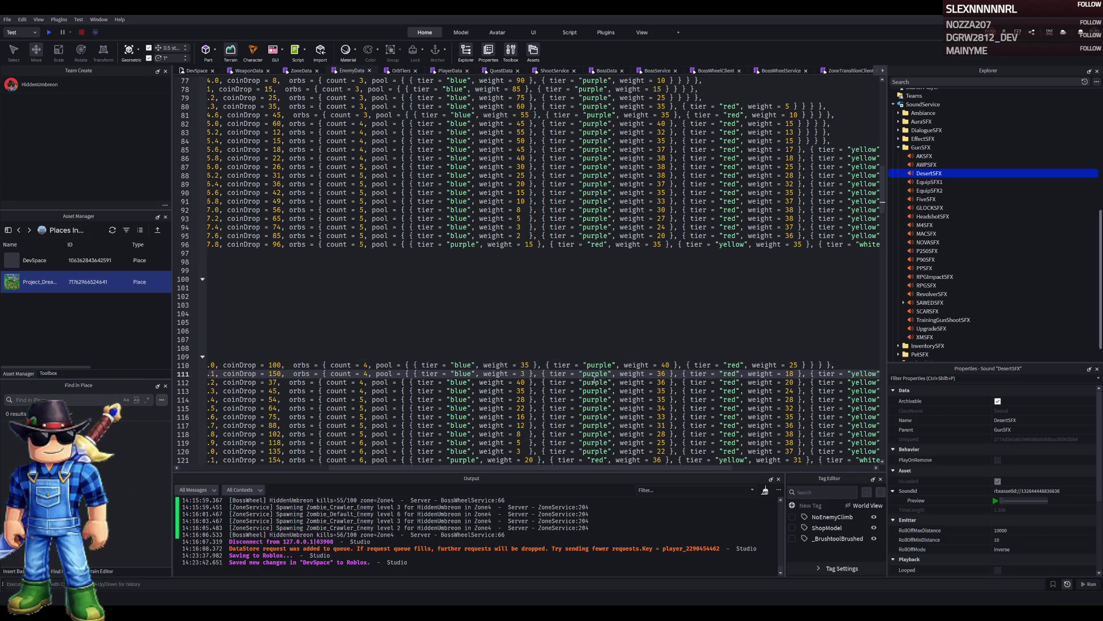
{"action": "type", "text": "5"}
{"action": "key", "text": "BackSpace"}
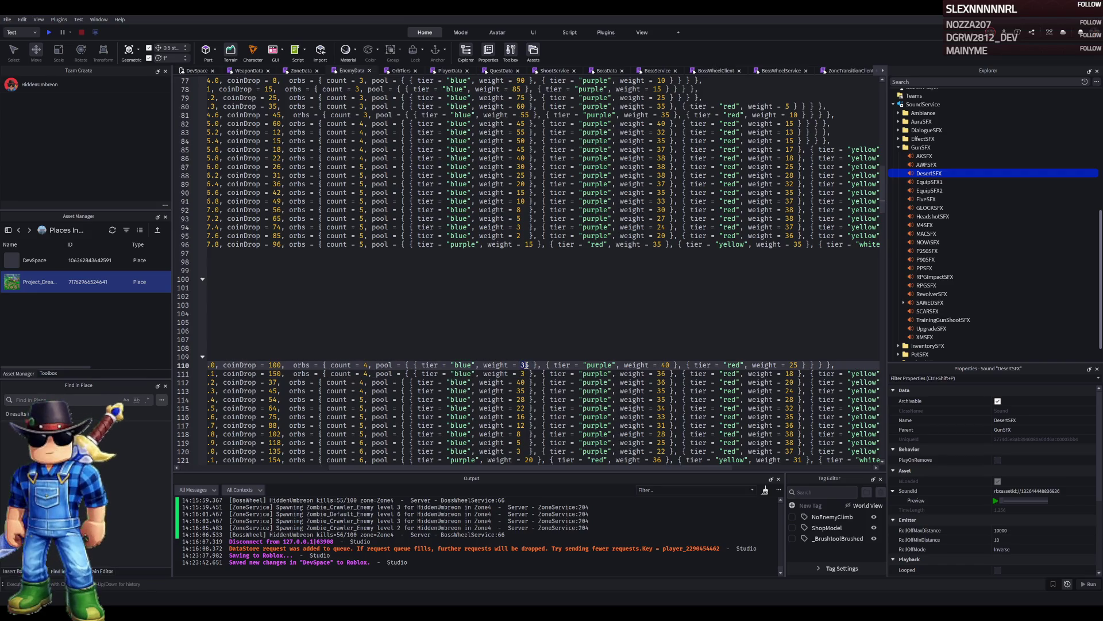
{"action": "type", "text": "5"}
{"action": "double_click", "coordinate": [665, 374]}
{"action": "type", "text": "40"}
{"action": "double_click", "coordinate": [794, 373]}
{"action": "type", "text": "25"}
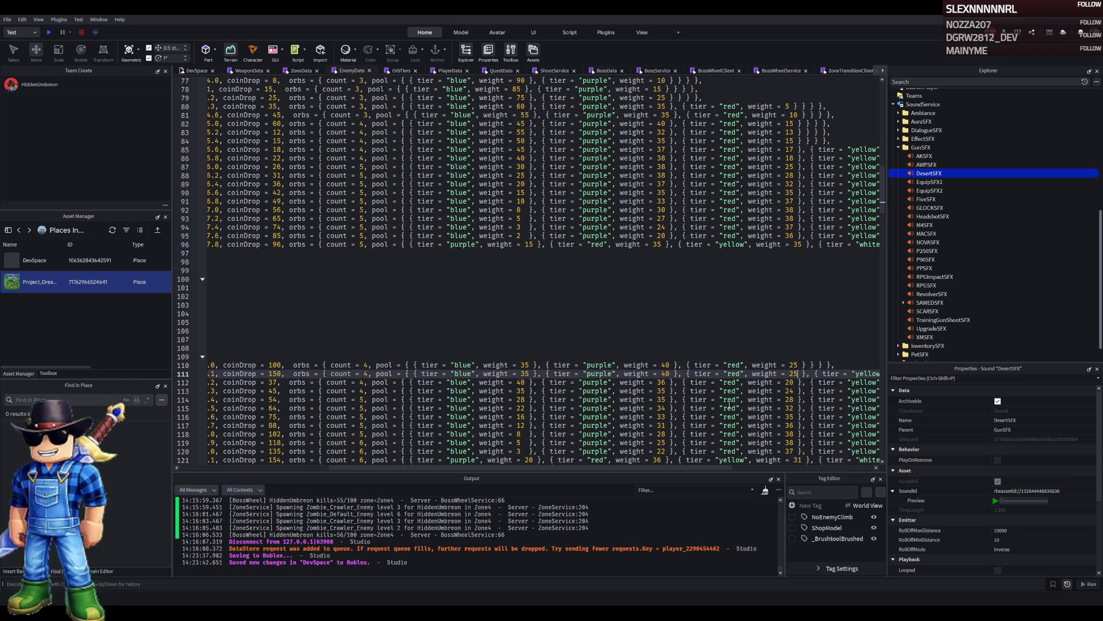
{"action": "left_click_drag", "start_coordinate": [612, 469], "coordinate": [680, 458]}
Scroll back left, change line 111's level 2 health to 525, and save the place with Ctrl+S.
{"action": "type", "text": "4"}
{"action": "left_click_drag", "start_coordinate": [537, 465], "coordinate": [335, 468]}
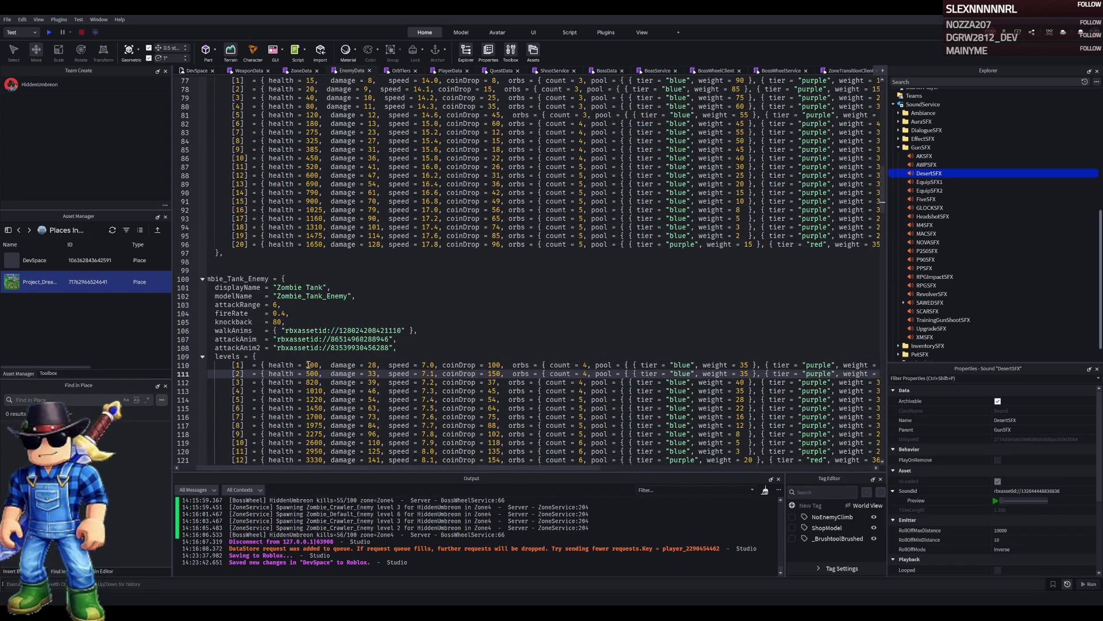
{"action": "key", "text": "BackSpace"}
{"action": "key", "text": "BackSpace"}
{"action": "type", "text": "25"}
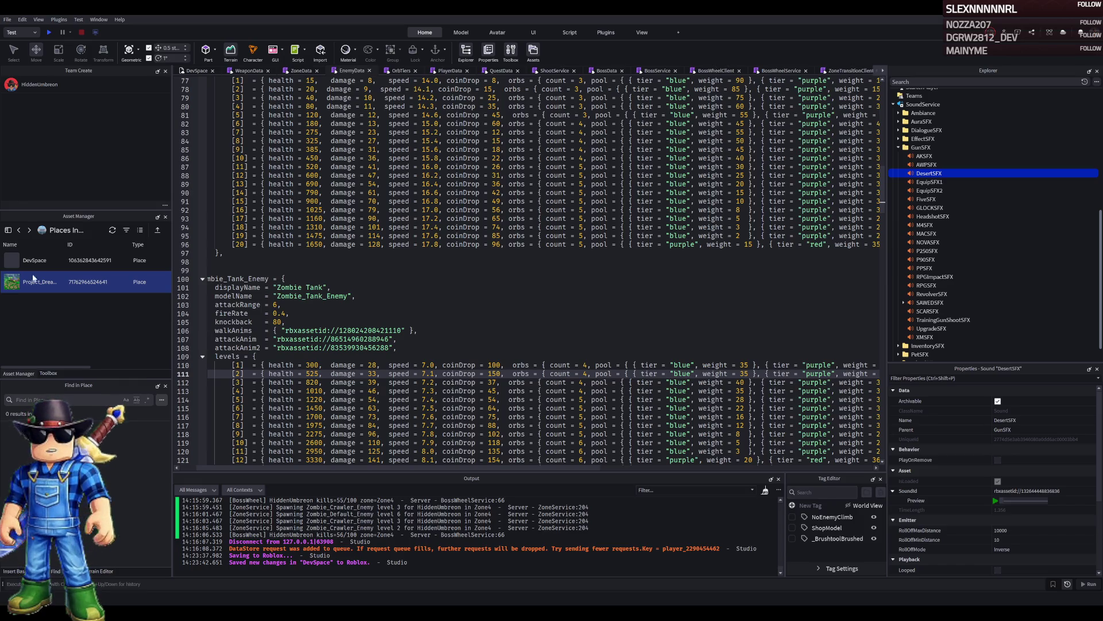
{"action": "left_click", "coordinate": [493, 329]}
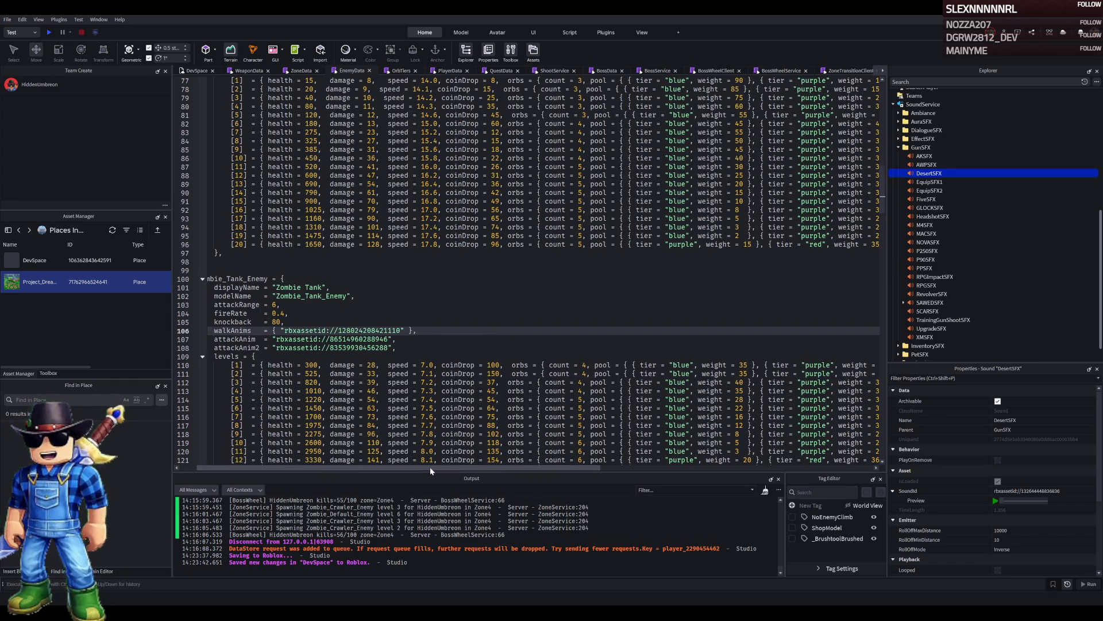
{"action": "scroll", "coordinate": [302, 307], "scroll_direction": "up", "scroll_amount": 4}
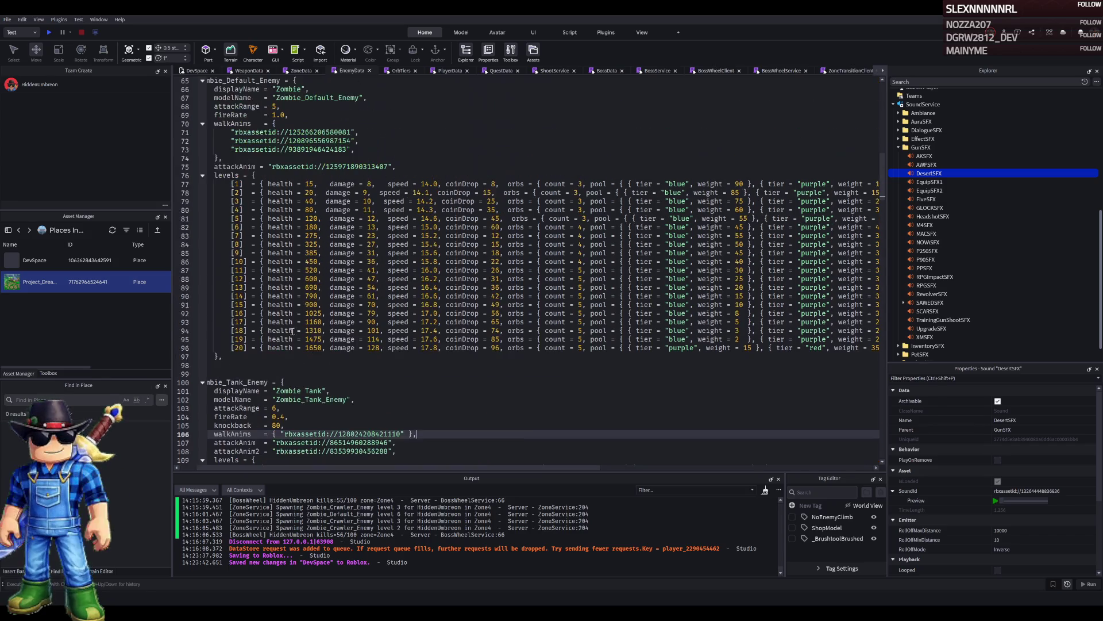
{"action": "key", "text": "ctrl+s"}
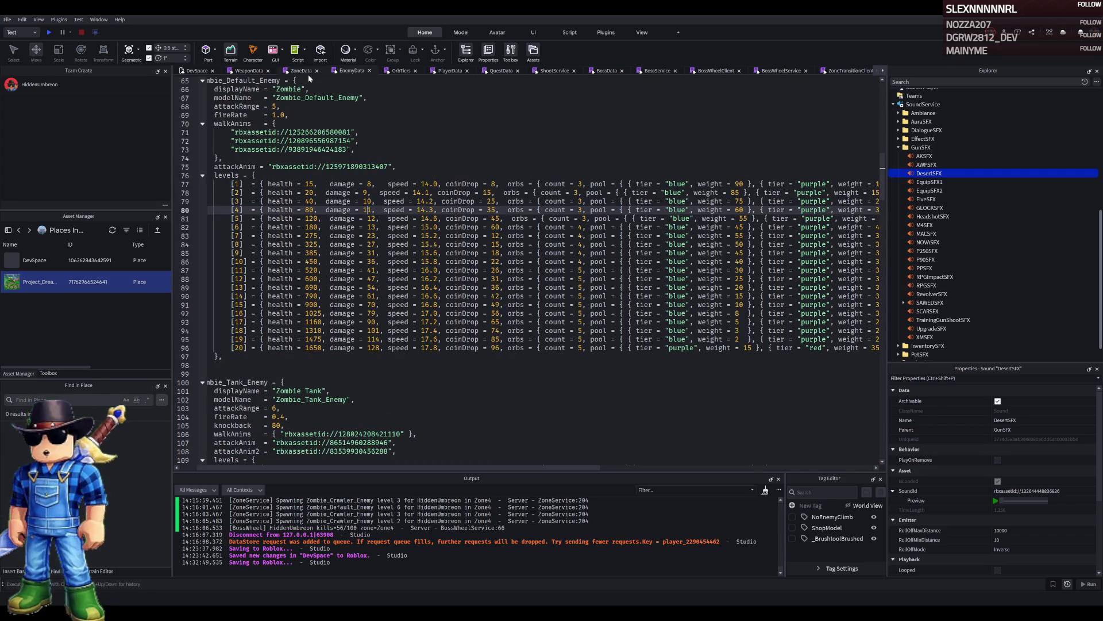
In ZoneData, weight Zone5's Zombie_Crawler_Enemy levels 3, 4 and 5 at 30, 45 and 25.
{"action": "left_click", "coordinate": [307, 72]}
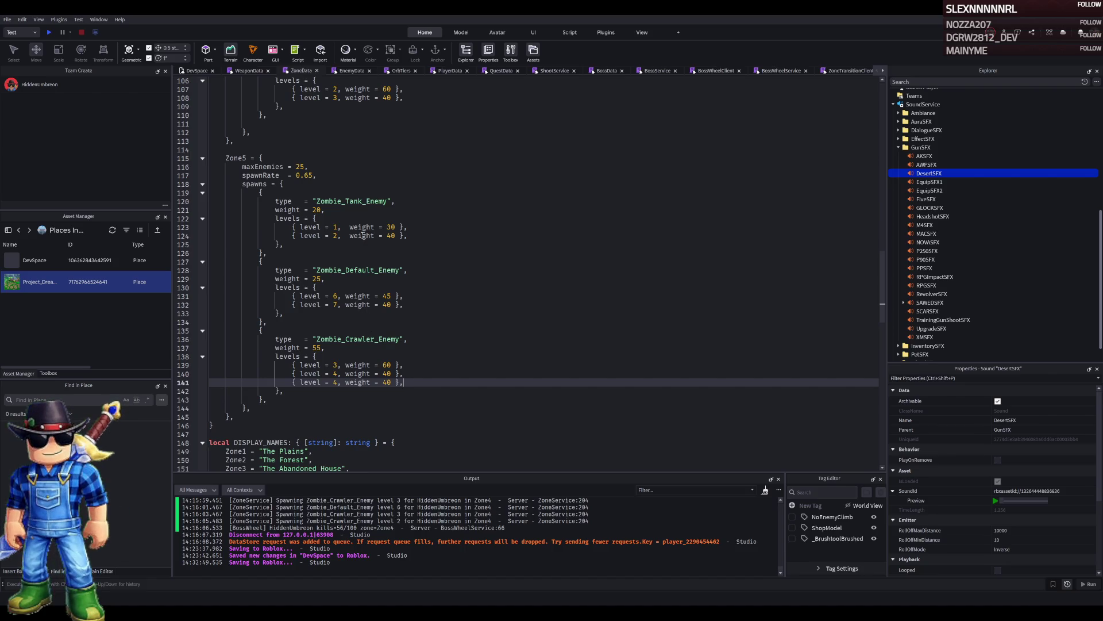
{"action": "double_click", "coordinate": [335, 382]}
{"action": "type", "text": "5"}
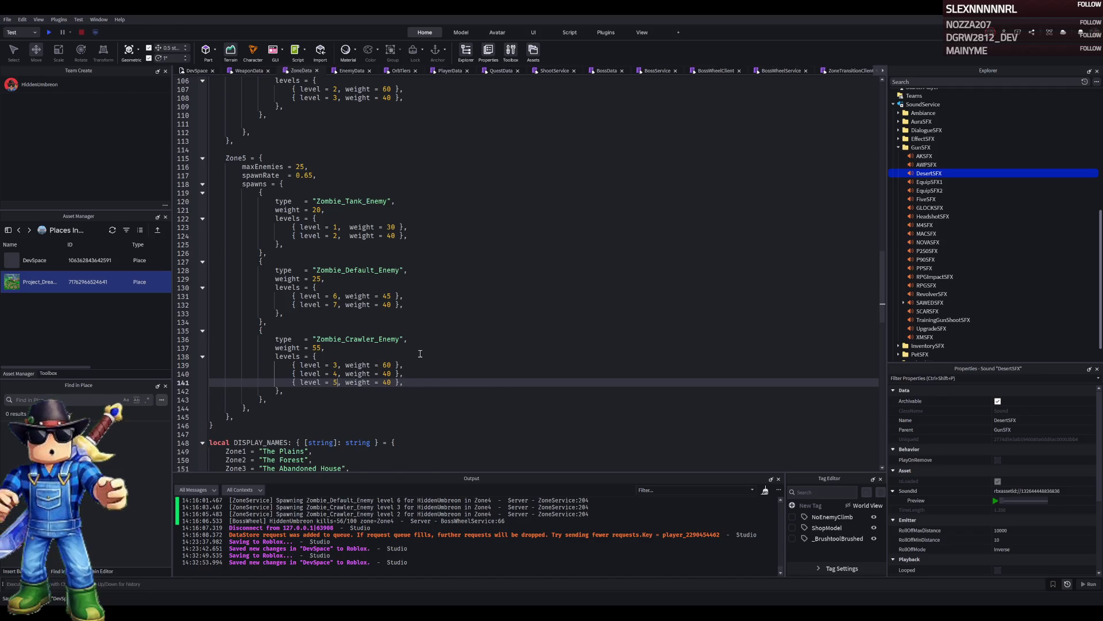
{"action": "double_click", "coordinate": [387, 374]}
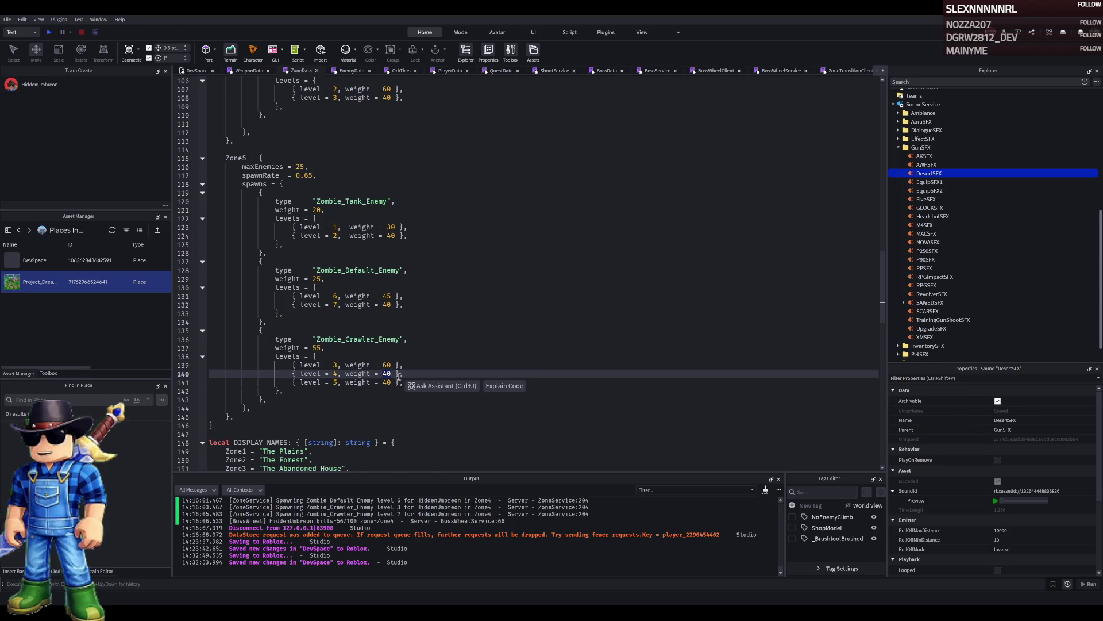
{"action": "double_click", "coordinate": [387, 365]}
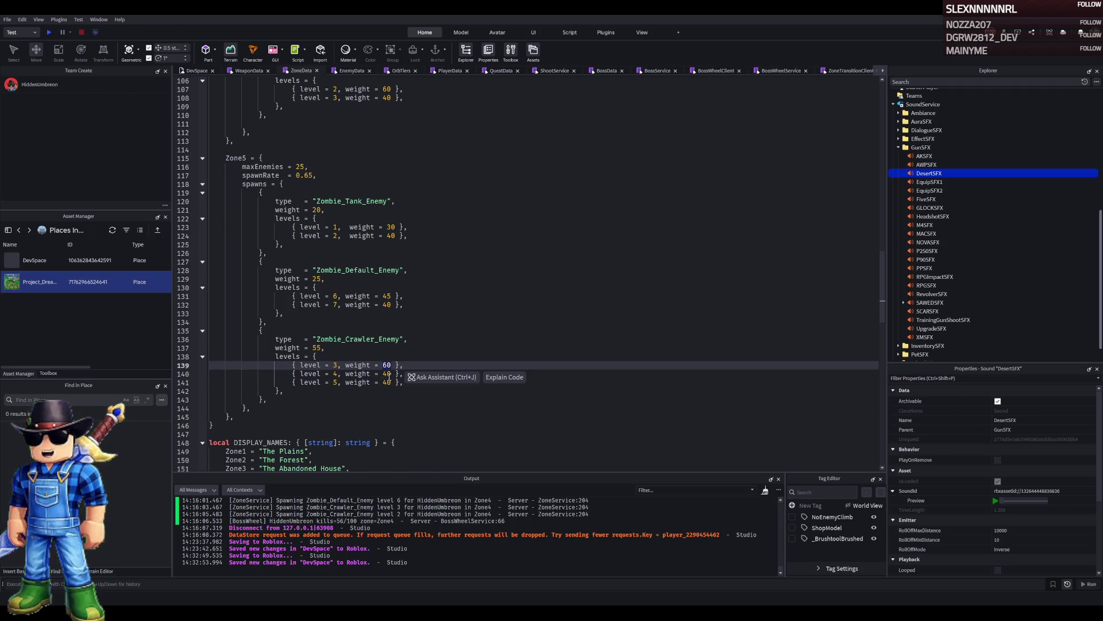
{"action": "type", "text": "3"}
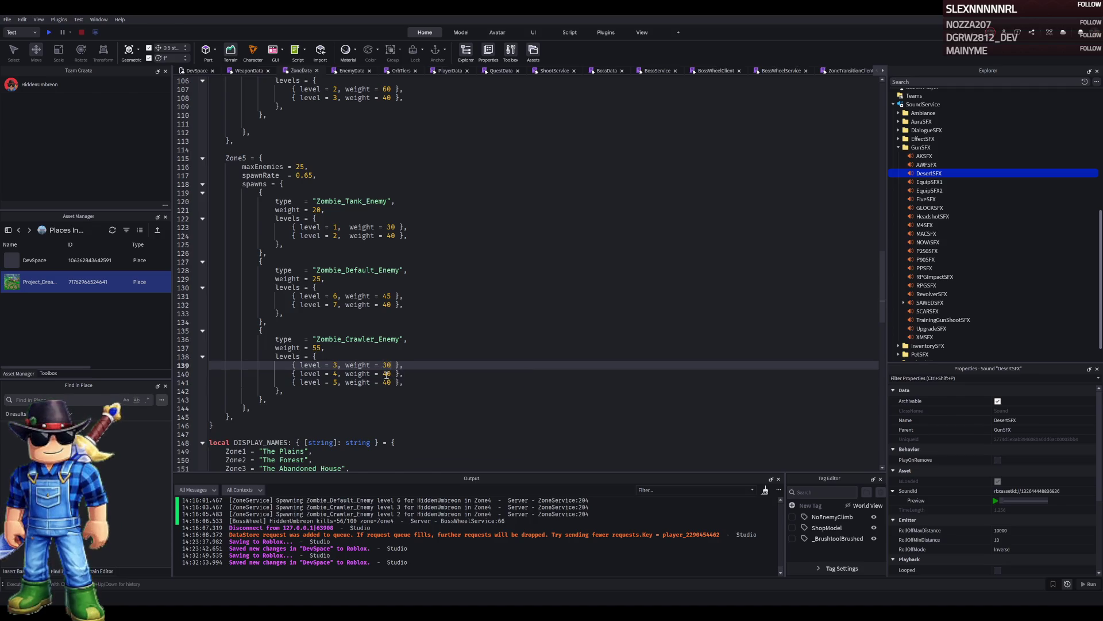
{"action": "double_click", "coordinate": [386, 374]}
{"action": "double_click", "coordinate": [386, 383]}
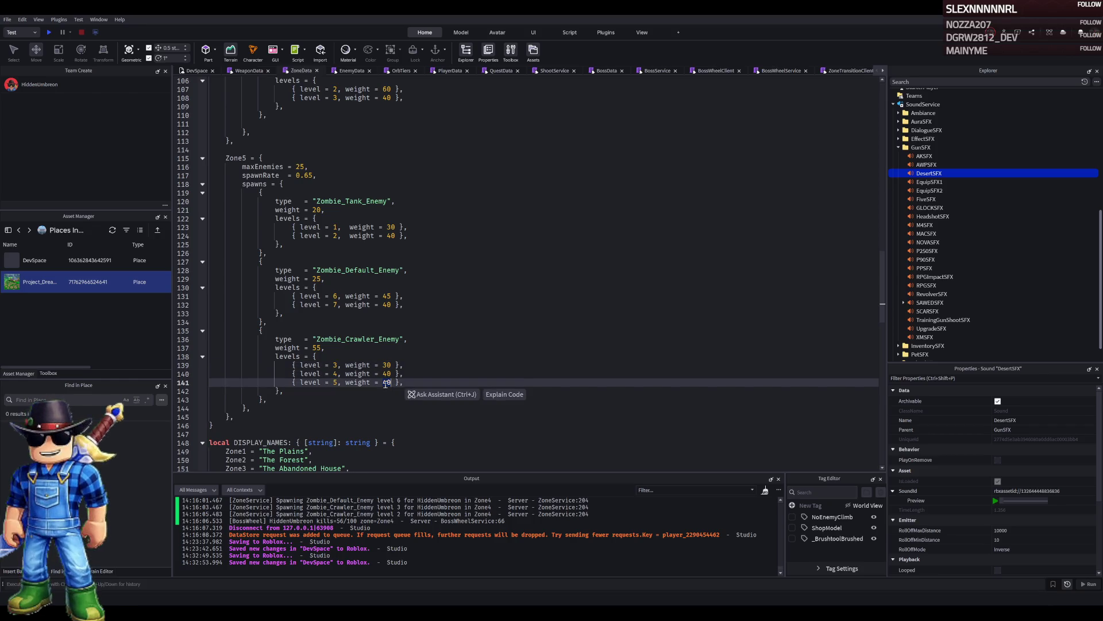
{"action": "left_click", "coordinate": [387, 365]}
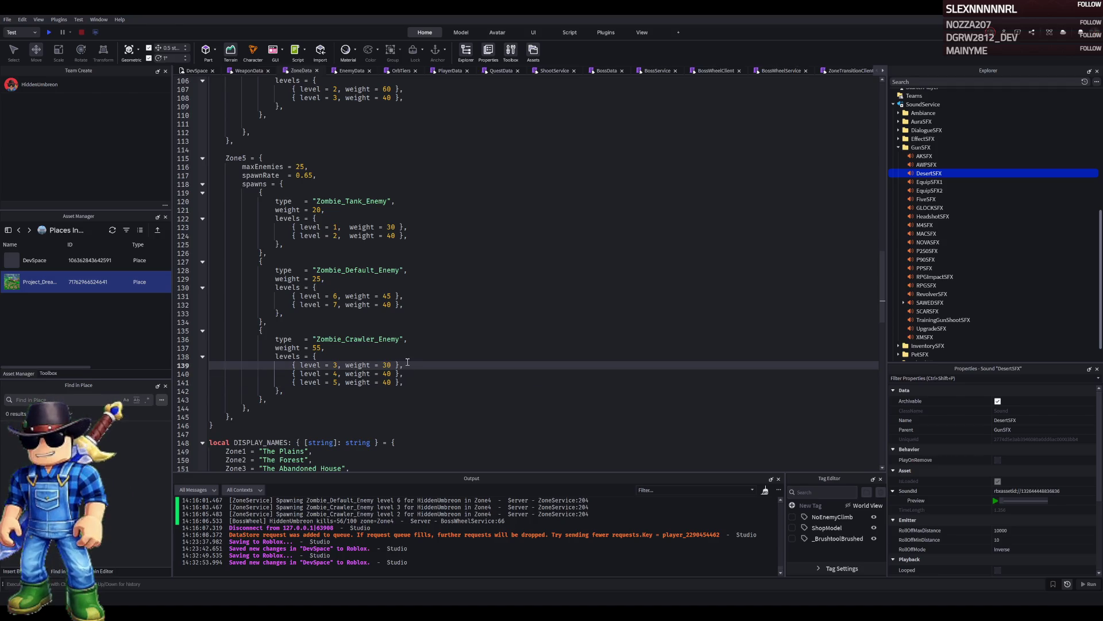
{"action": "type", "text": "5"}
{"action": "key", "text": "Down"}
{"action": "key", "text": "Down"}
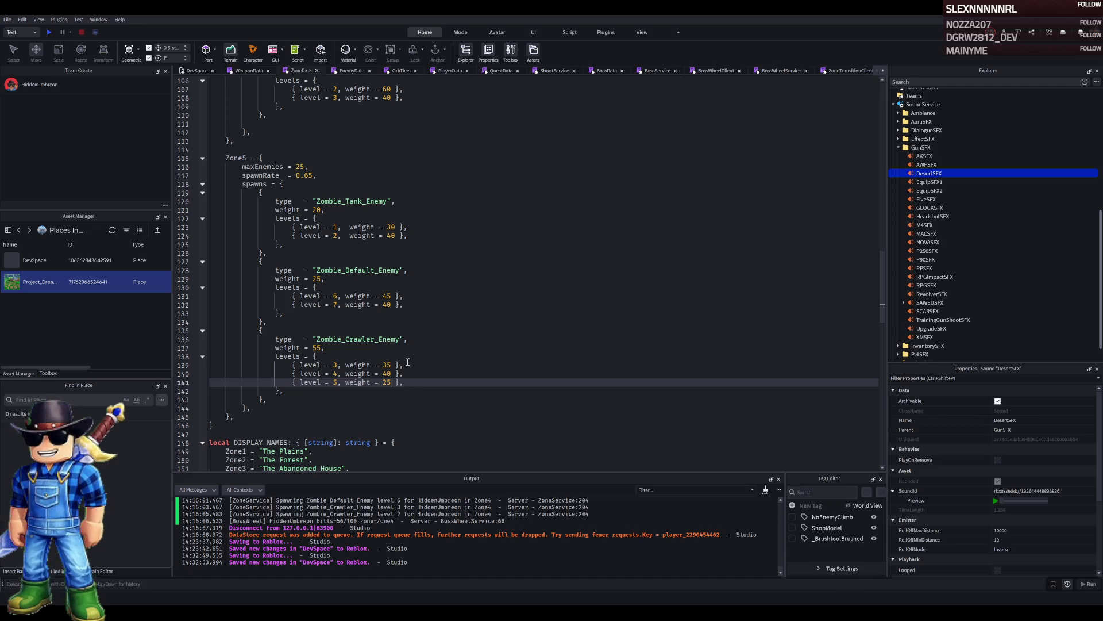
{"action": "key", "text": "Up"}
{"action": "key", "text": "Up"}
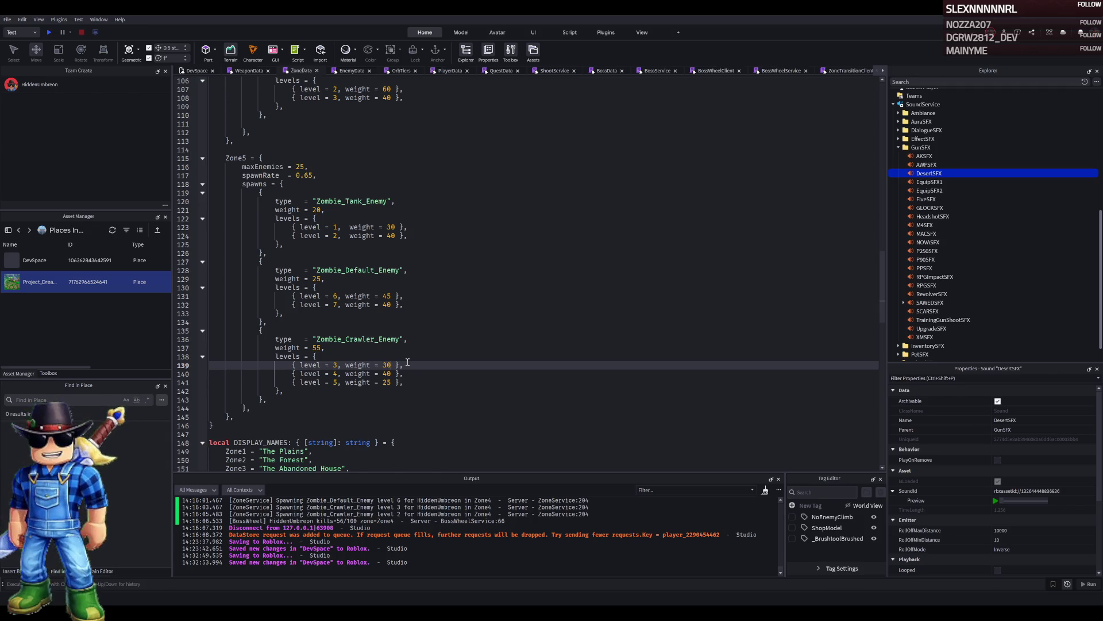
{"action": "key", "text": "Down"}
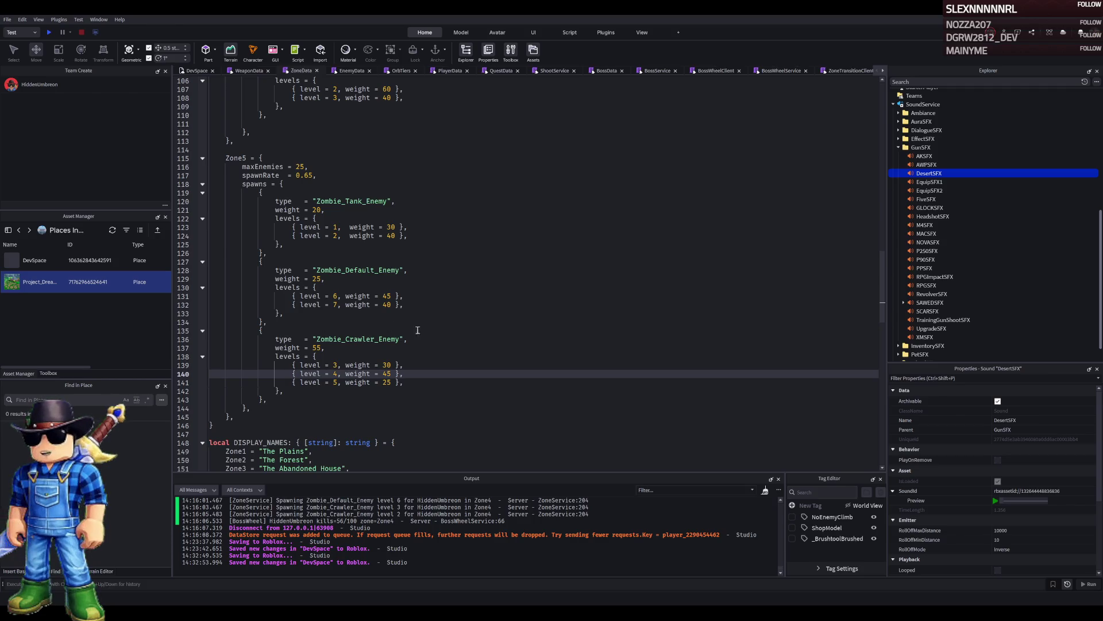
{"action": "left_click", "coordinate": [360, 72]}
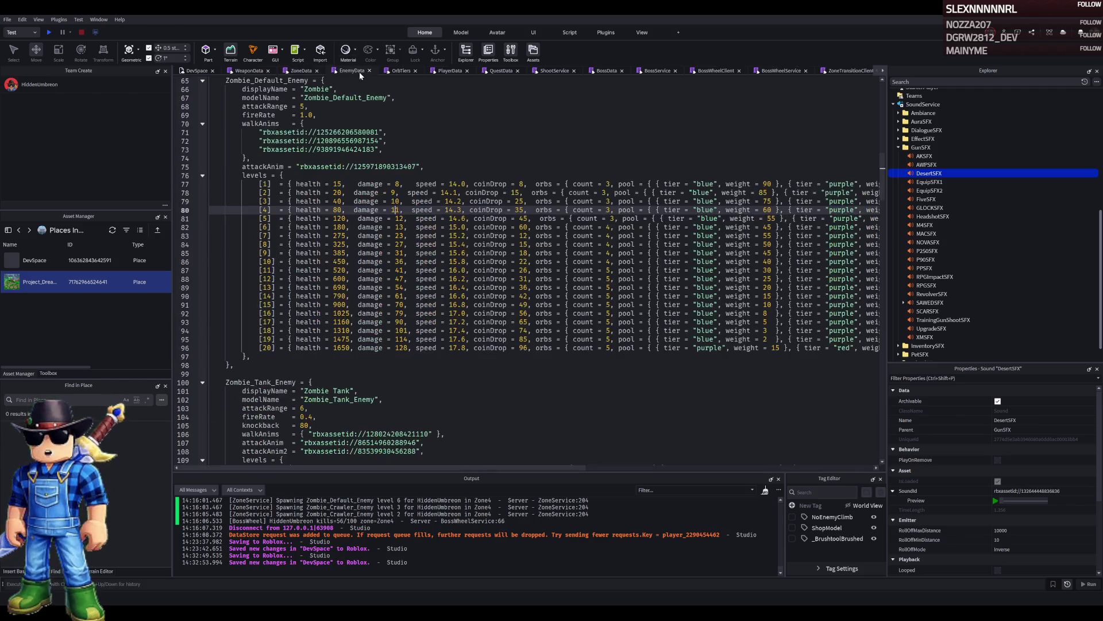
Collapse Zombie_Police_Enemy and give crawler level 4 health 125 and coinDrop 70.
{"action": "scroll", "coordinate": [375, 243], "scroll_direction": "up", "scroll_amount": 3}
{"action": "scroll", "coordinate": [376, 264], "scroll_direction": "down", "scroll_amount": 9}
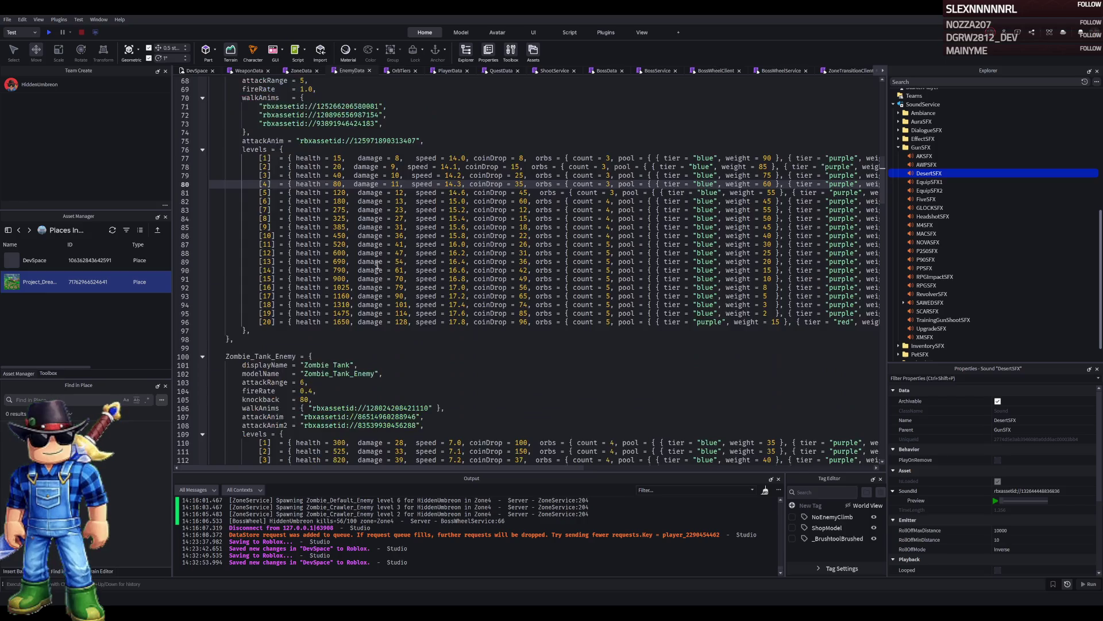
{"action": "scroll", "coordinate": [376, 281], "scroll_direction": "down", "scroll_amount": 9}
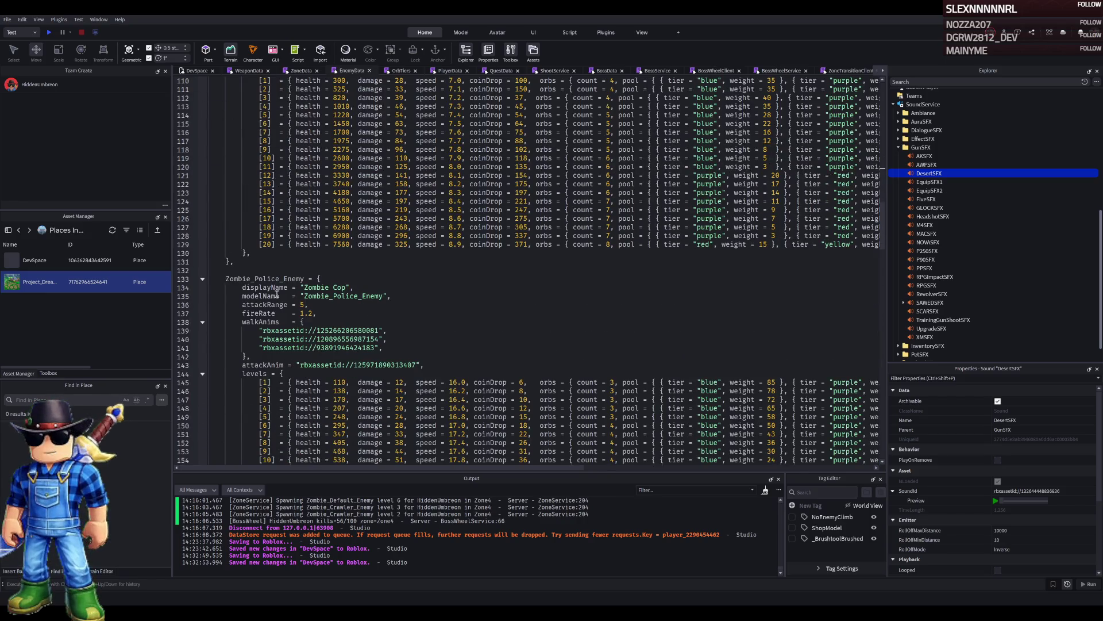
{"action": "left_click", "coordinate": [203, 279]}
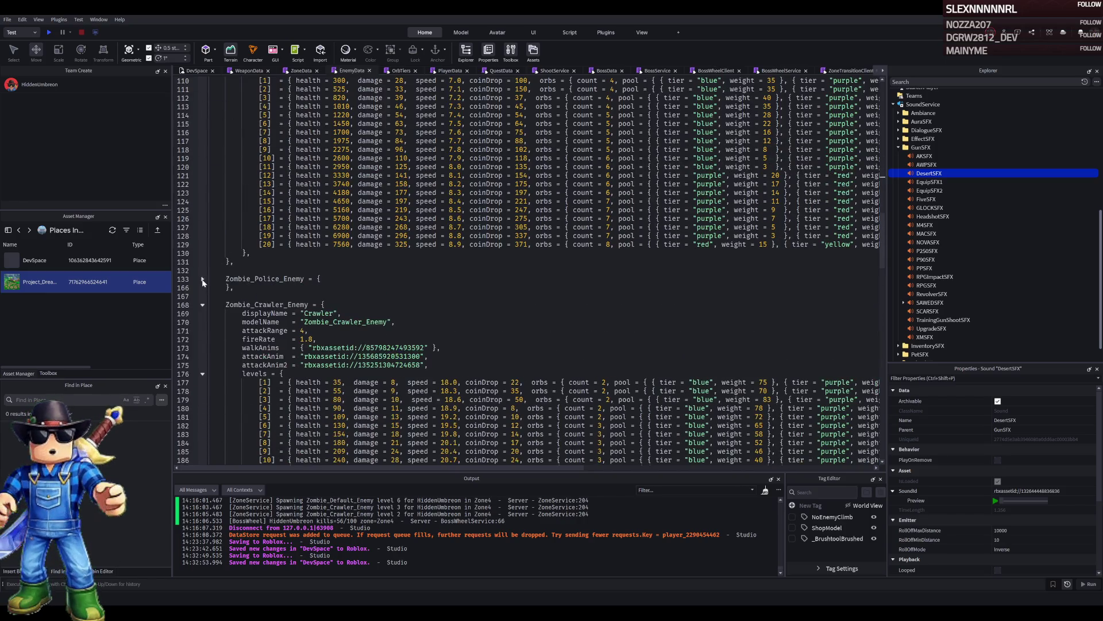
{"action": "scroll", "coordinate": [354, 391], "scroll_direction": "down", "scroll_amount": 2}
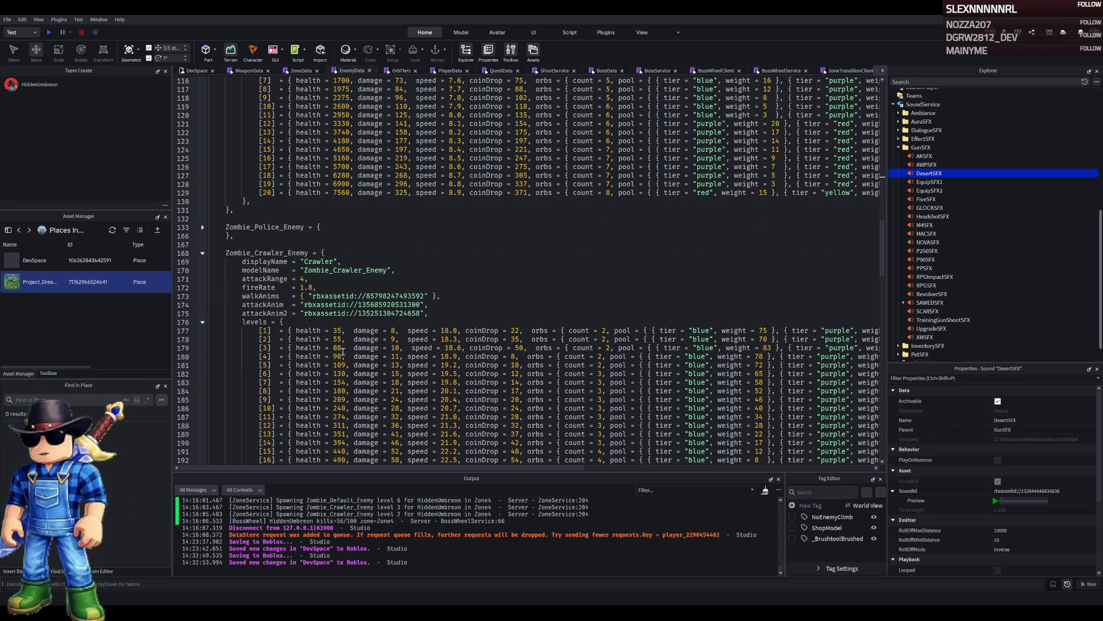
{"action": "left_click", "coordinate": [338, 357]}
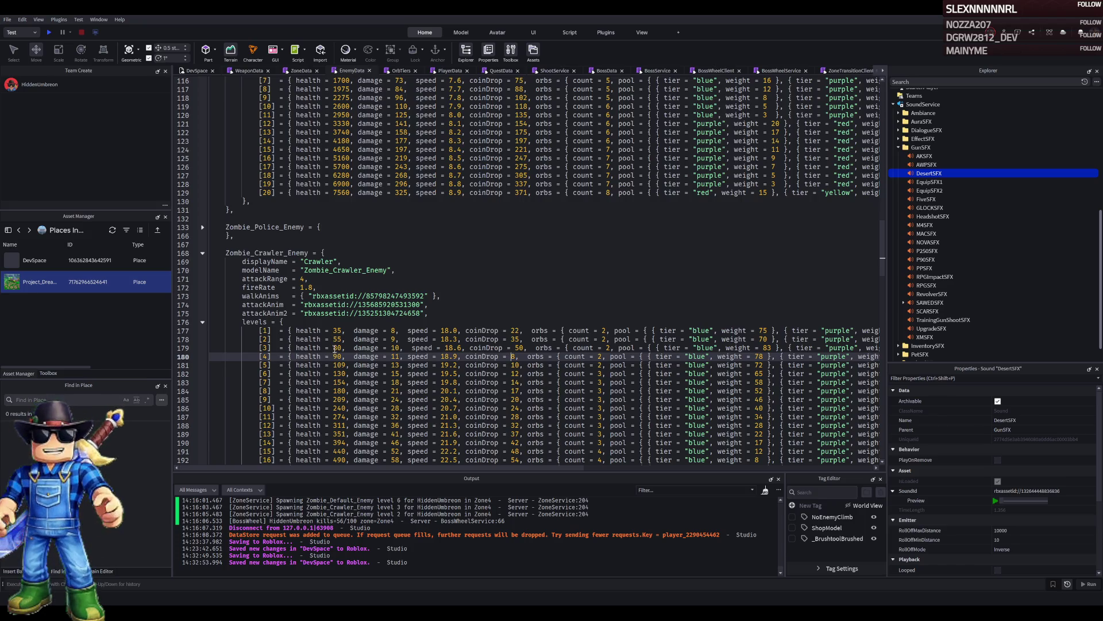
{"action": "double_click", "coordinate": [337, 357]}
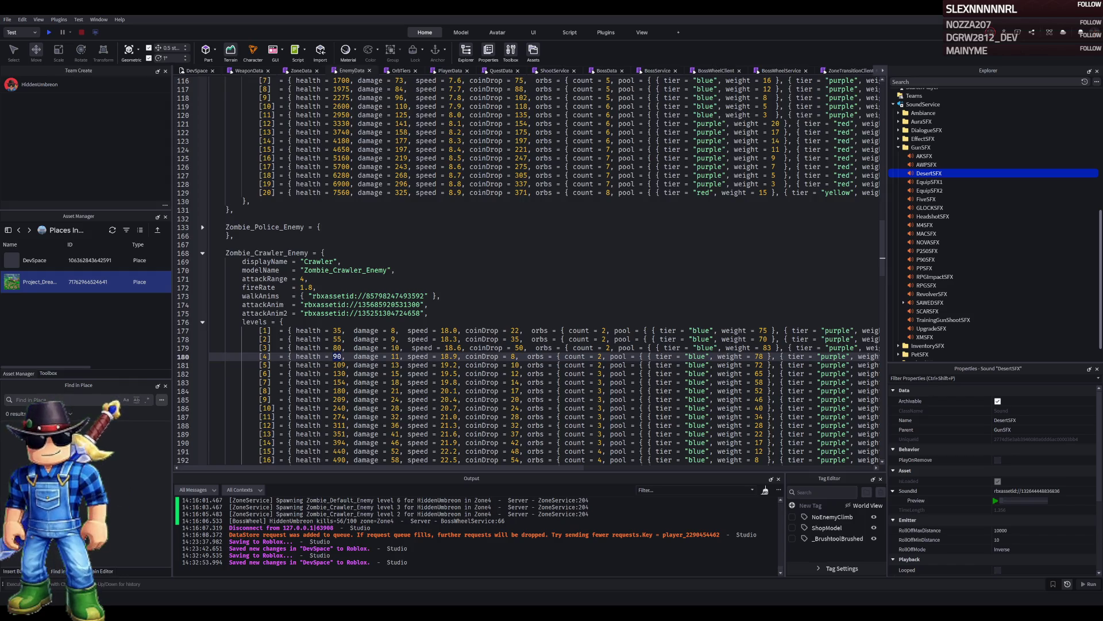
{"action": "type", "text": "5125"}
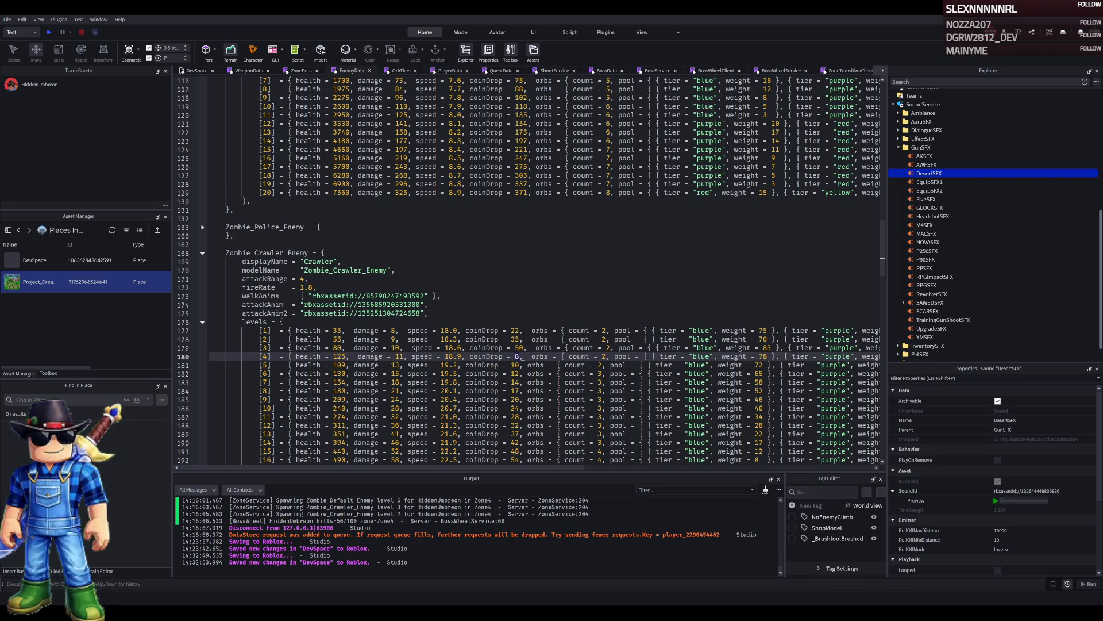
{"action": "type", "text": "0"}
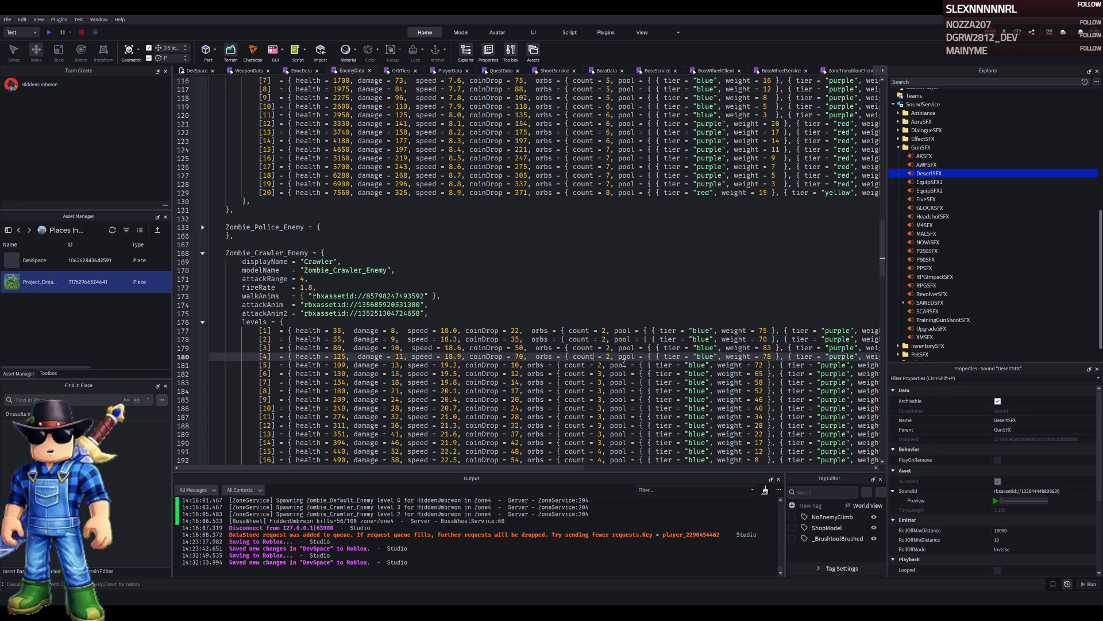
Set crawler level 4's orb weights to blue 50, purple 40 and red 10.
{"action": "left_click_drag", "start_coordinate": [482, 468], "coordinate": [596, 469]}
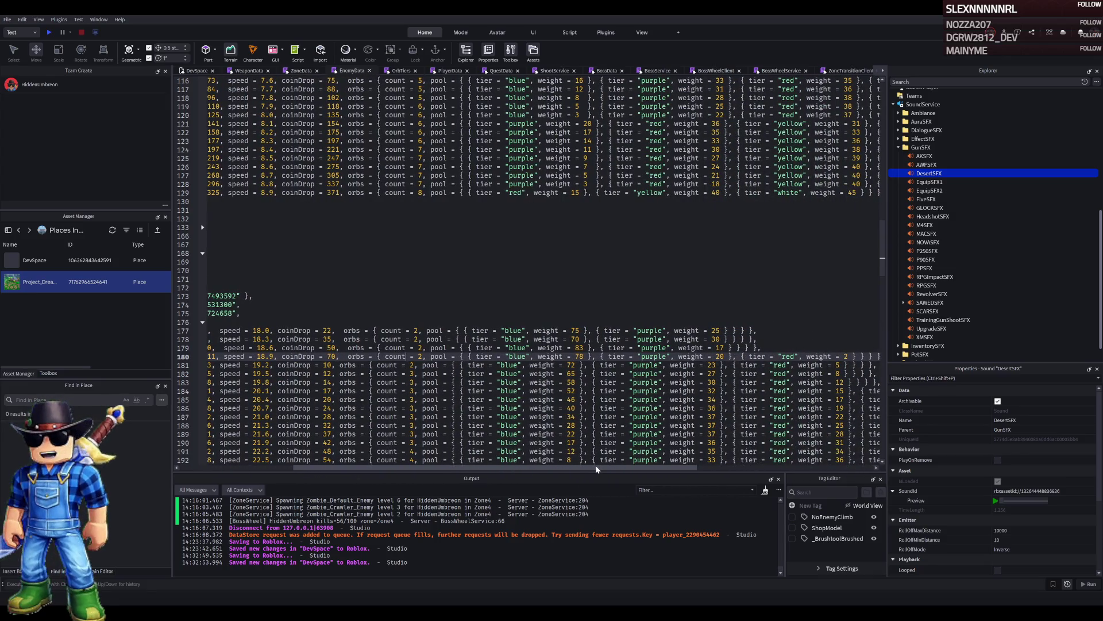
{"action": "scroll", "coordinate": [548, 357], "scroll_direction": "right", "scroll_amount": 3}
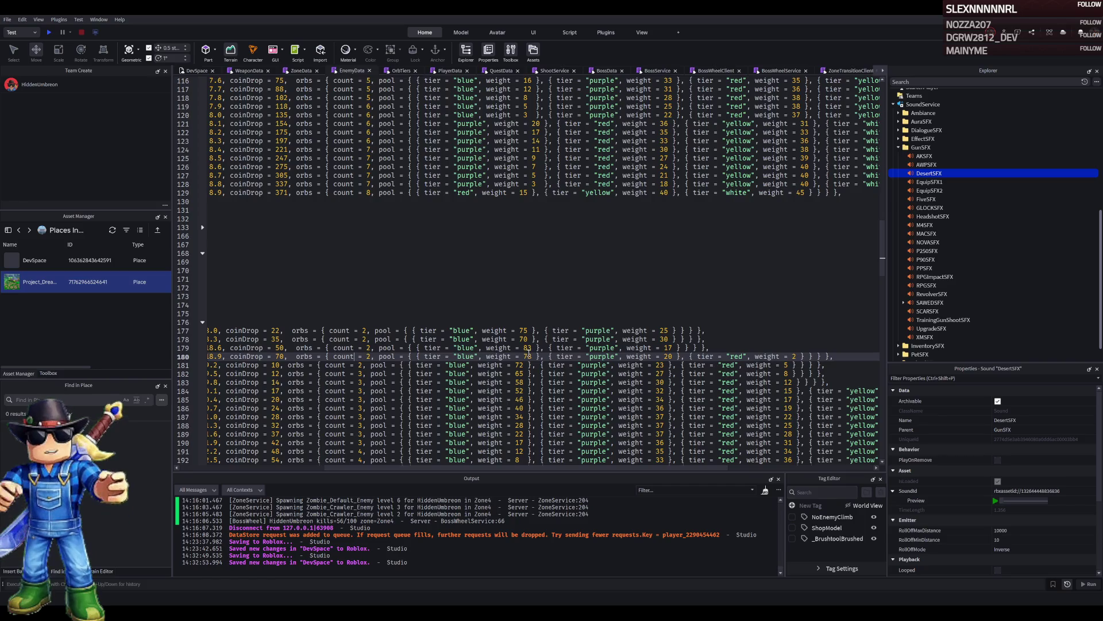
{"action": "double_click", "coordinate": [527, 357]}
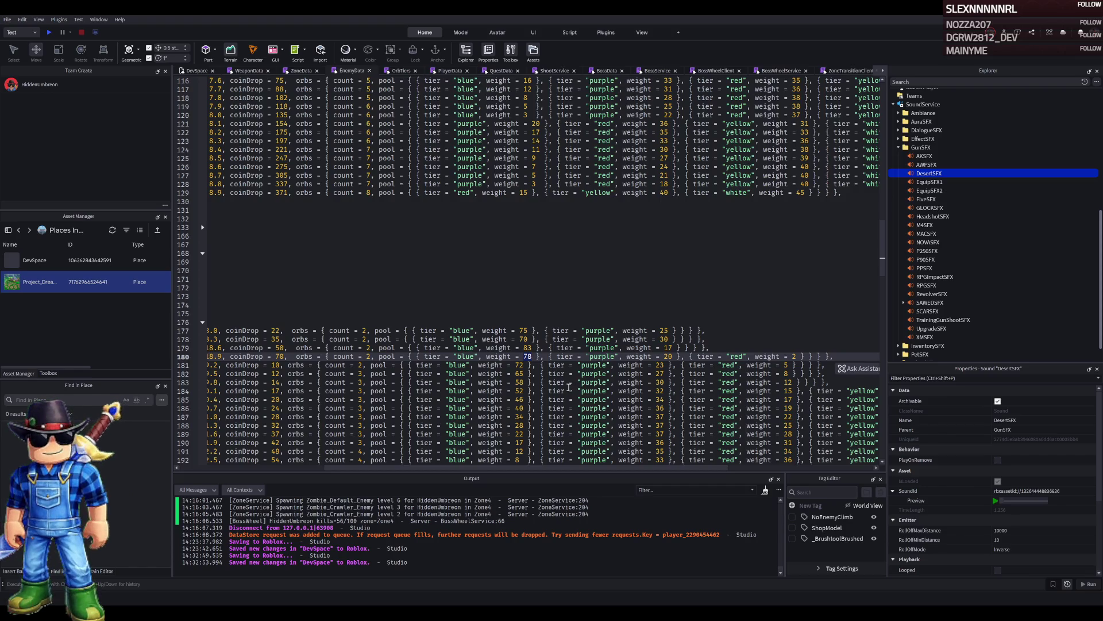
{"action": "type", "text": "40"}
{"action": "key", "text": "BackSpace"}
{"action": "key", "text": "BackSpace"}
{"action": "type", "text": "50"}
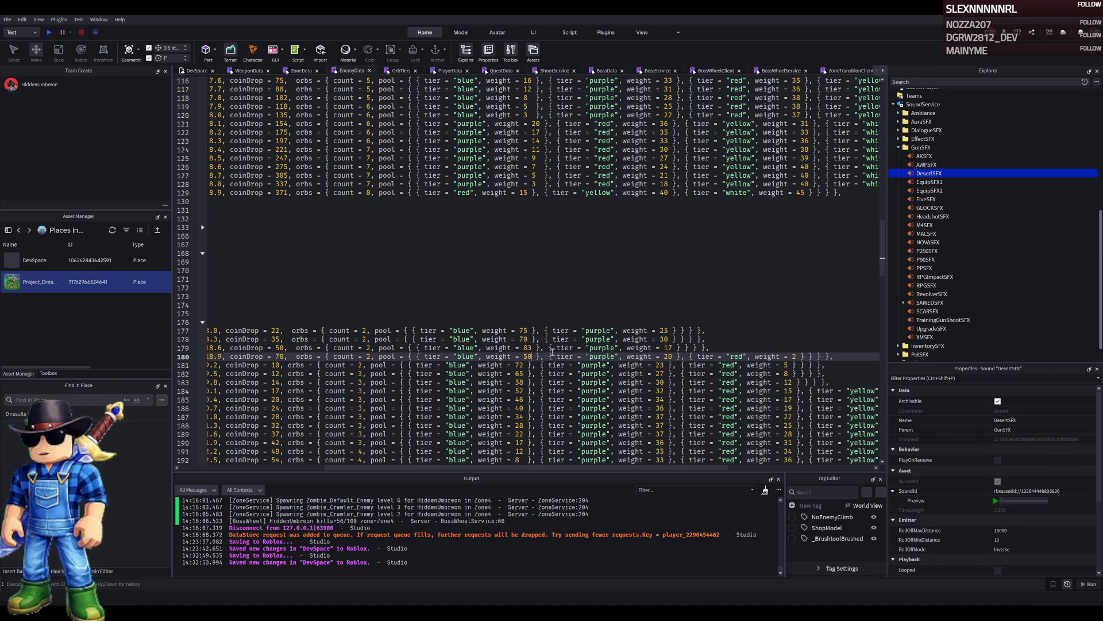
{"action": "double_click", "coordinate": [669, 356]}
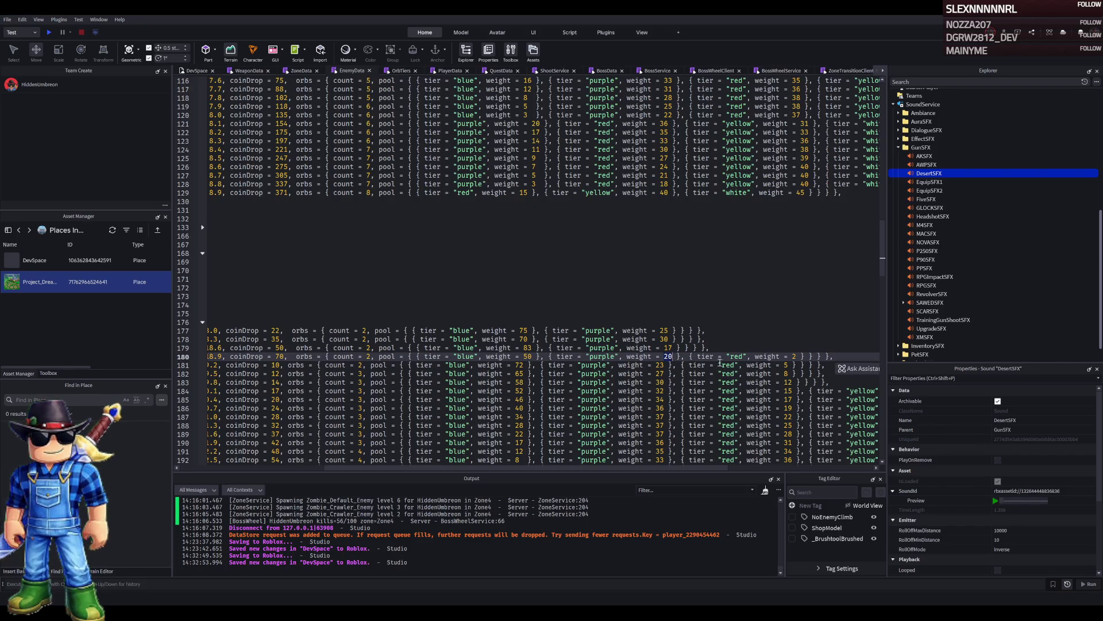
{"action": "type", "text": "40"}
{"action": "double_click", "coordinate": [793, 356]}
{"action": "type", "text": "10"}
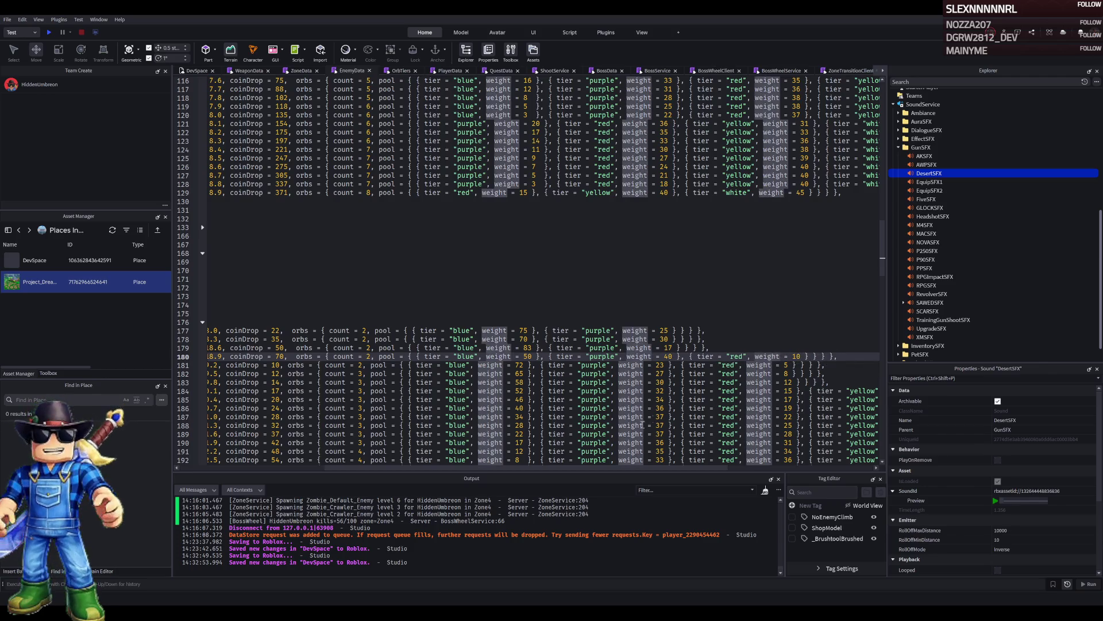
{"action": "left_click_drag", "start_coordinate": [496, 467], "coordinate": [352, 467]}
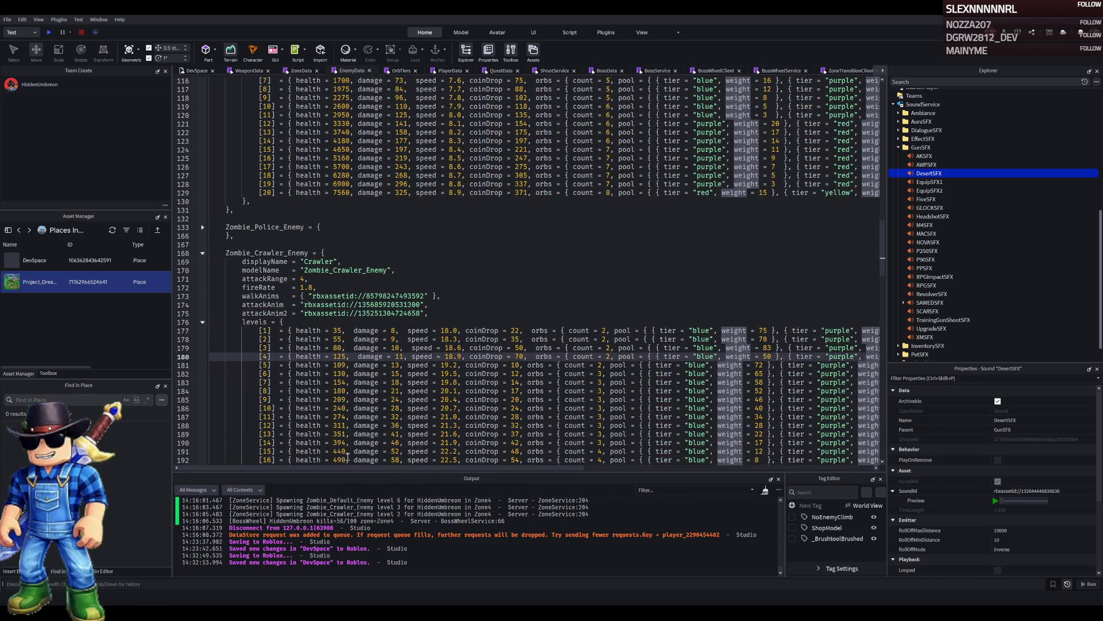
{"action": "left_click", "coordinate": [300, 71]}
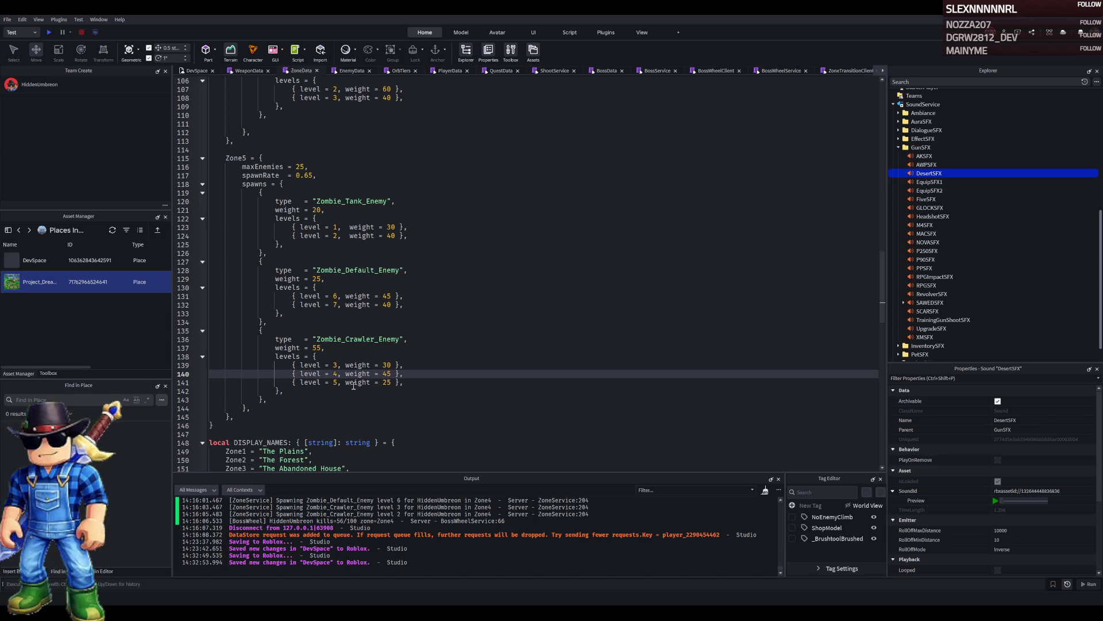
{"action": "scroll", "coordinate": [368, 335], "scroll_direction": "up", "scroll_amount": 7}
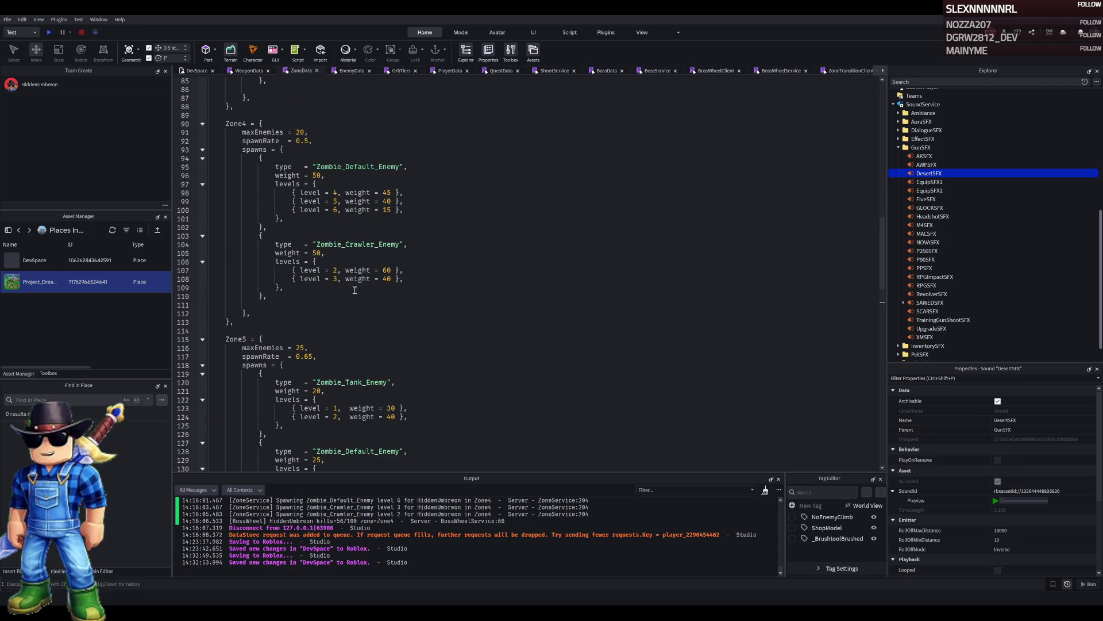
{"action": "scroll", "coordinate": [349, 286], "scroll_direction": "down", "scroll_amount": 6}
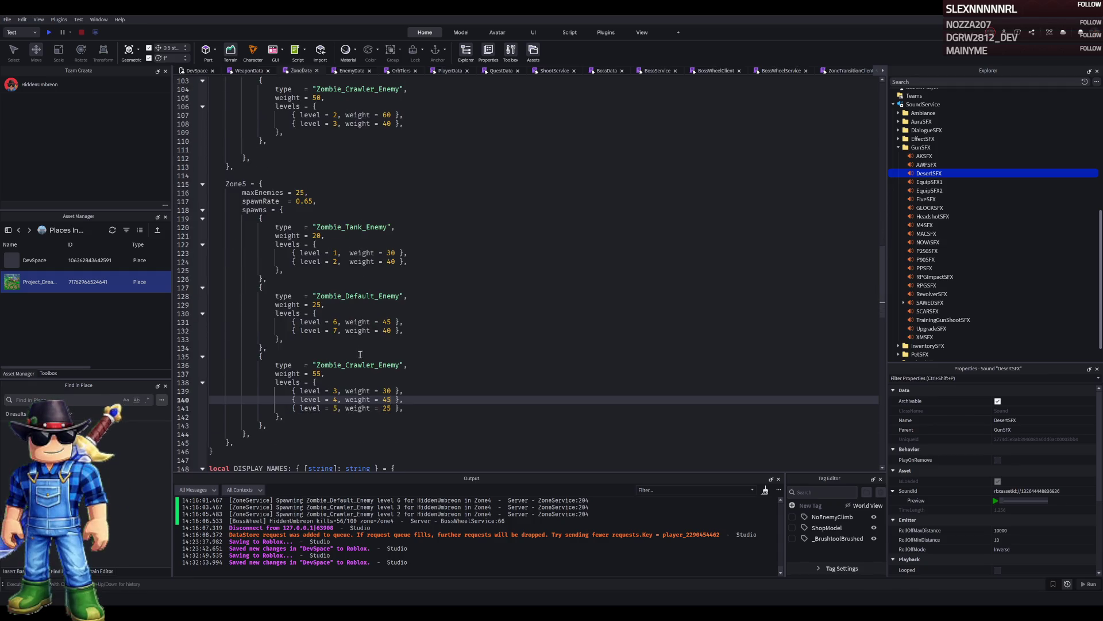
{"action": "scroll", "coordinate": [359, 355], "scroll_direction": "down", "scroll_amount": 2}
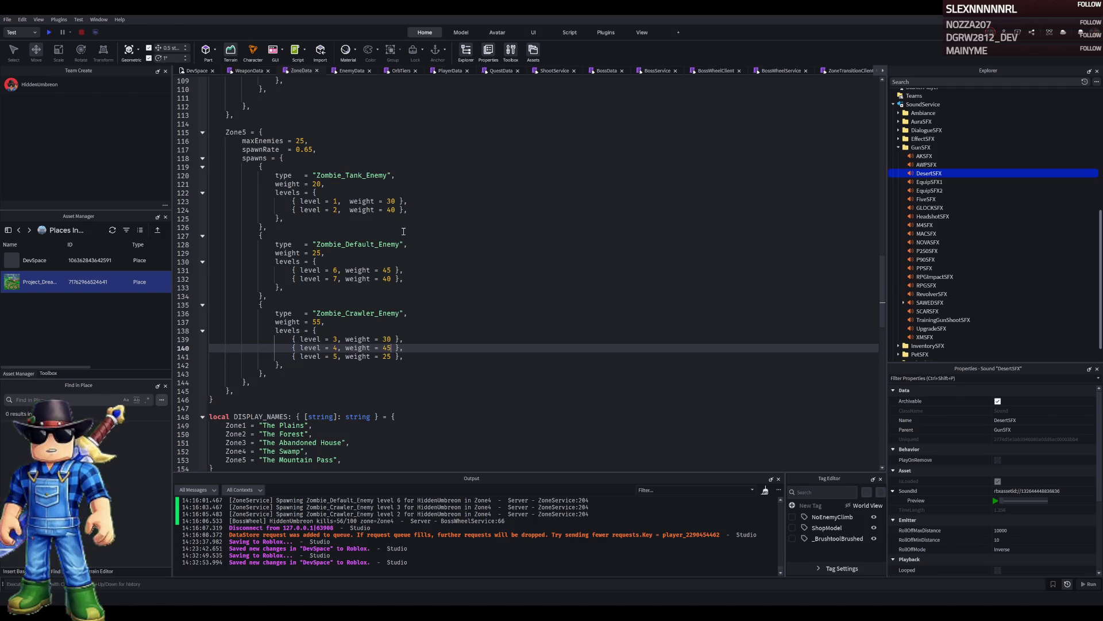
{"action": "scroll", "coordinate": [403, 231], "scroll_direction": "up", "scroll_amount": 8}
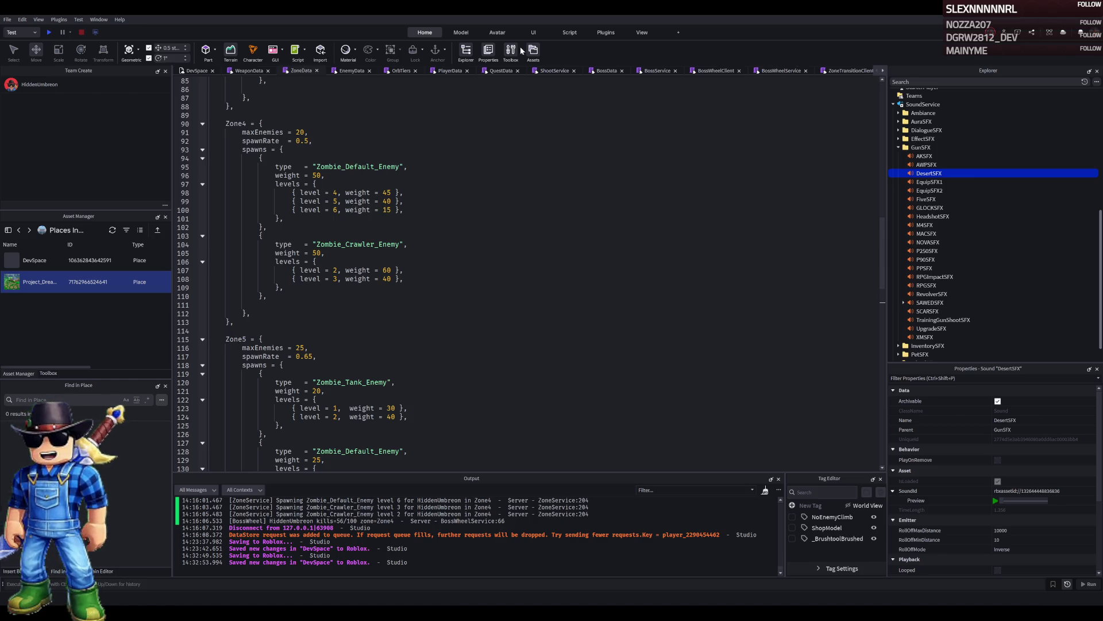
{"action": "left_click", "coordinate": [356, 71]}
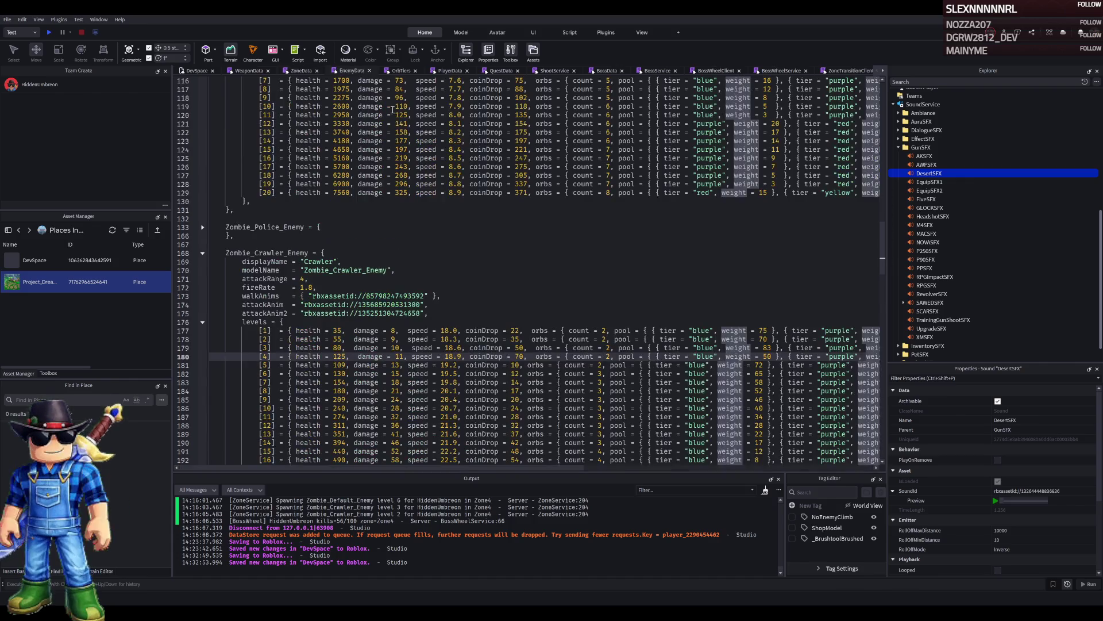
On line 83, set Zombie_Default_Enemy level 7 to health 270, damage 15, coinDrop 85.
{"action": "scroll", "coordinate": [420, 277], "scroll_direction": "up", "scroll_amount": 8}
{"action": "scroll", "coordinate": [419, 277], "scroll_direction": "up", "scroll_amount": 9}
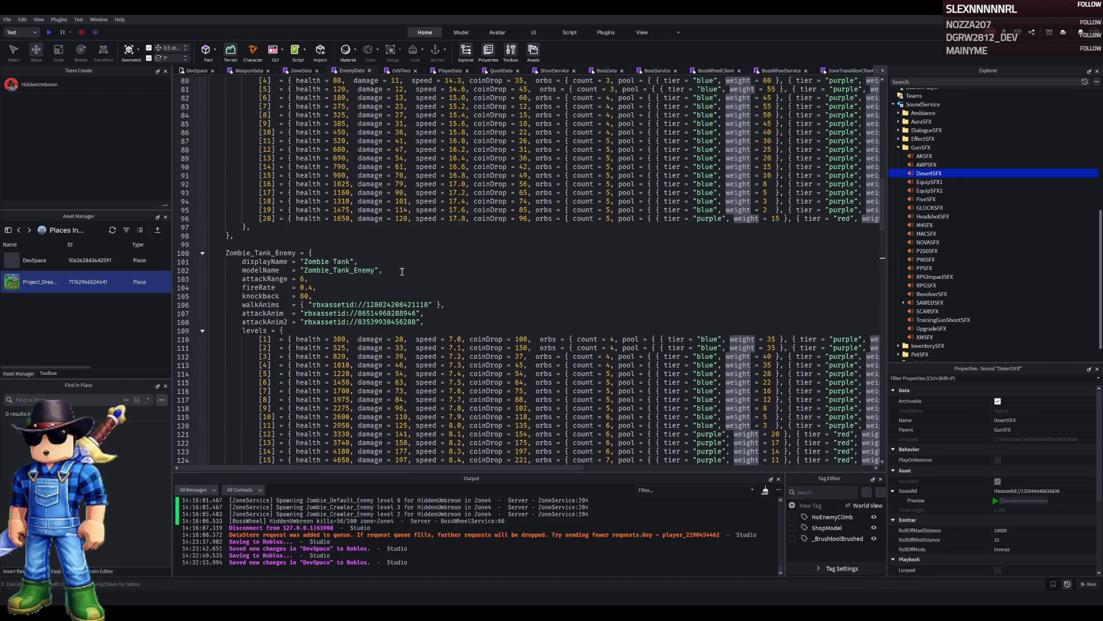
{"action": "left_click", "coordinate": [341, 236]}
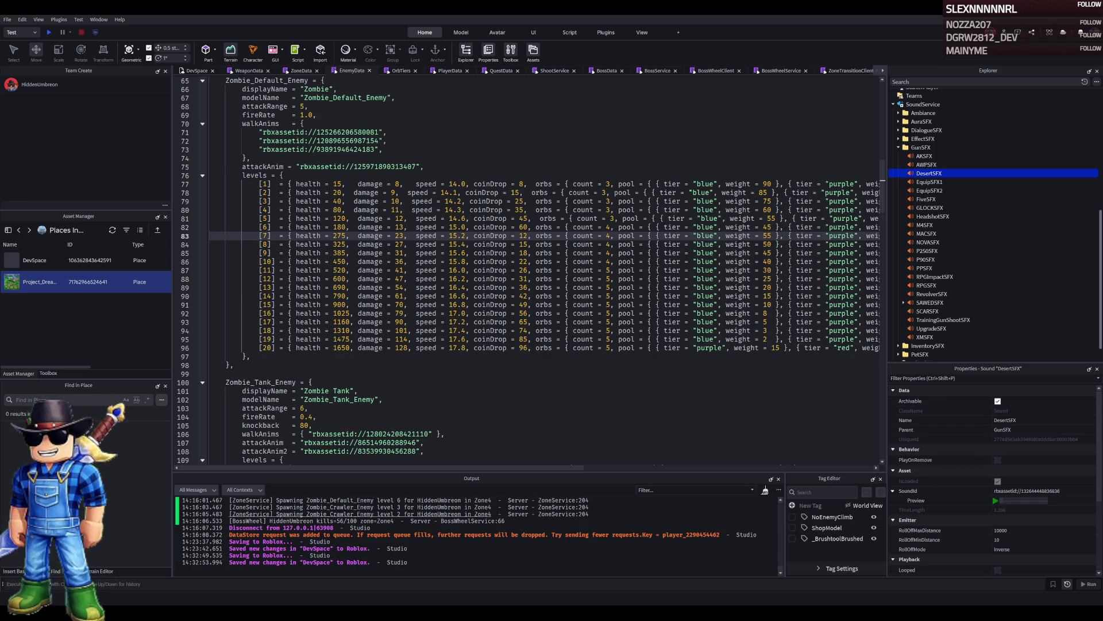
{"action": "key", "text": "BackSpace"}
{"action": "type", "text": "0"}
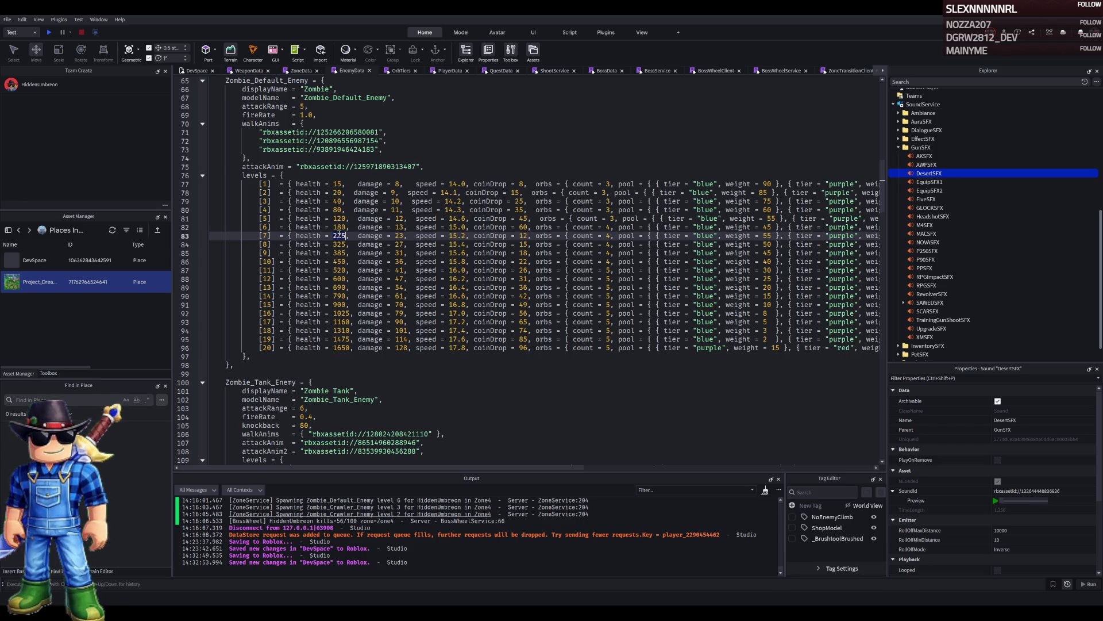
{"action": "double_click", "coordinate": [401, 236]}
{"action": "type", "text": "15"}
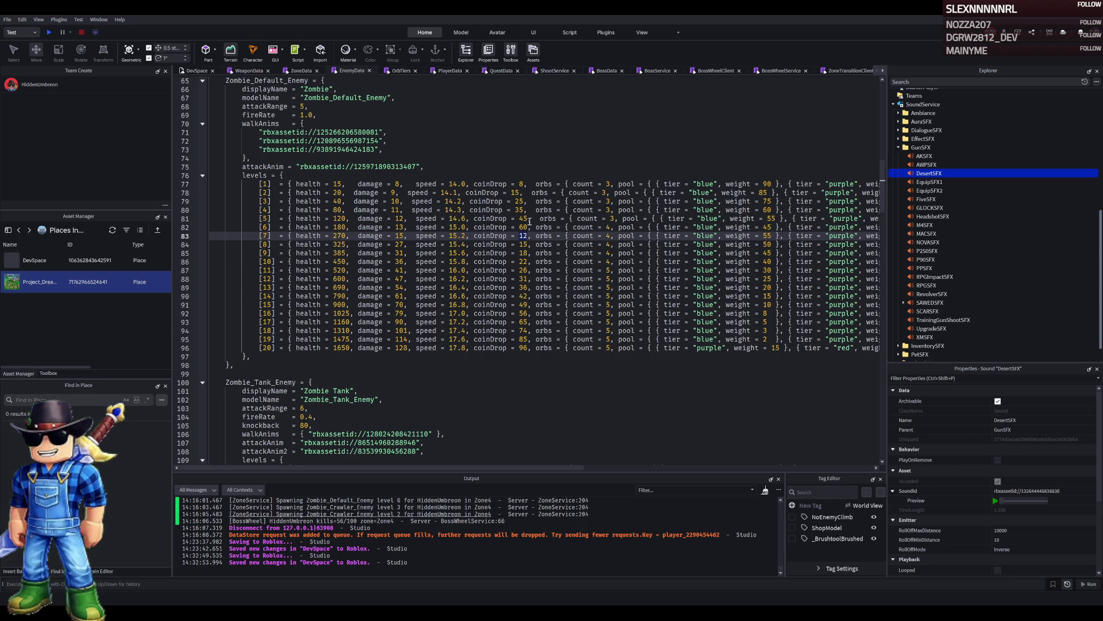
{"action": "type", "text": "85"}
Set level 7's orb weights to blue 40, purple 40 and red 20.
{"action": "left_click_drag", "start_coordinate": [547, 469], "coordinate": [671, 469]}
{"action": "double_click", "coordinate": [561, 236]}
{"action": "type", "text": "40"}
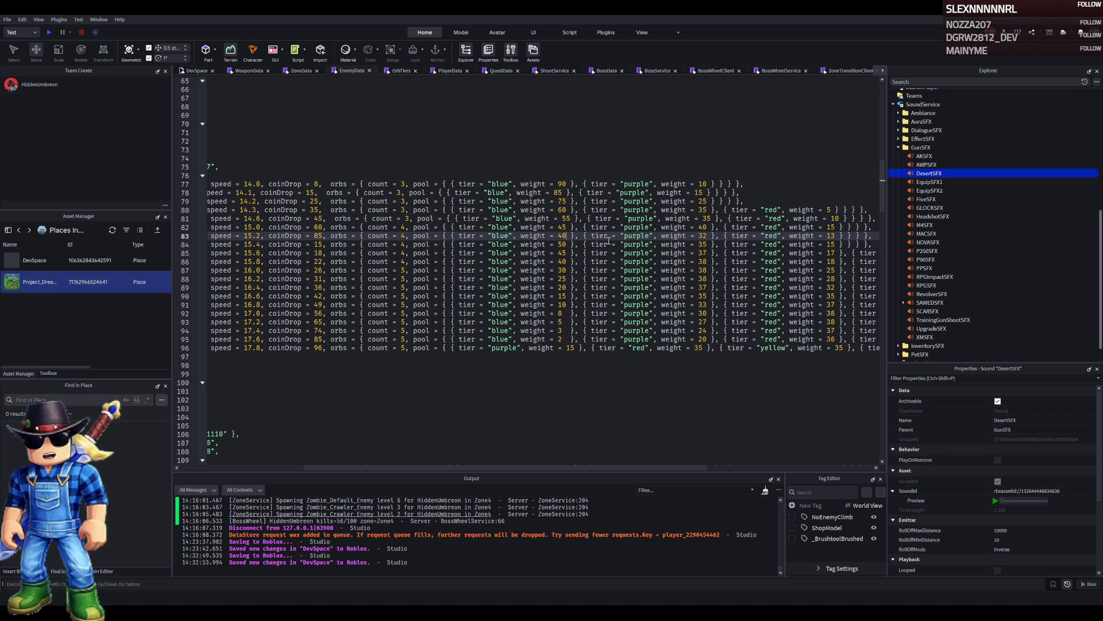
{"action": "double_click", "coordinate": [702, 236]}
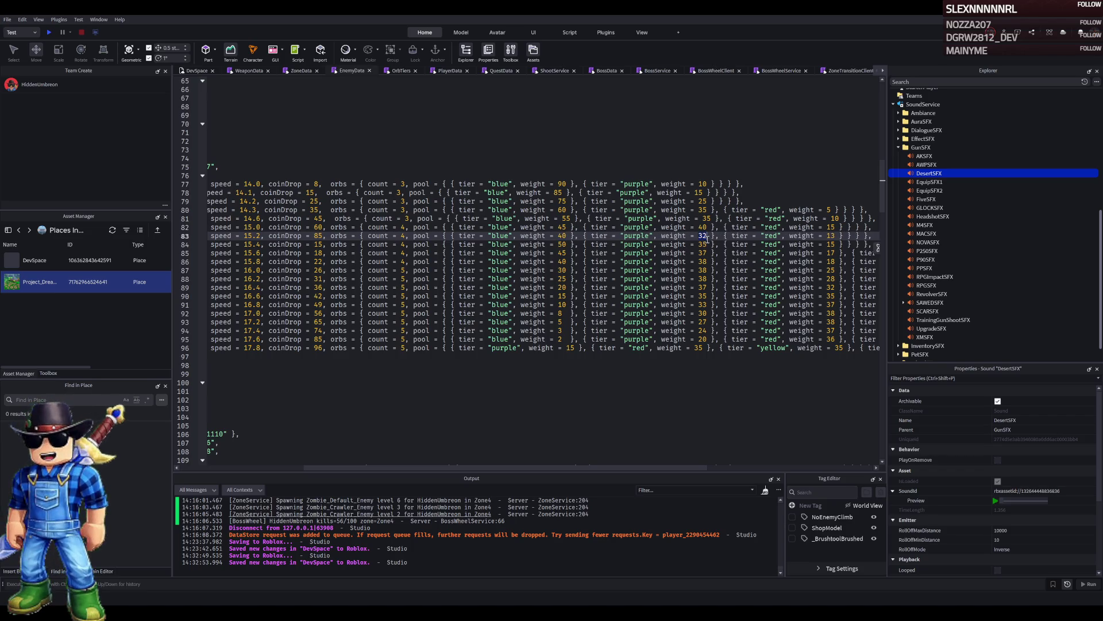
{"action": "type", "text": "40"}
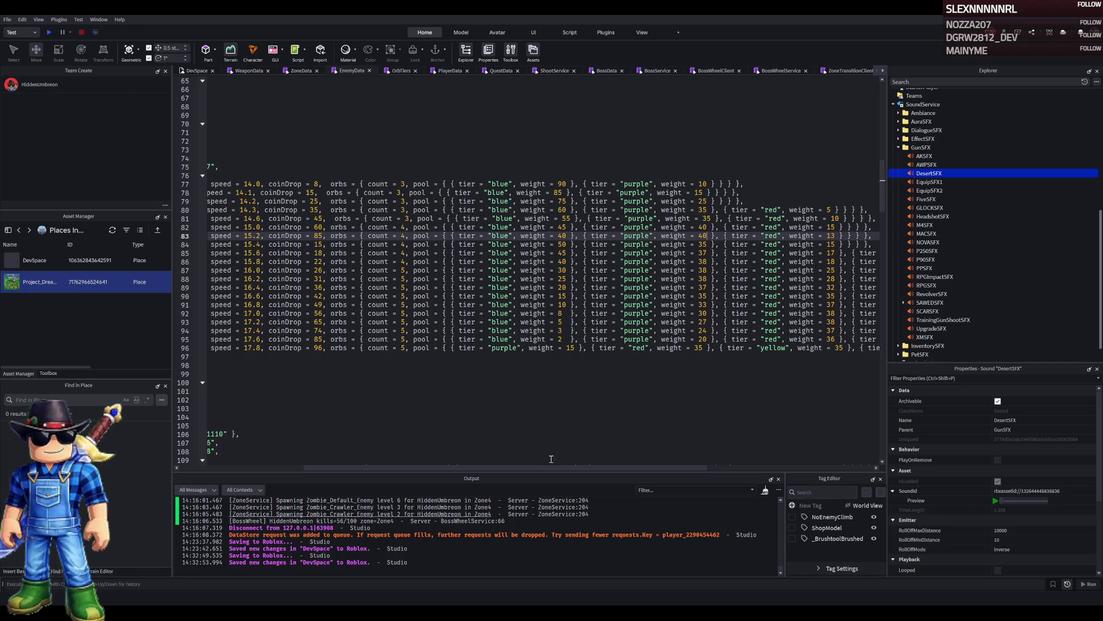
{"action": "mouse_move", "coordinate": [550, 467]}
{"action": "left_mouse_down"}
{"action": "mouse_move", "coordinate": [616, 468]}
{"action": "mouse_move", "coordinate": [430, 468]}
{"action": "left_mouse_up"}
{"action": "double_click", "coordinate": [723, 236]}
{"action": "type", "text": "20"}
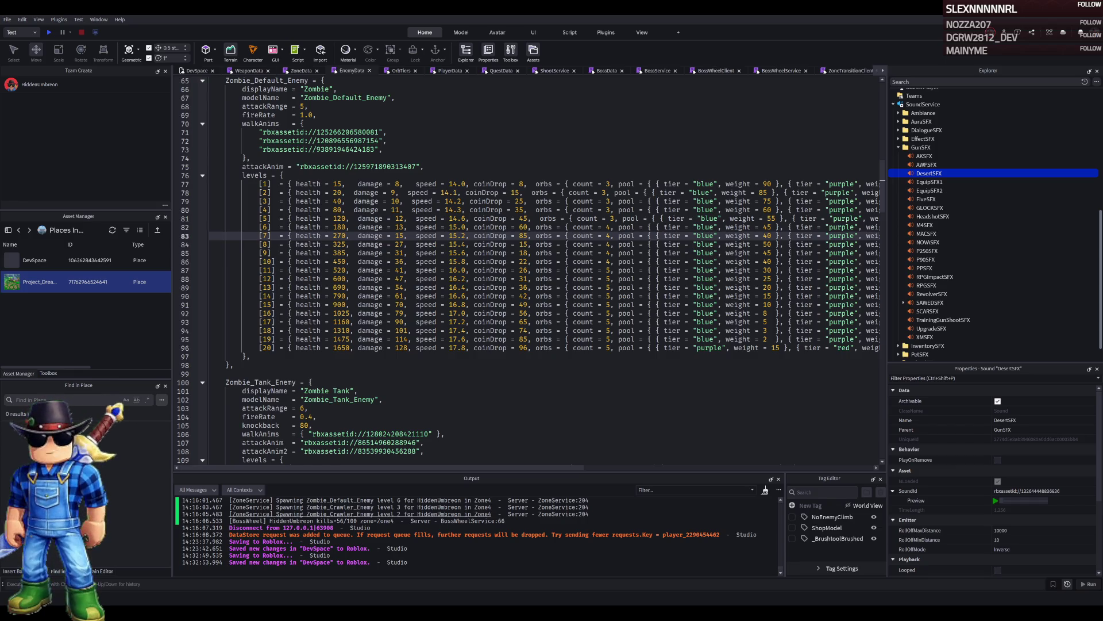
{"action": "scroll", "coordinate": [528, 270], "scroll_direction": "down", "scroll_amount": 8}
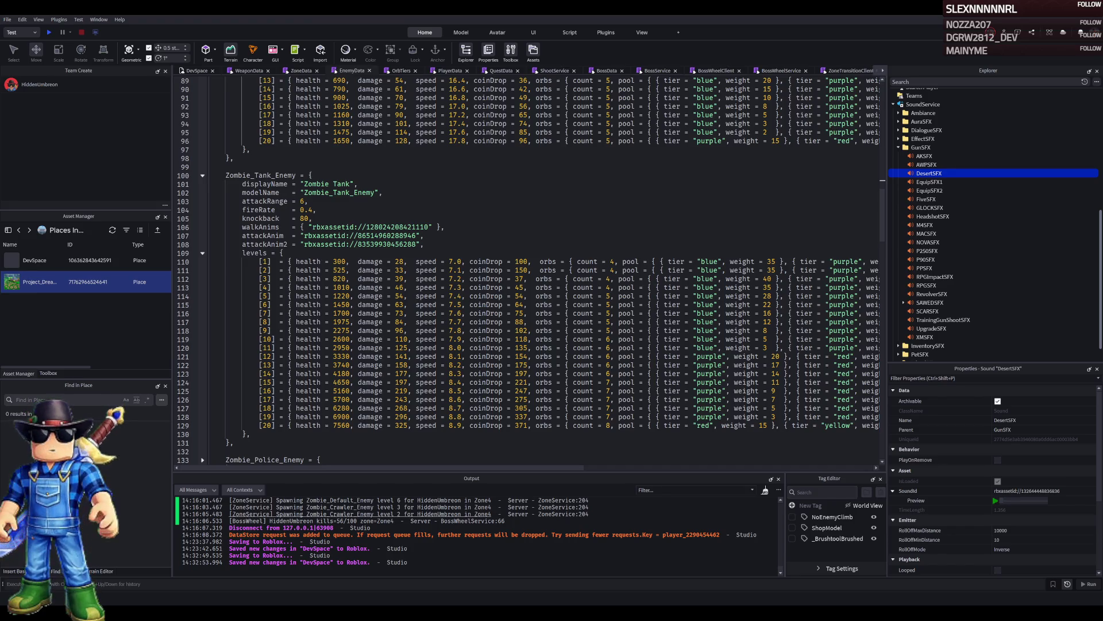
{"action": "scroll", "coordinate": [529, 270], "scroll_direction": "down", "scroll_amount": 13}
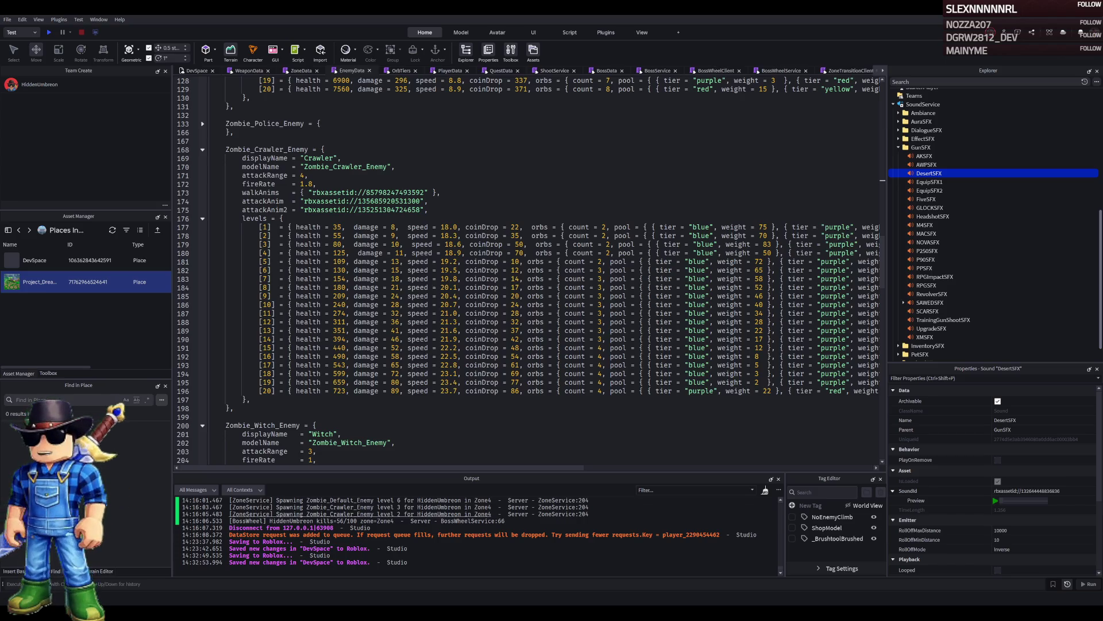
{"action": "left_click", "coordinate": [302, 70]}
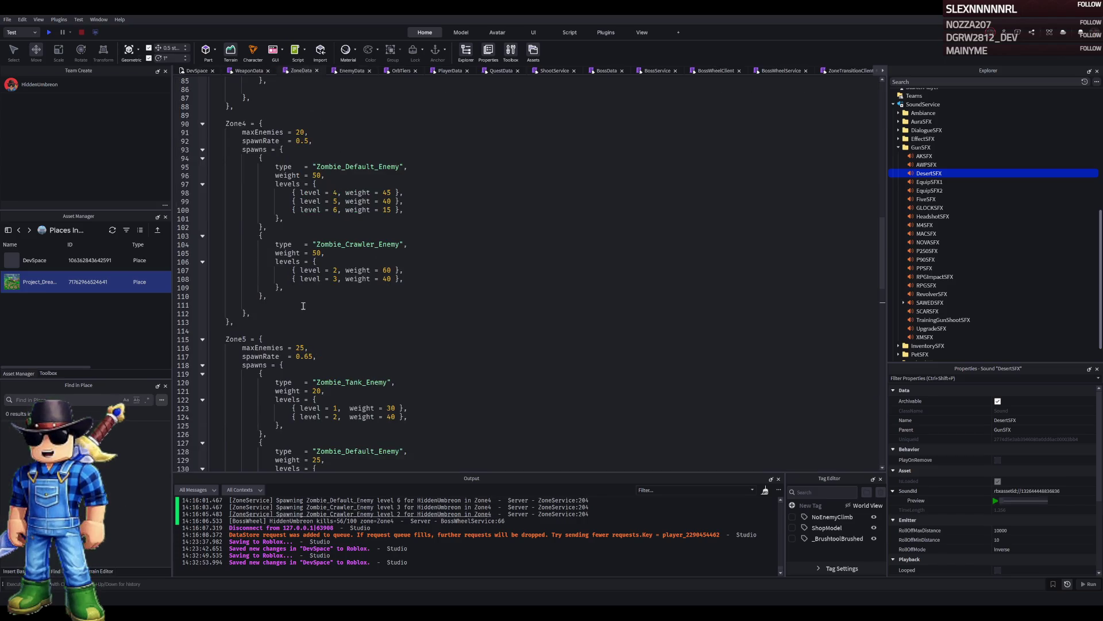
{"action": "scroll", "coordinate": [303, 306], "scroll_direction": "down", "scroll_amount": 6}
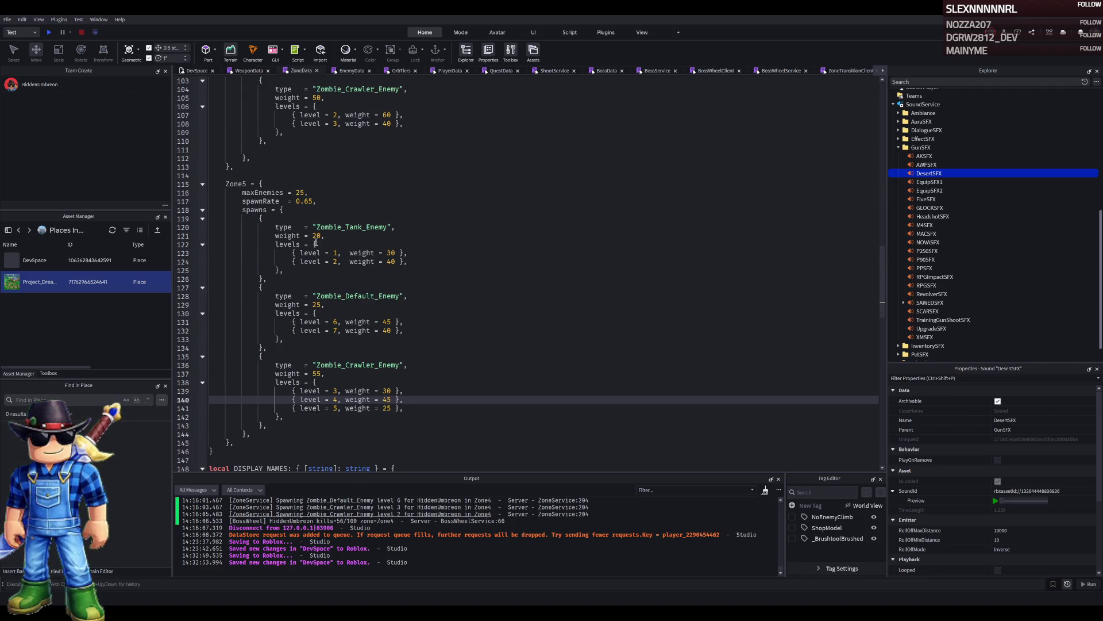
{"action": "double_click", "coordinate": [317, 305]}
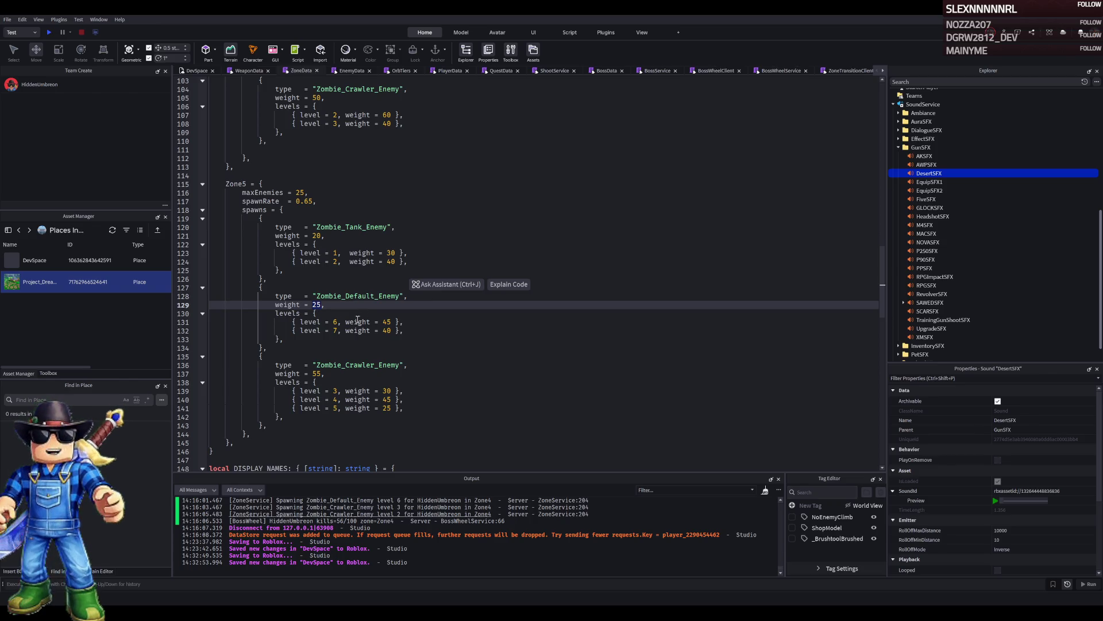
{"action": "double_click", "coordinate": [317, 373]}
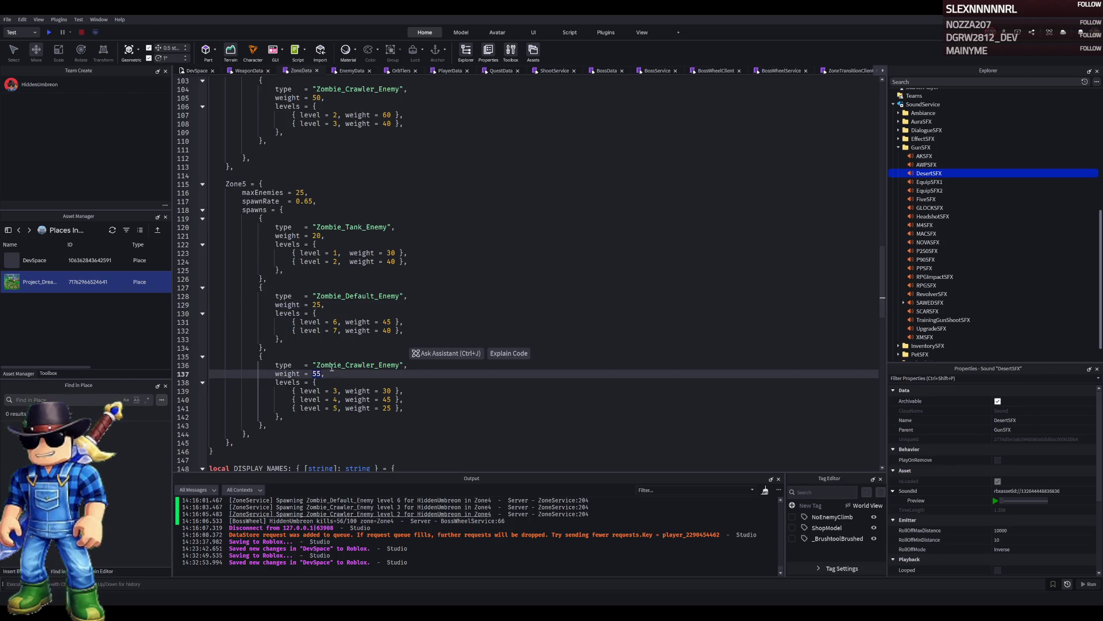
{"action": "left_click", "coordinate": [274, 159]}
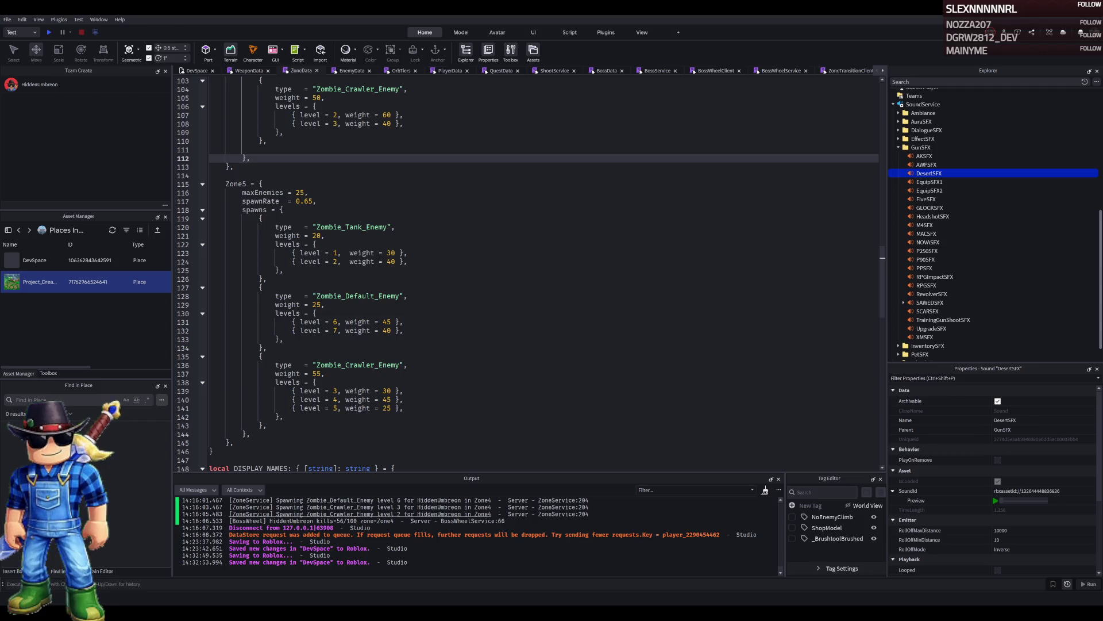
{"action": "left_click", "coordinate": [350, 70]}
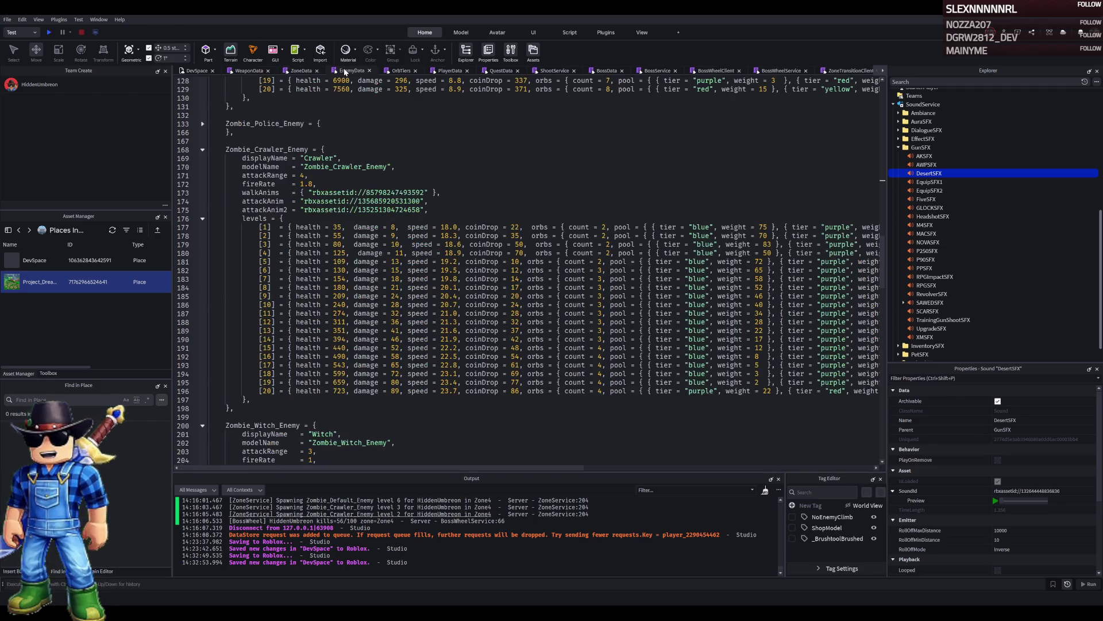
On line 181, set Crawler level 5's health to 180 and coinDrop to 90.
{"action": "left_click", "coordinate": [340, 261]}
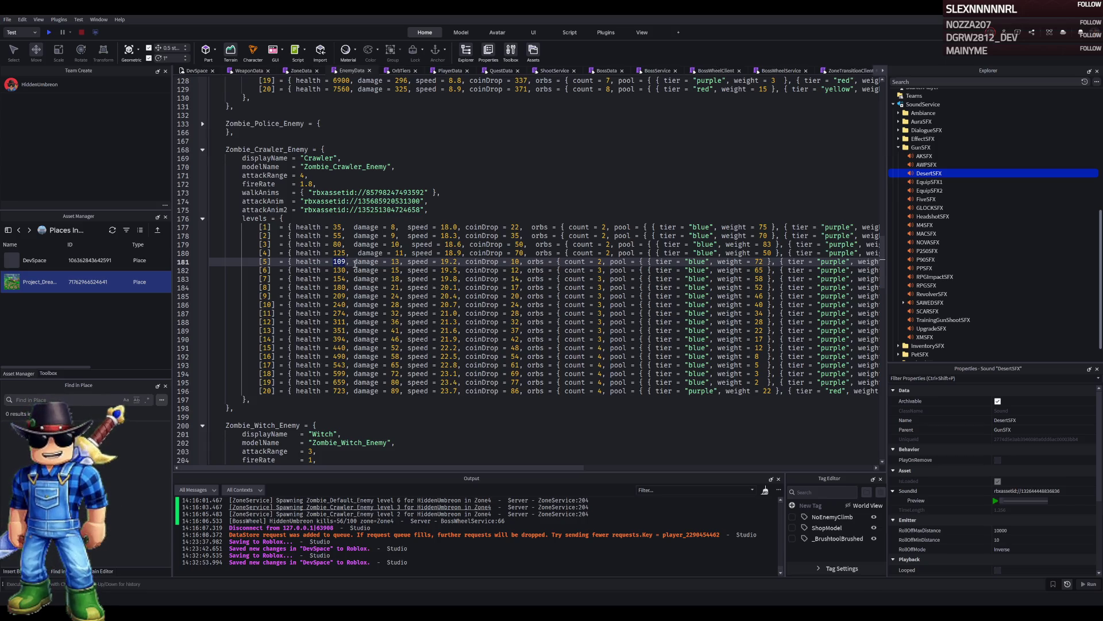
{"action": "type", "text": "180"}
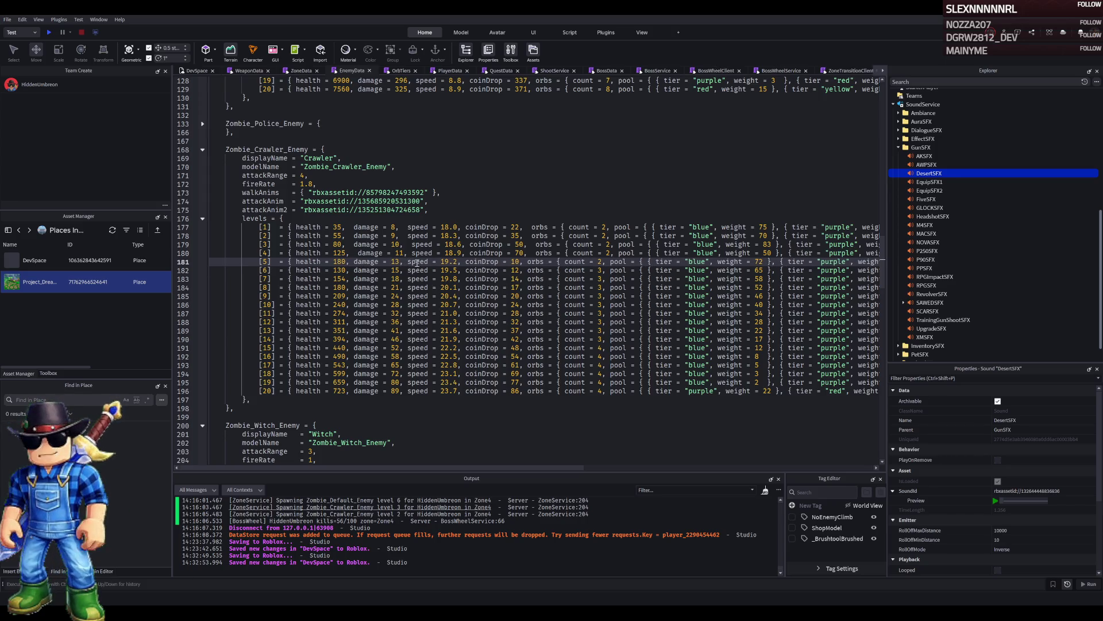
{"action": "left_click", "coordinate": [514, 262]}
{"action": "double_click", "coordinate": [514, 261]}
{"action": "type", "text": "10"}
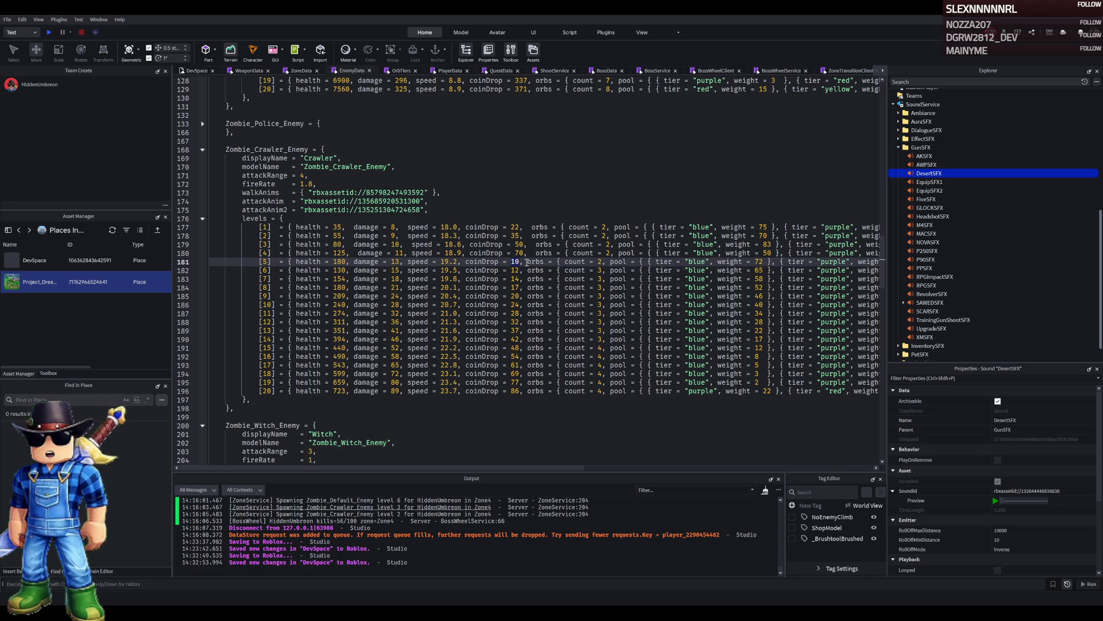
{"action": "type", "text": "90"}
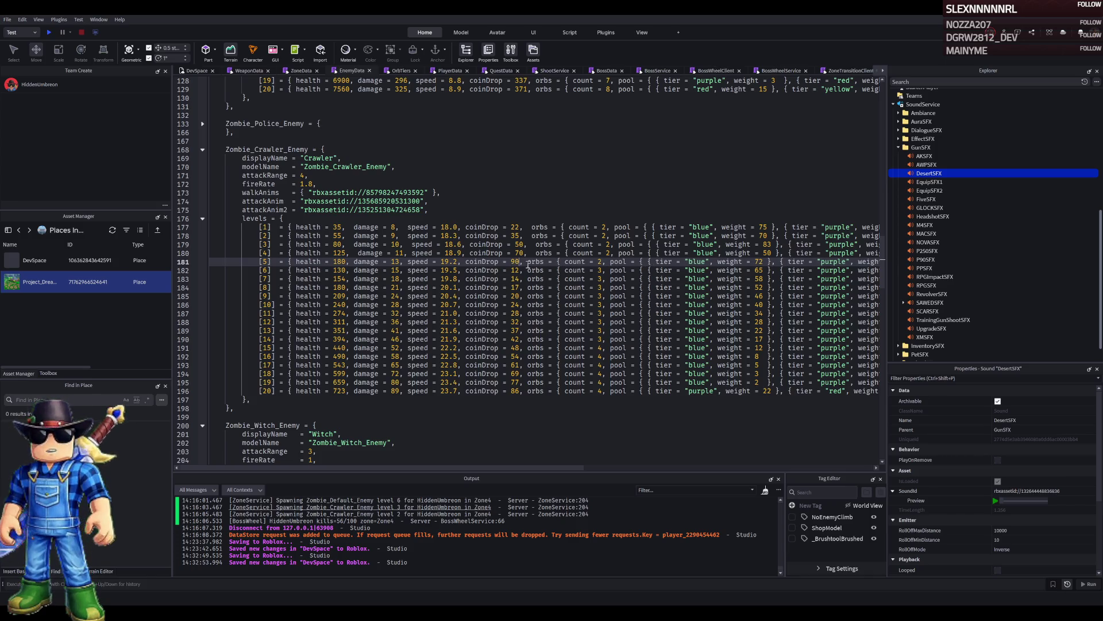
Set Crawler level 5's orb weights to blue 40, purple 40, red 20, then return to ZoneData.
{"action": "left_click_drag", "start_coordinate": [517, 468], "coordinate": [675, 458]}
{"action": "double_click", "coordinate": [498, 262]}
{"action": "type", "text": "4"}
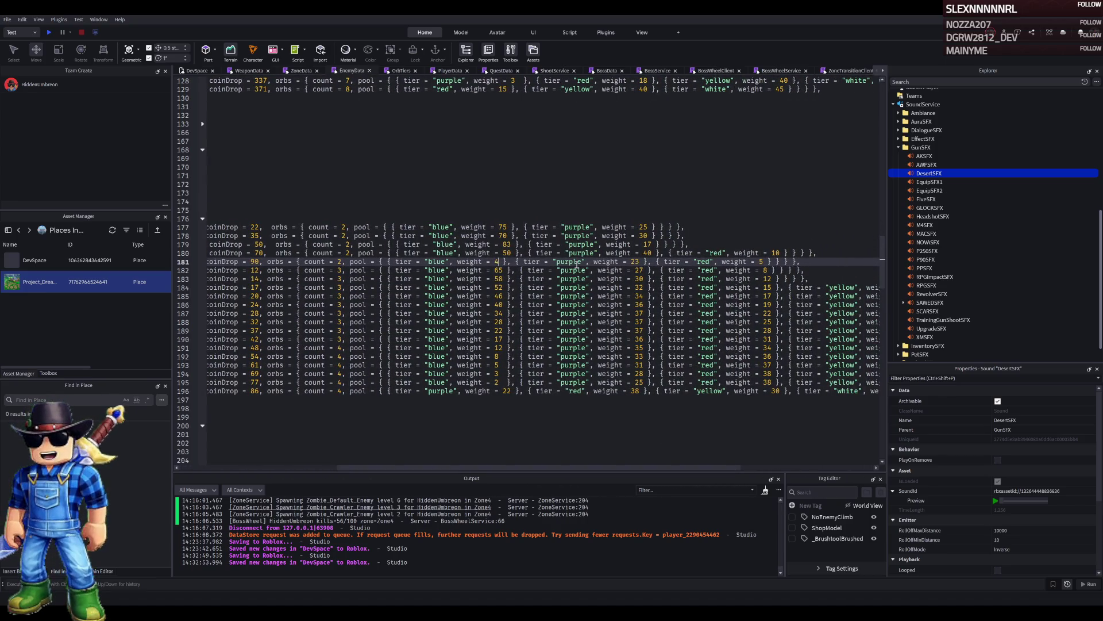
{"action": "type", "text": "0"}
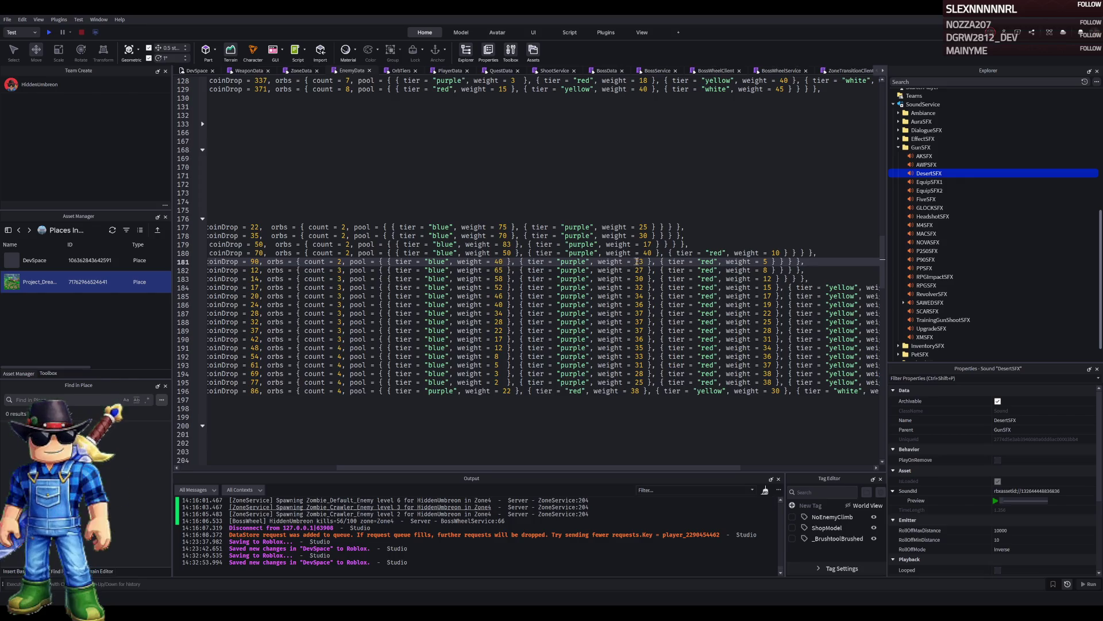
{"action": "double_click", "coordinate": [639, 262]}
{"action": "type", "text": "40"}
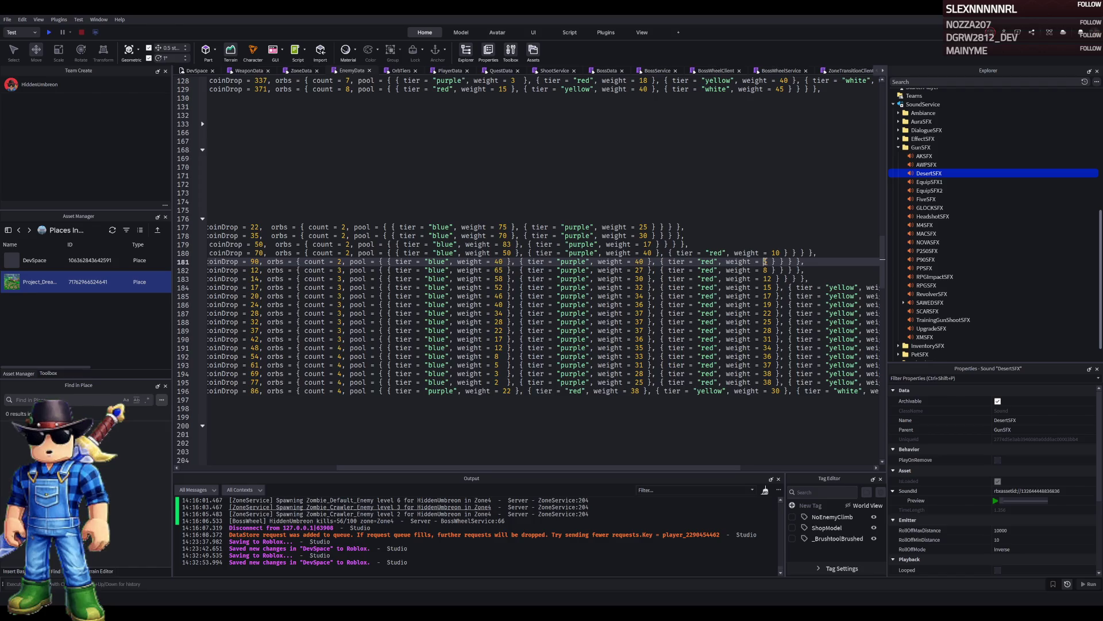
{"action": "double_click", "coordinate": [765, 261]}
{"action": "type", "text": "20"}
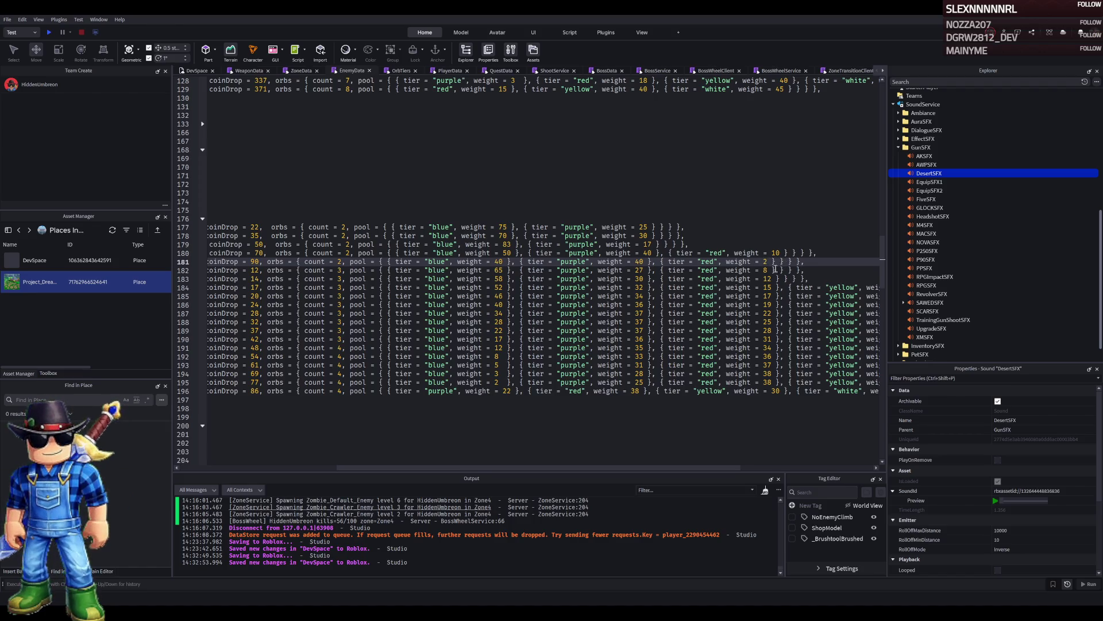
{"action": "scroll", "coordinate": [552, 468], "scroll_direction": "left", "scroll_amount": 5}
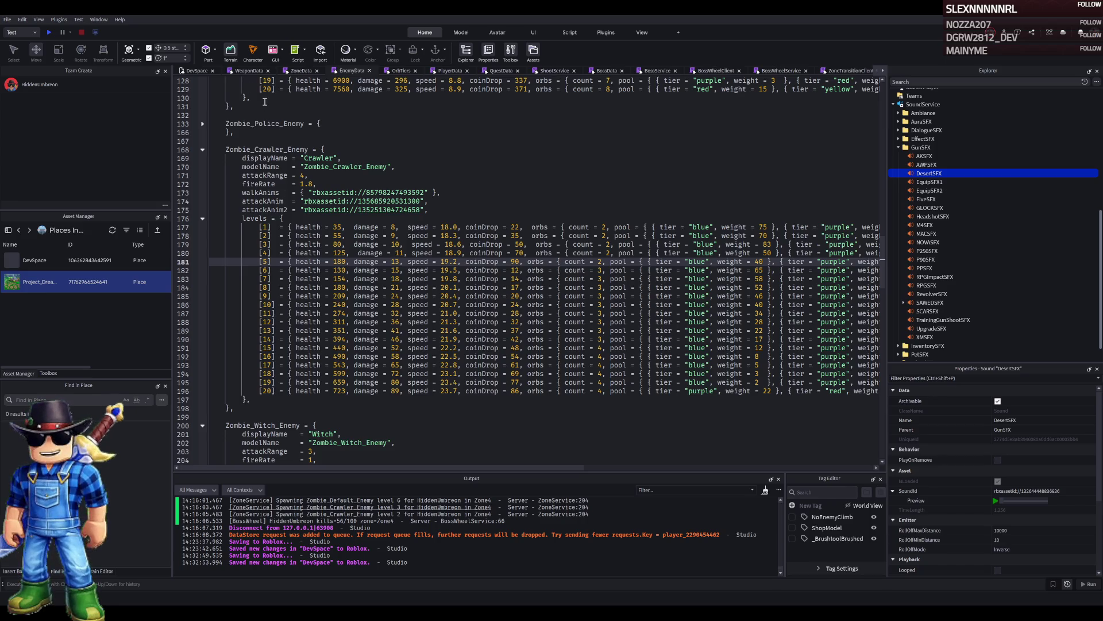
{"action": "left_click", "coordinate": [298, 71]}
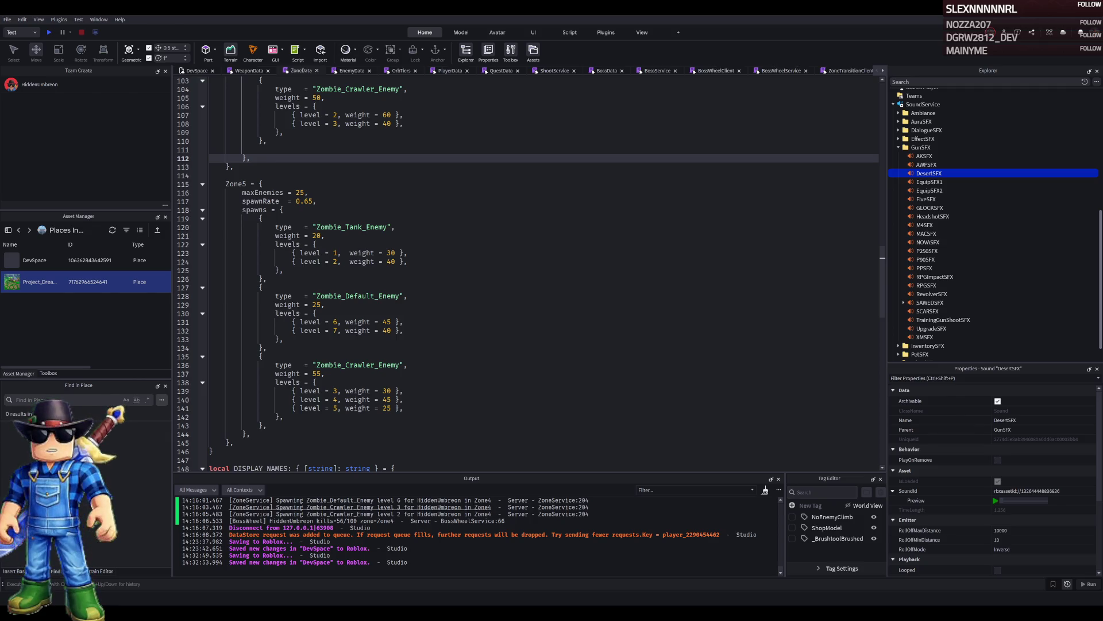
{"action": "left_click", "coordinate": [248, 71]}
{"action": "left_click", "coordinate": [311, 70]}
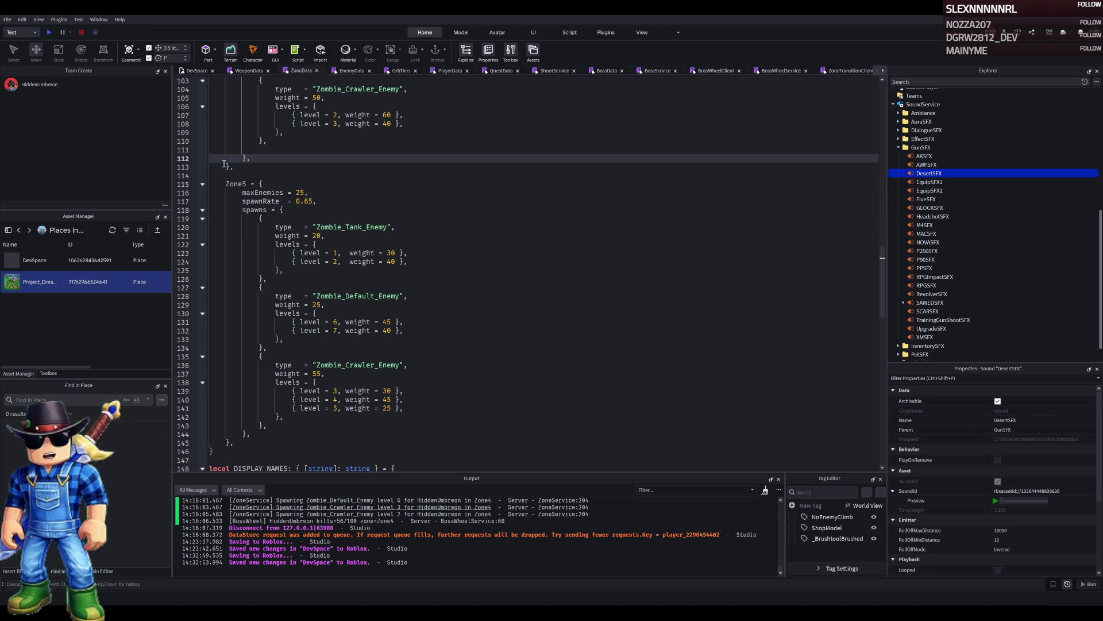
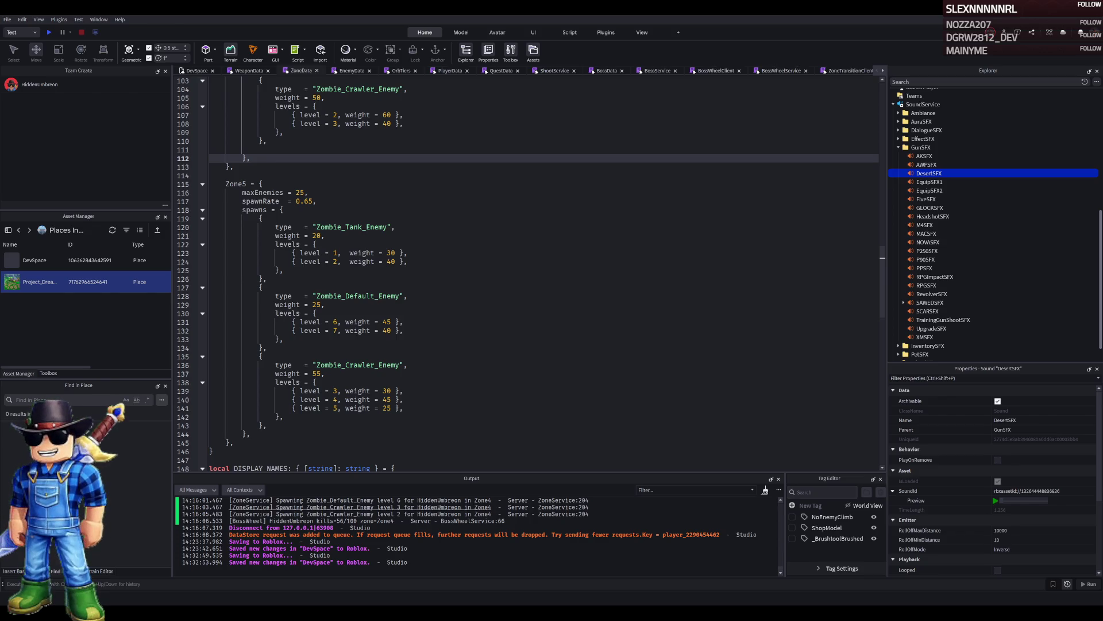
Set Zone5 maxEnemies to 20 and spawnRate to 0.7, and adjust the Tank level 1 and 2 weights.
{"action": "left_click", "coordinate": [299, 193]}
{"action": "type", "text": "0"}
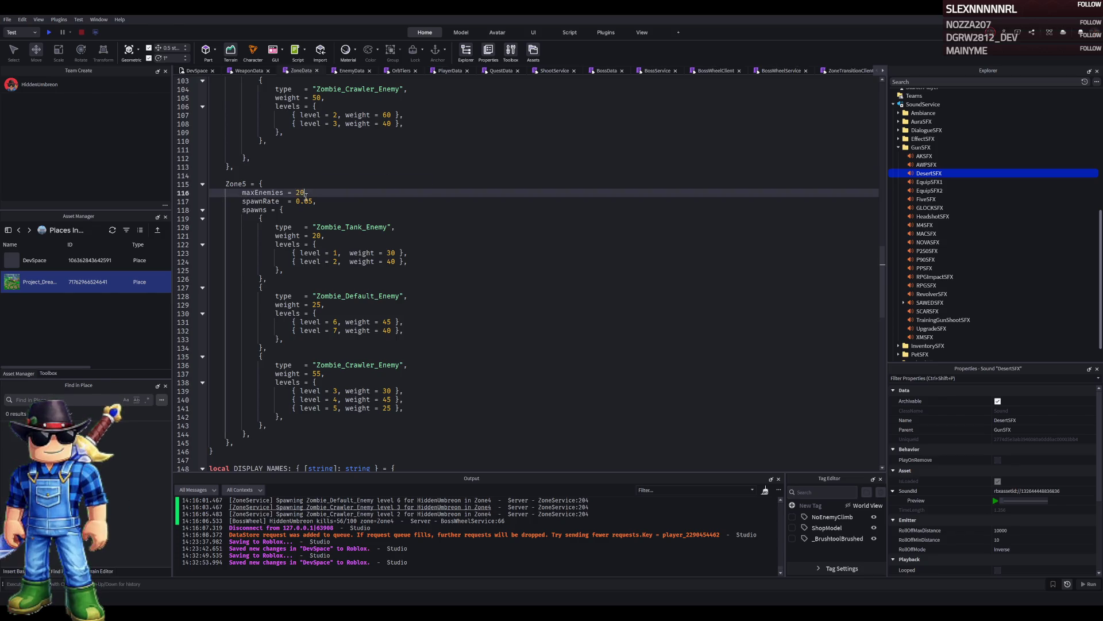
{"action": "left_click", "coordinate": [309, 200]}
{"action": "key", "text": "BackSpace"}
{"action": "type", "text": "7"}
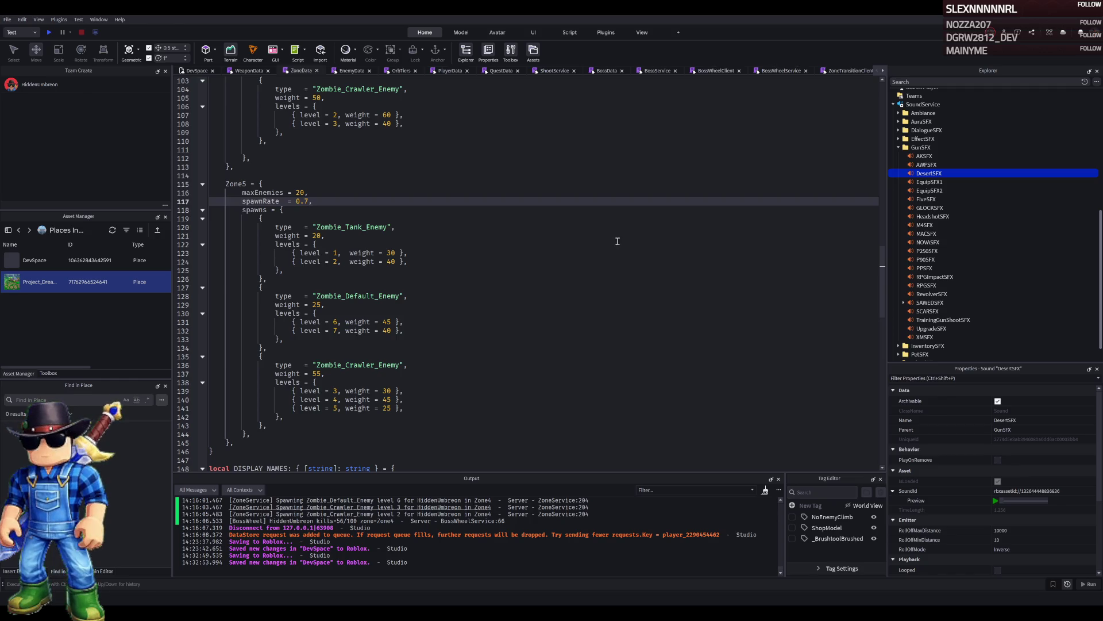
{"action": "double_click", "coordinate": [388, 253]}
{"action": "type", "text": "25"}
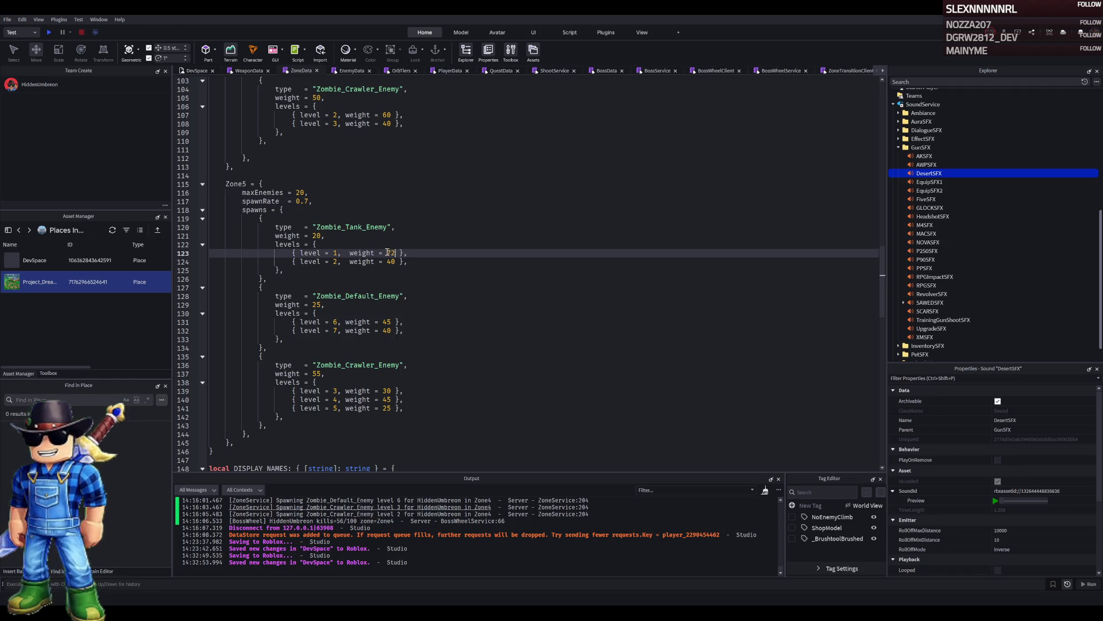
{"action": "key", "text": "Down"}
{"action": "key", "text": "BackSpace"}
{"action": "key", "text": "BackSpace"}
{"action": "type", "text": "25"}
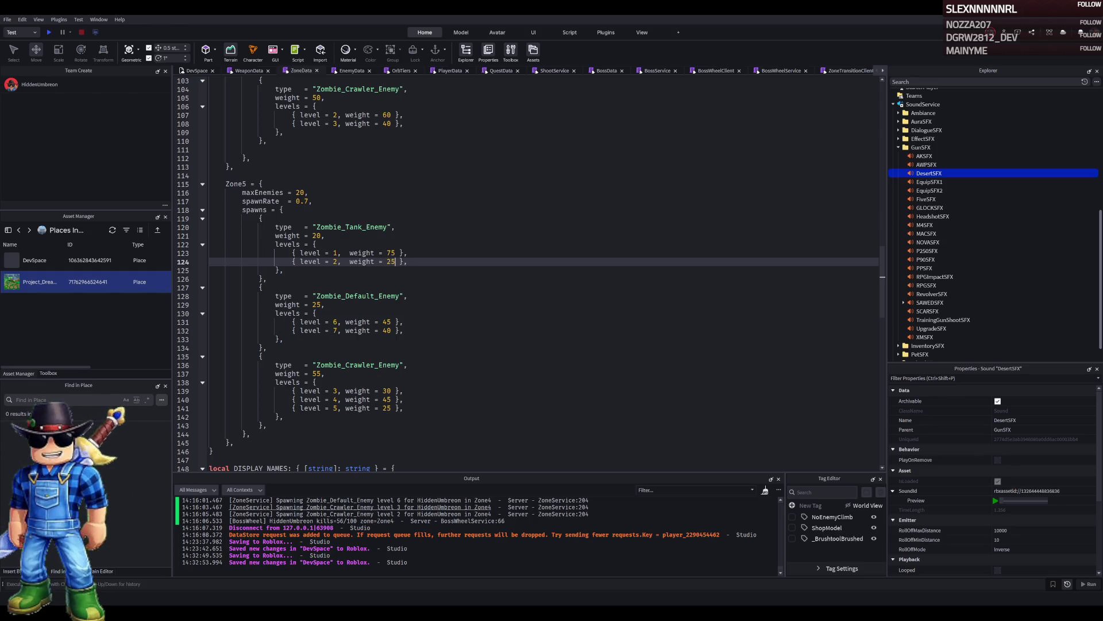
Set Default zombie weight 35 (level 6 to 60) and Crawler weight 45 with 45/40/15.
{"action": "double_click", "coordinate": [317, 304]}
{"action": "type", "text": "35"}
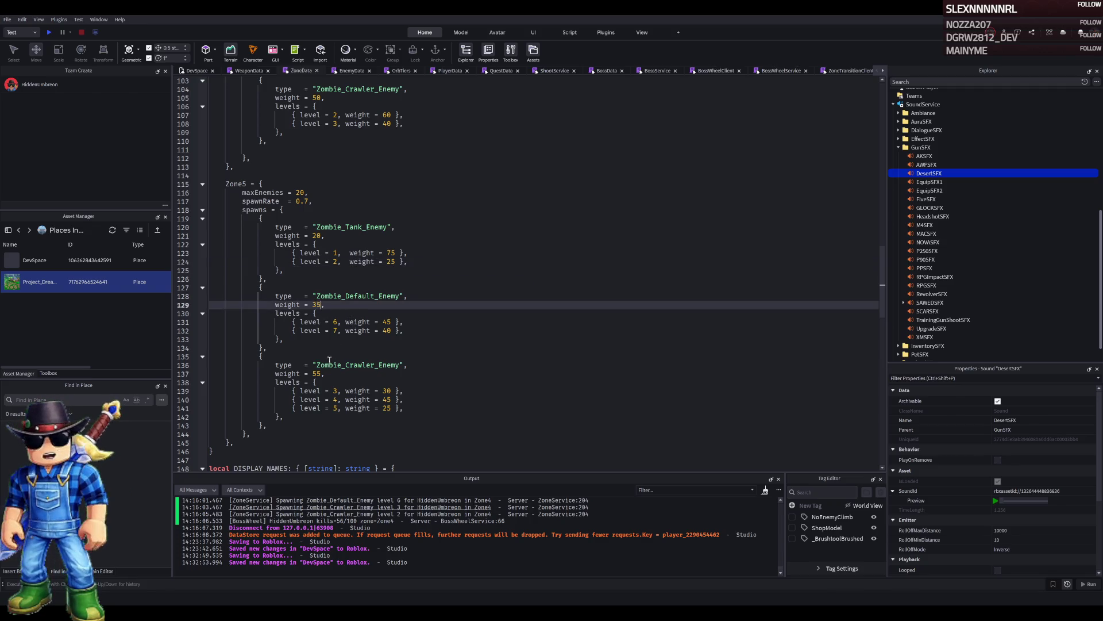
{"action": "double_click", "coordinate": [316, 374]}
{"action": "type", "text": "45"}
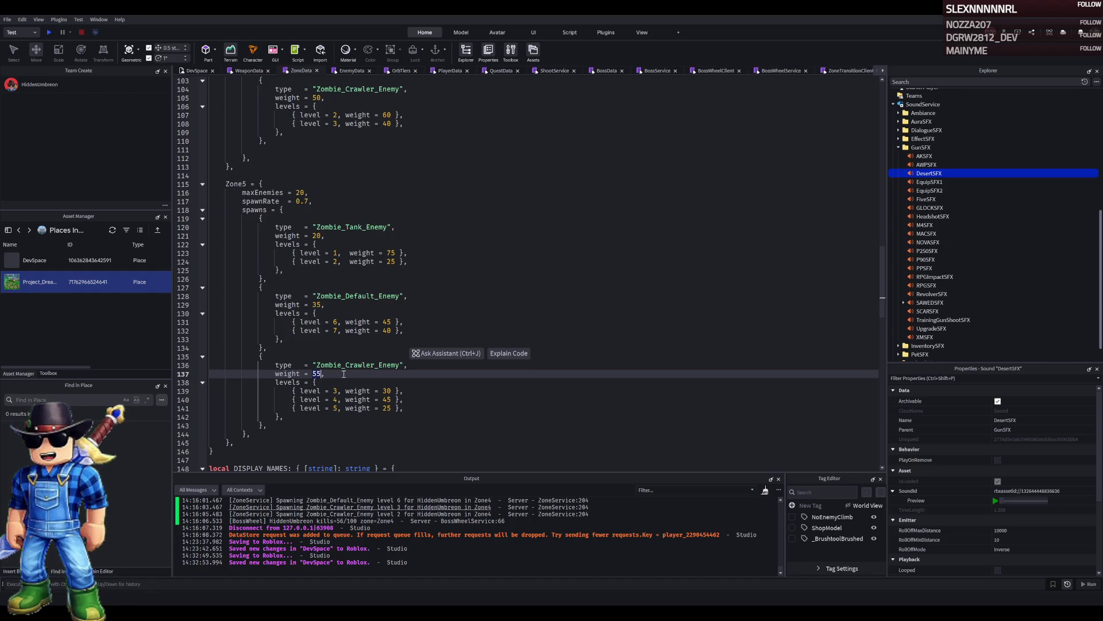
{"action": "double_click", "coordinate": [387, 322]}
{"action": "type", "text": "60"}
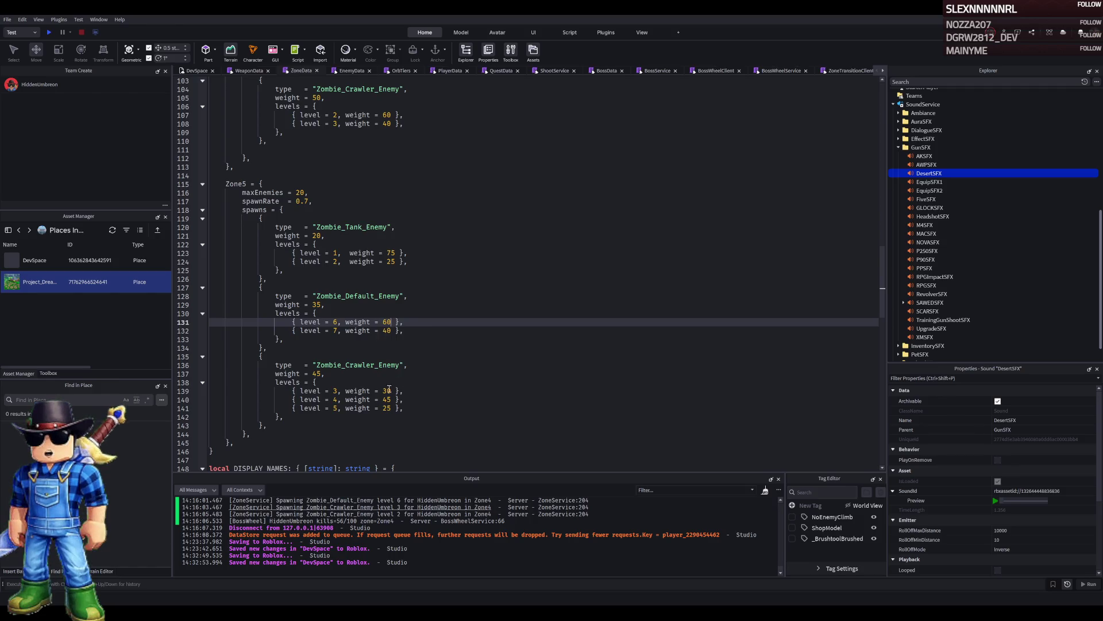
{"action": "double_click", "coordinate": [387, 391]}
{"action": "type", "text": "45"}
{"action": "double_click", "coordinate": [387, 399]}
{"action": "type", "text": "40"}
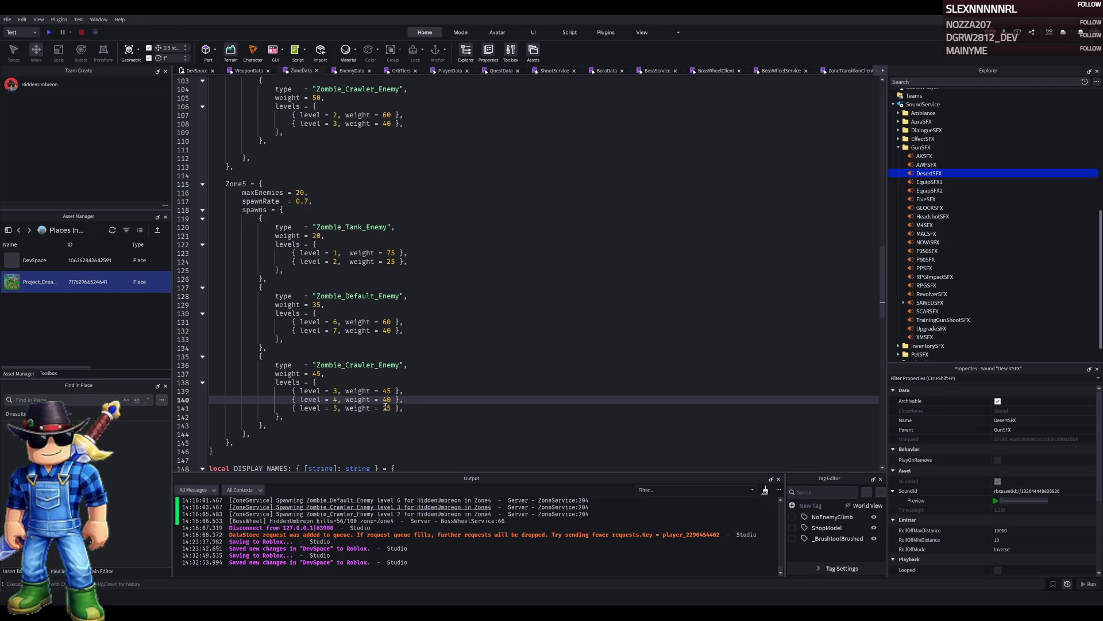
{"action": "double_click", "coordinate": [387, 408]}
{"action": "type", "text": "15"}
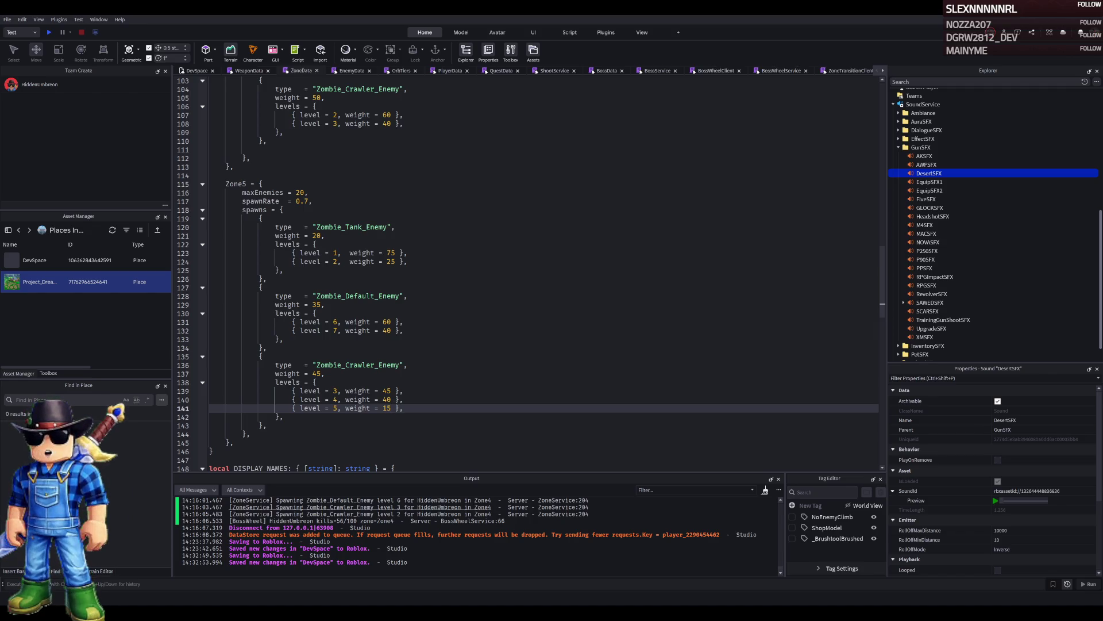
In EnemyData, lower Zombie_Tank_Enemy's level 2 health from 525.
{"action": "left_click", "coordinate": [352, 72]}
{"action": "scroll", "coordinate": [343, 252], "scroll_direction": "up", "scroll_amount": 13}
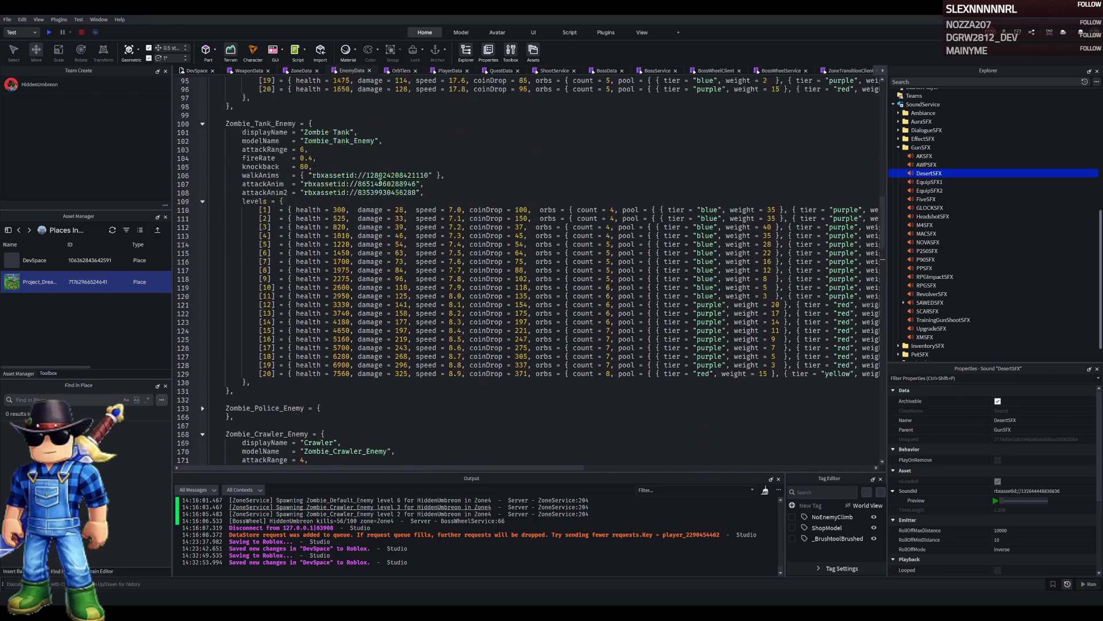
{"action": "double_click", "coordinate": [345, 271]}
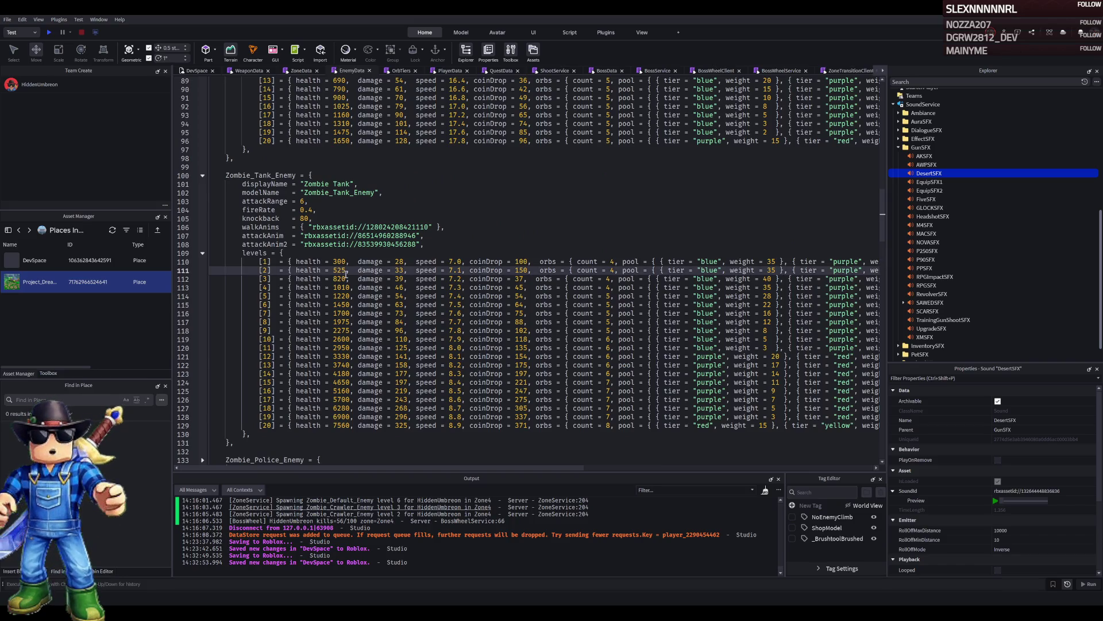
{"action": "type", "text": "755"}
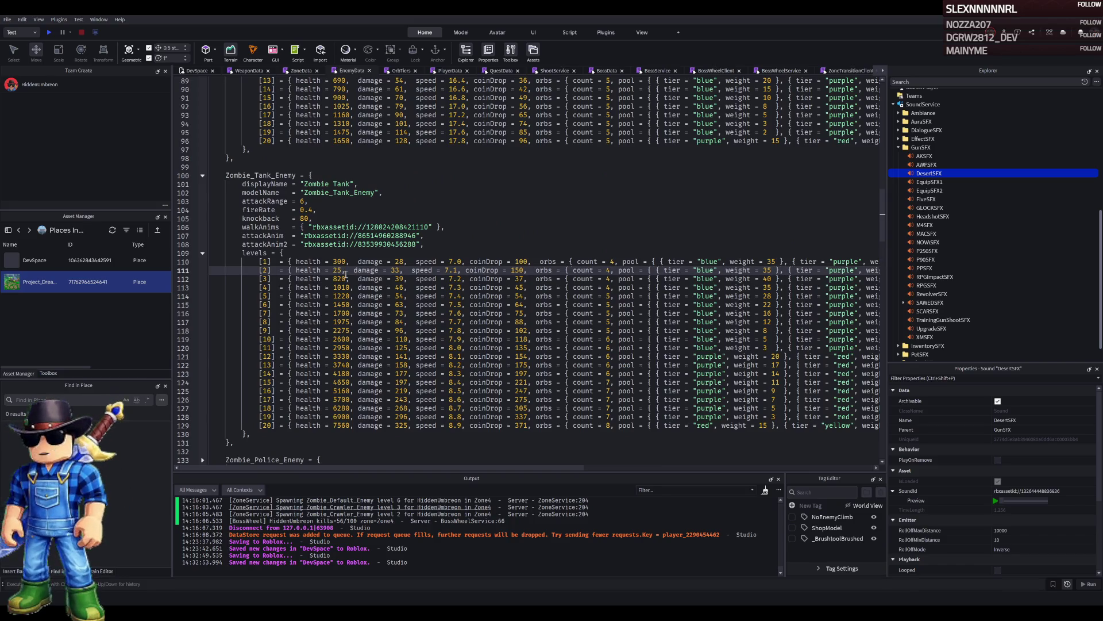
{"action": "key", "text": "BackSpace"}
{"action": "key", "text": "BackSpace"}
{"action": "key", "text": "BackSpace"}
{"action": "type", "text": "45"}
{"action": "key", "text": "BackSpace"}
{"action": "type", "text": "75"}
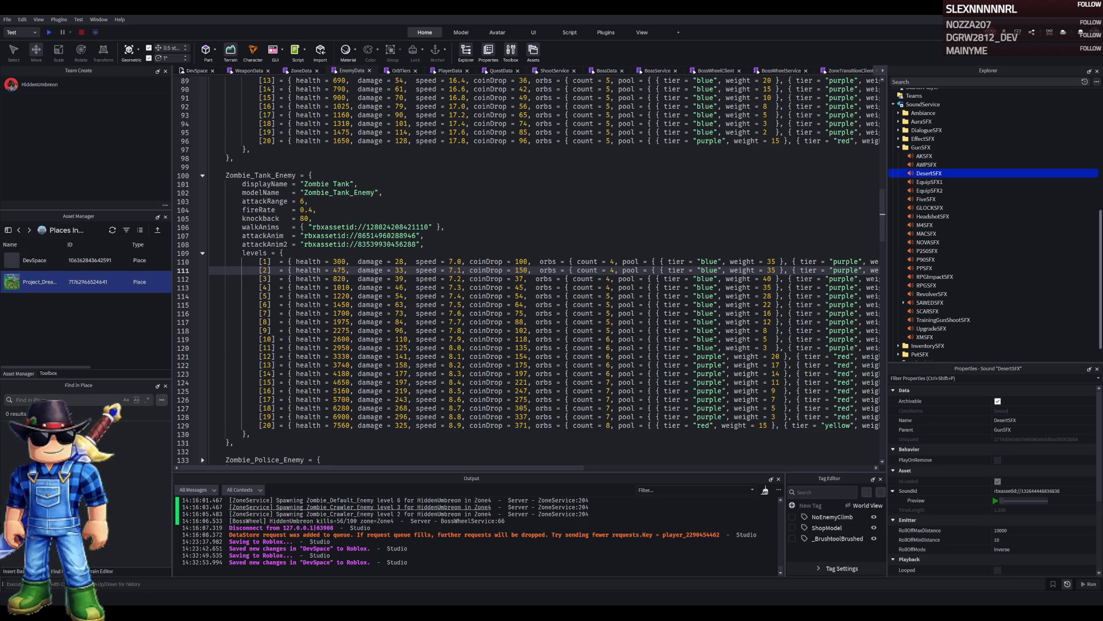
{"action": "key", "text": "BackSpace"}
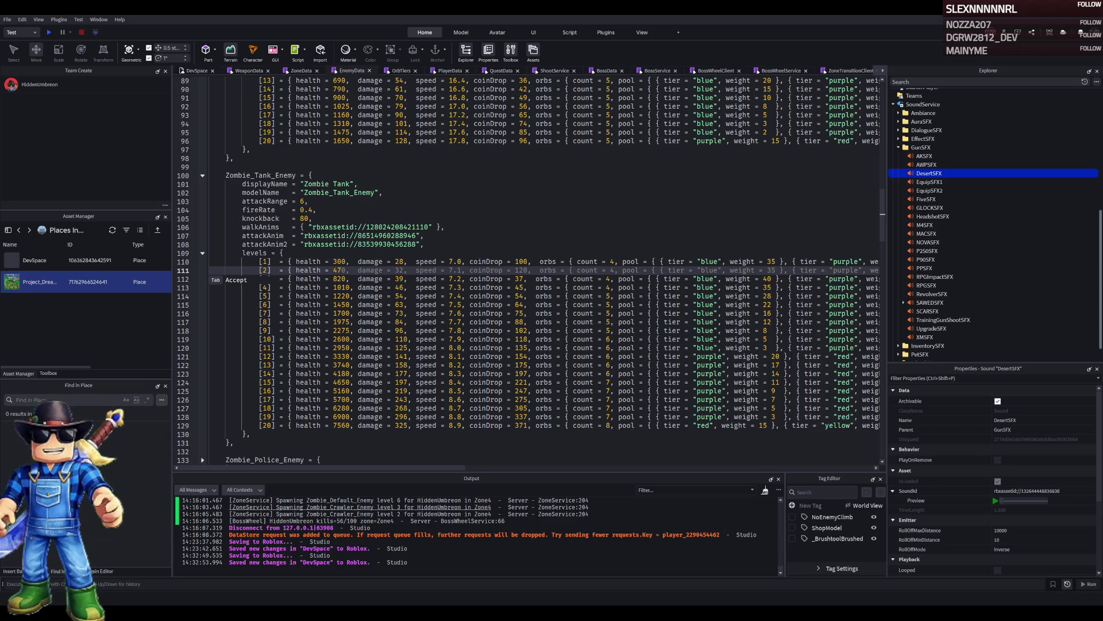
Review the script, glance at WeaponData, and return to the DevSpace 3D view.
{"action": "scroll", "coordinate": [340, 205], "scroll_direction": "up", "scroll_amount": 10}
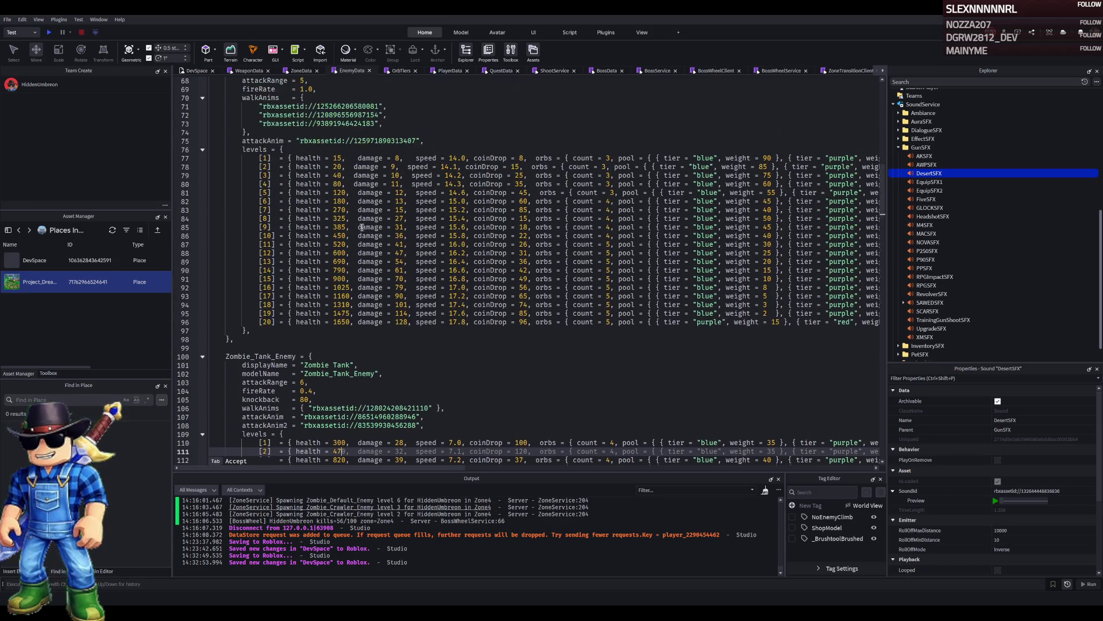
{"action": "scroll", "coordinate": [340, 204], "scroll_direction": "up", "scroll_amount": 1}
{"action": "scroll", "coordinate": [347, 261], "scroll_direction": "down", "scroll_amount": 1}
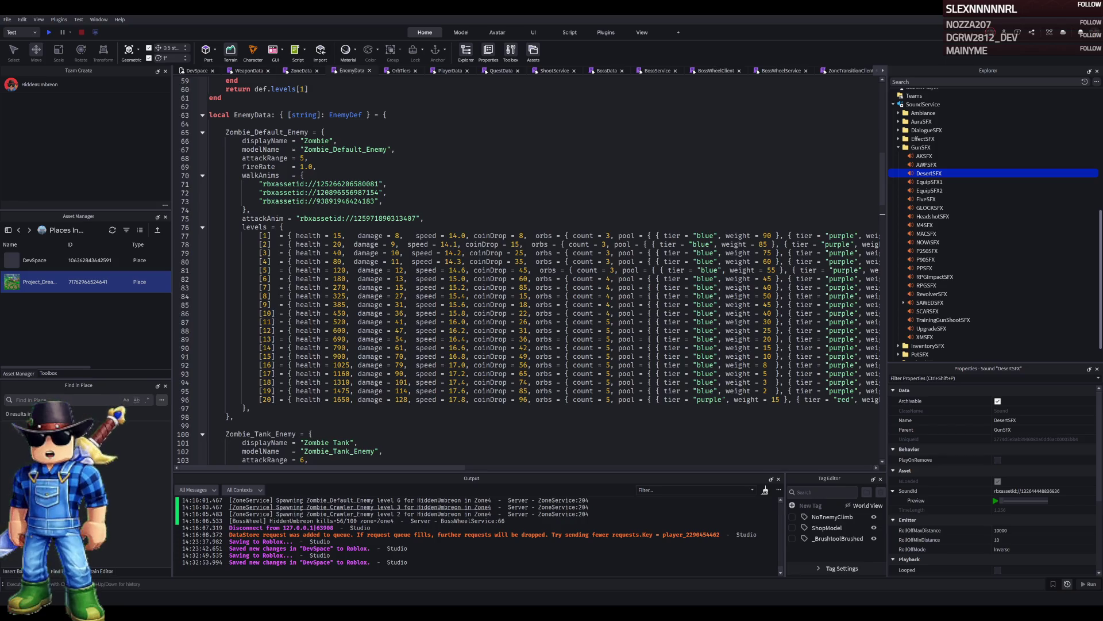
{"action": "left_click", "coordinate": [518, 236]}
{"action": "left_click", "coordinate": [247, 71]}
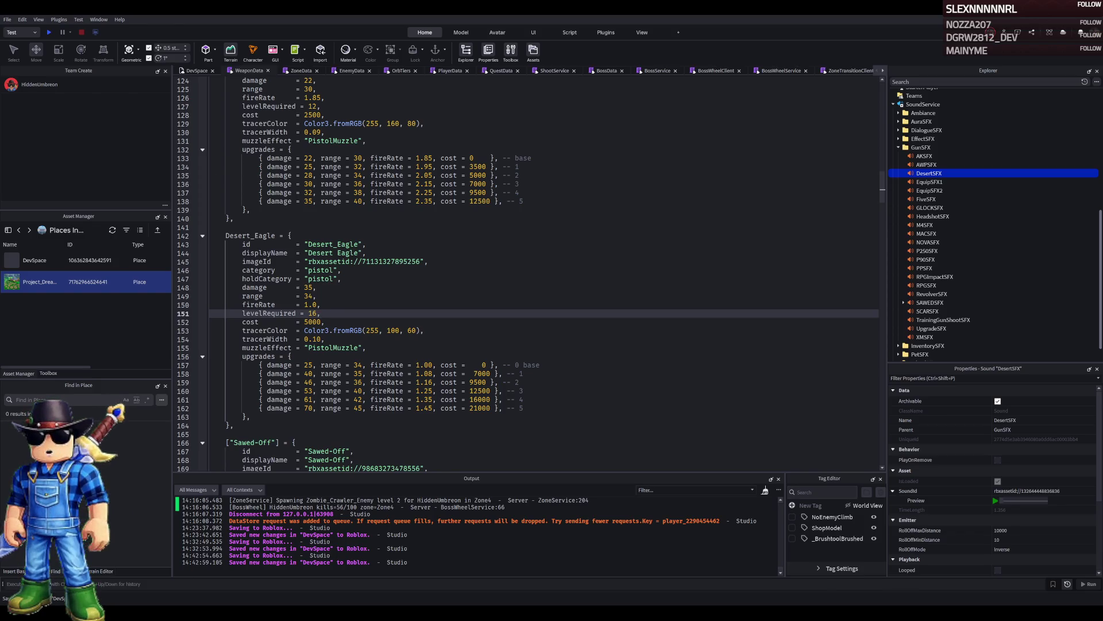
{"action": "left_click", "coordinate": [197, 70]}
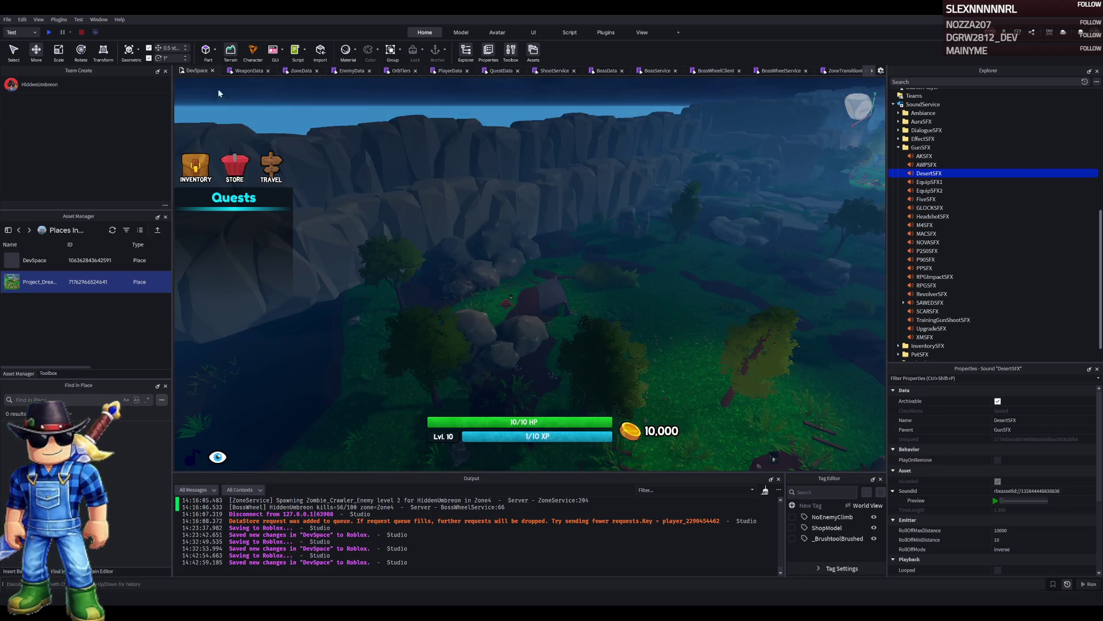
Expand UnlockBorders, focus on the Zone4 border and duplicate it as a new Zone5 border.
{"action": "scroll", "coordinate": [557, 244], "scroll_direction": "down", "scroll_amount": 5}
{"action": "scroll", "coordinate": [552, 244], "scroll_direction": "up", "scroll_amount": 5}
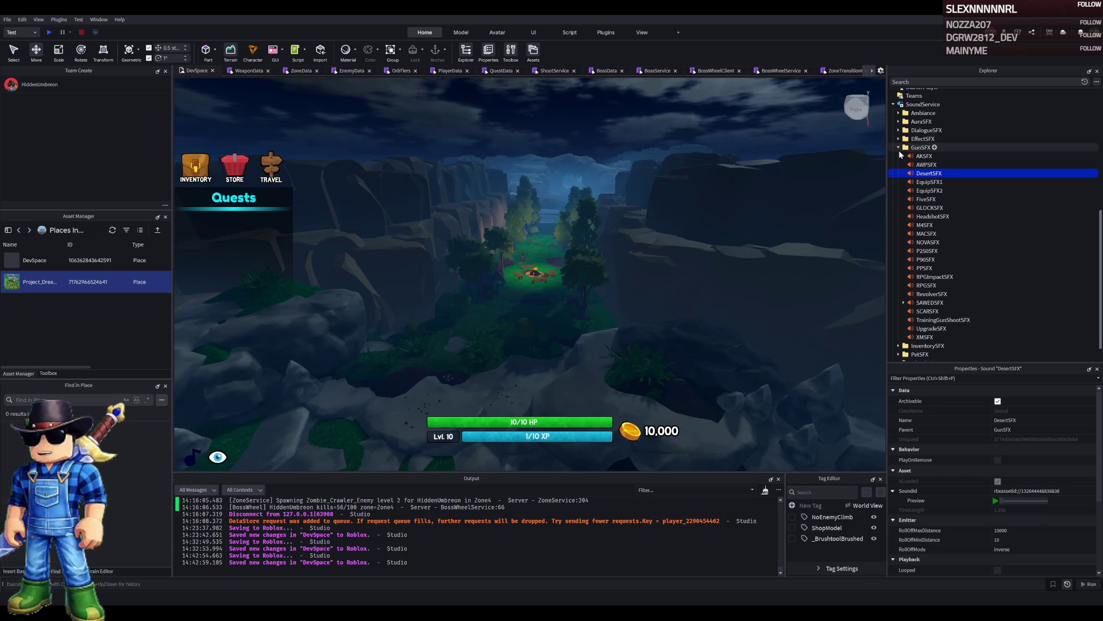
{"action": "key", "text": "Left"}
{"action": "double_click", "coordinate": [936, 185]}
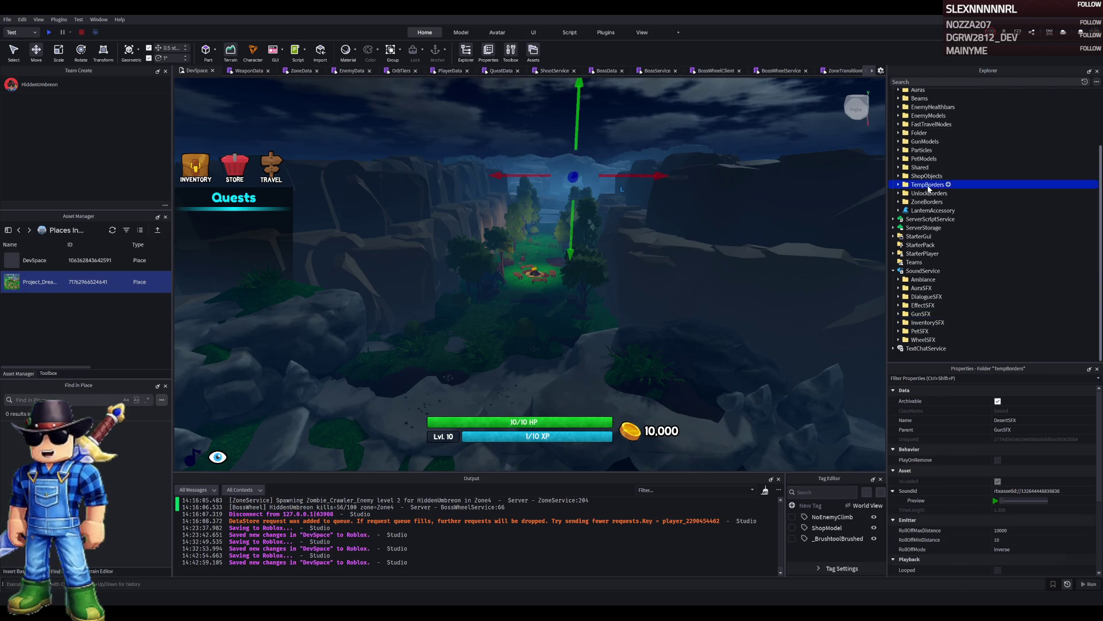
{"action": "key", "text": "Left"}
{"action": "double_click", "coordinate": [931, 194]}
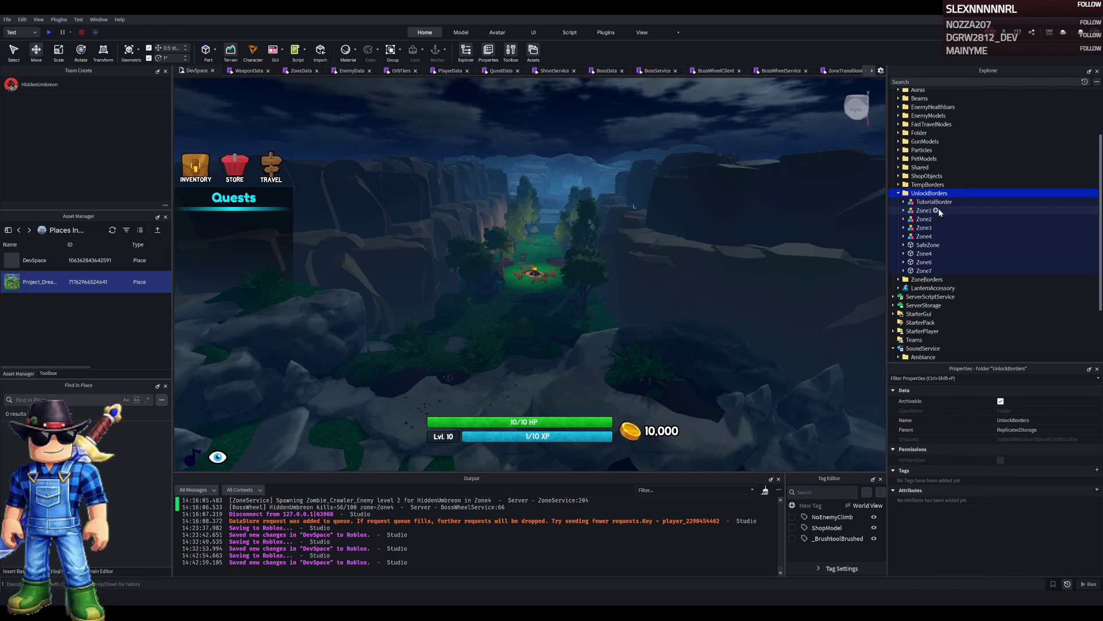
{"action": "left_click", "coordinate": [924, 236]}
{"action": "key", "text": "f"}
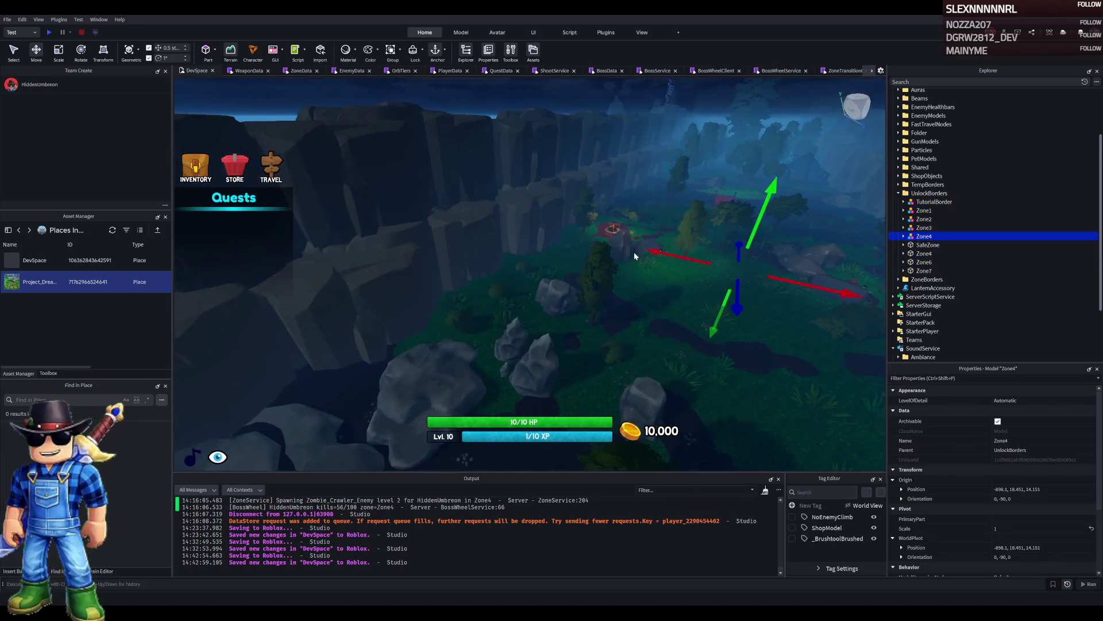
{"action": "key", "text": "ctrl+d"}
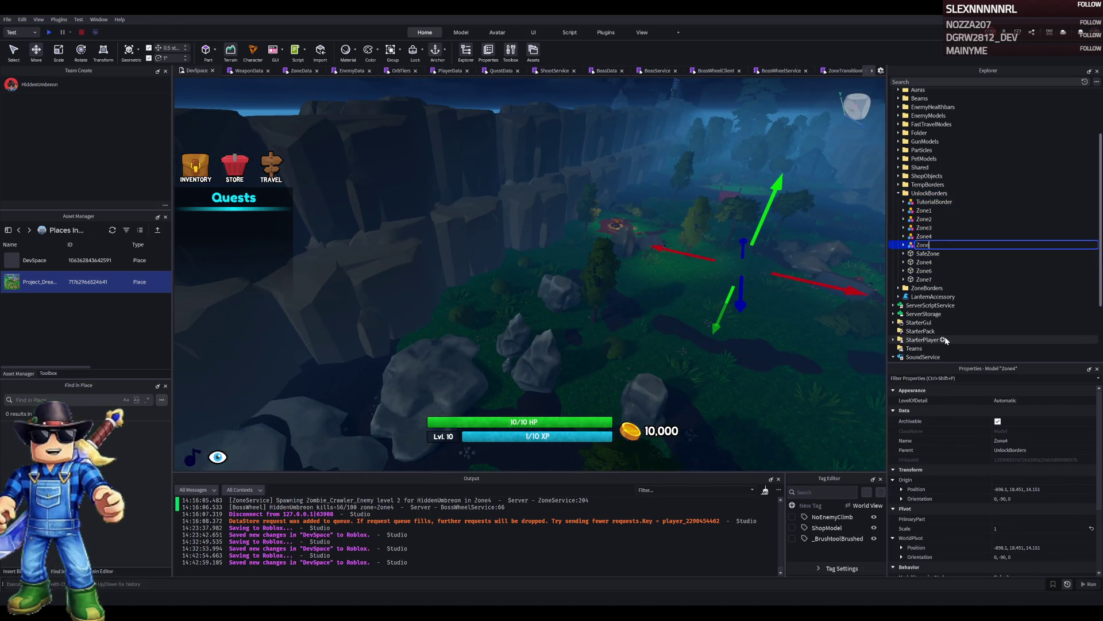
Slide the Zone5 border along X, move it into Workspace, and raise it 9 studs.
{"action": "key", "text": "w"}
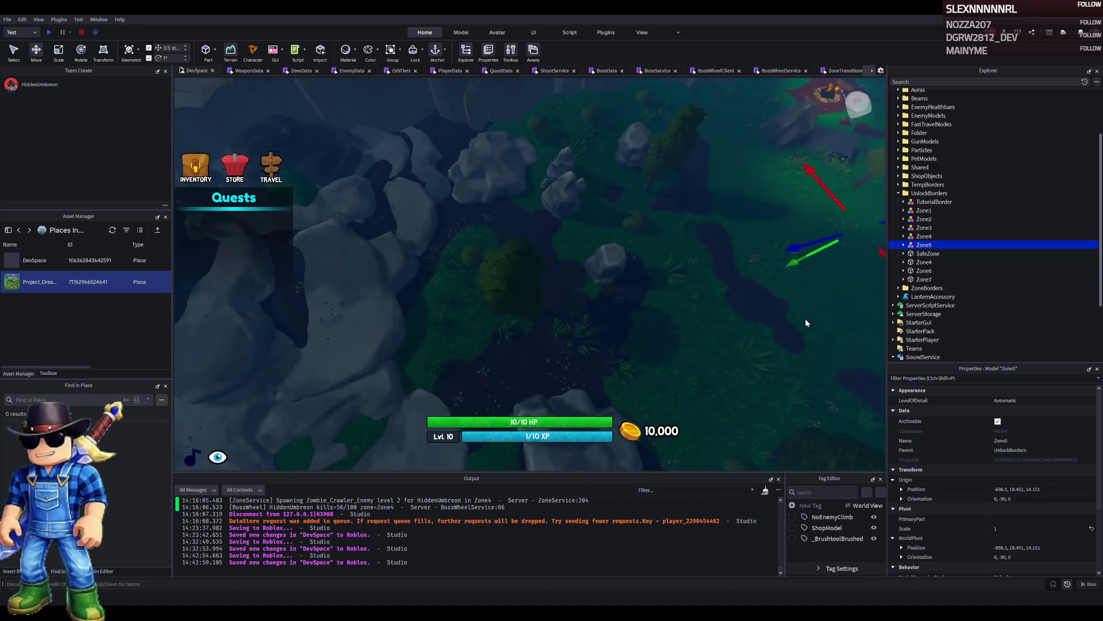
{"action": "left_click_drag", "start_coordinate": [719, 320], "coordinate": [471, 314]}
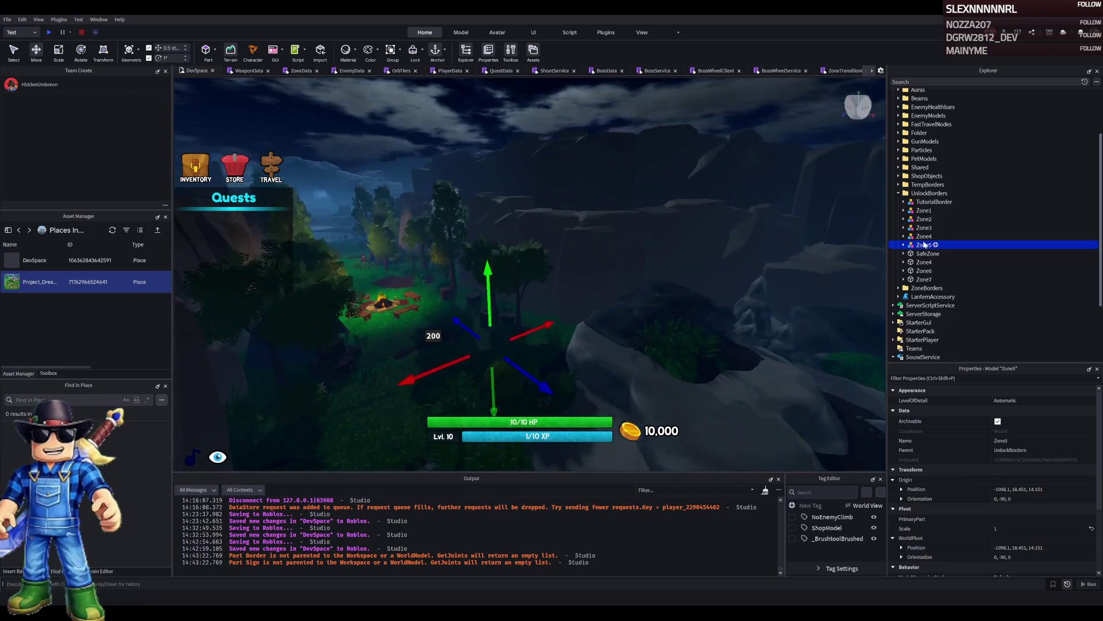
{"action": "left_click_drag", "start_coordinate": [927, 247], "coordinate": [920, 93]}
{"action": "key", "text": "f"}
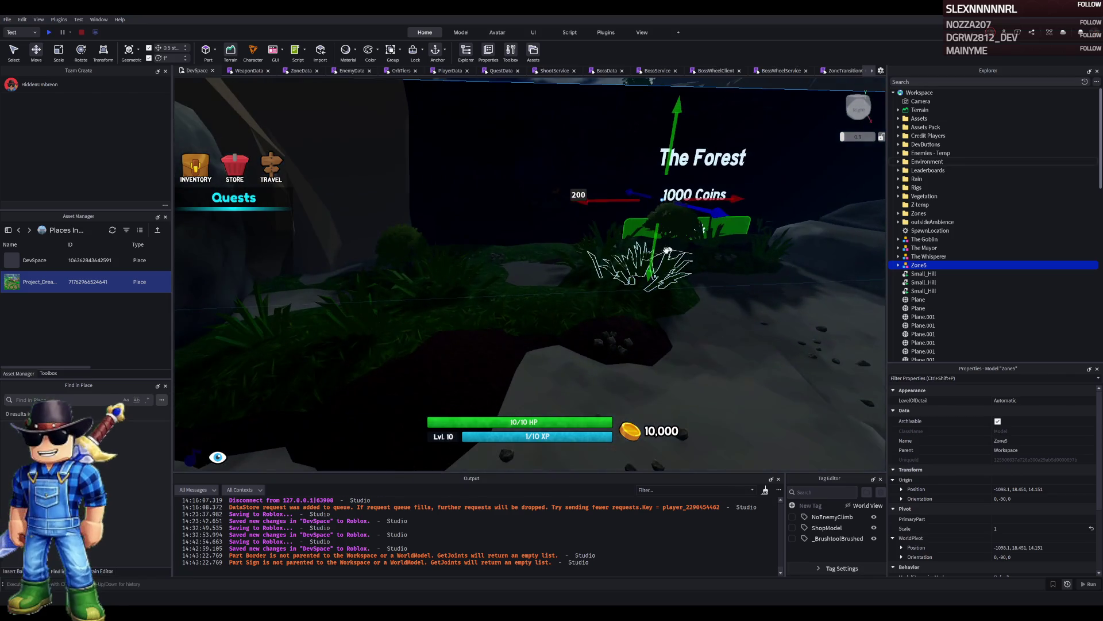
{"action": "left_click_drag", "start_coordinate": [655, 249], "coordinate": [661, 194]}
{"action": "key", "text": "f"}
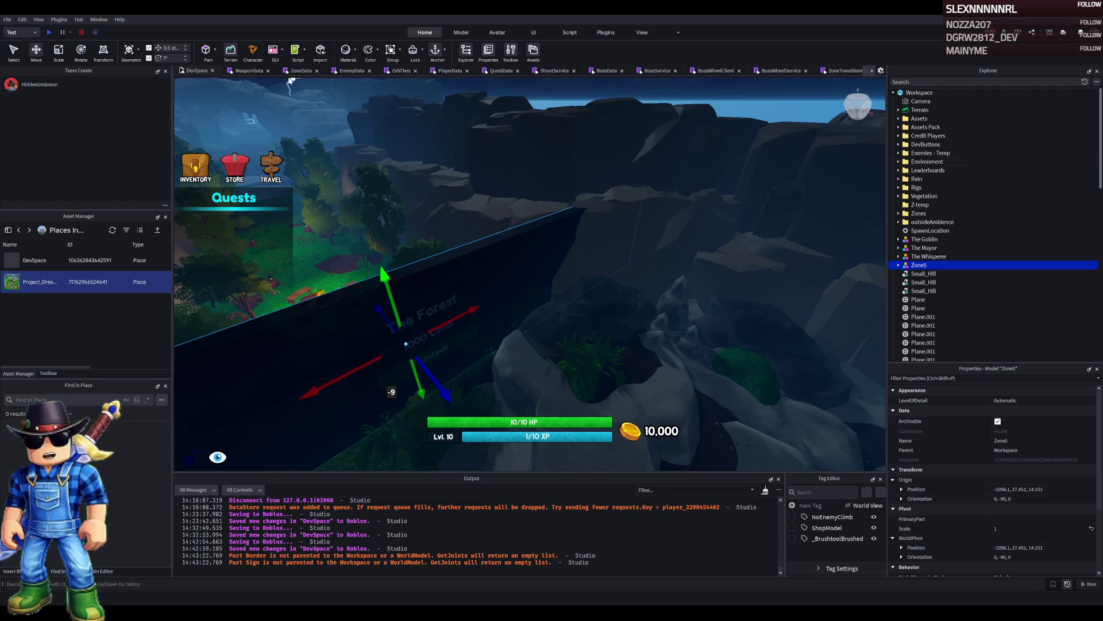
{"action": "left_click", "coordinate": [250, 70]}
{"action": "left_click", "coordinate": [300, 70]}
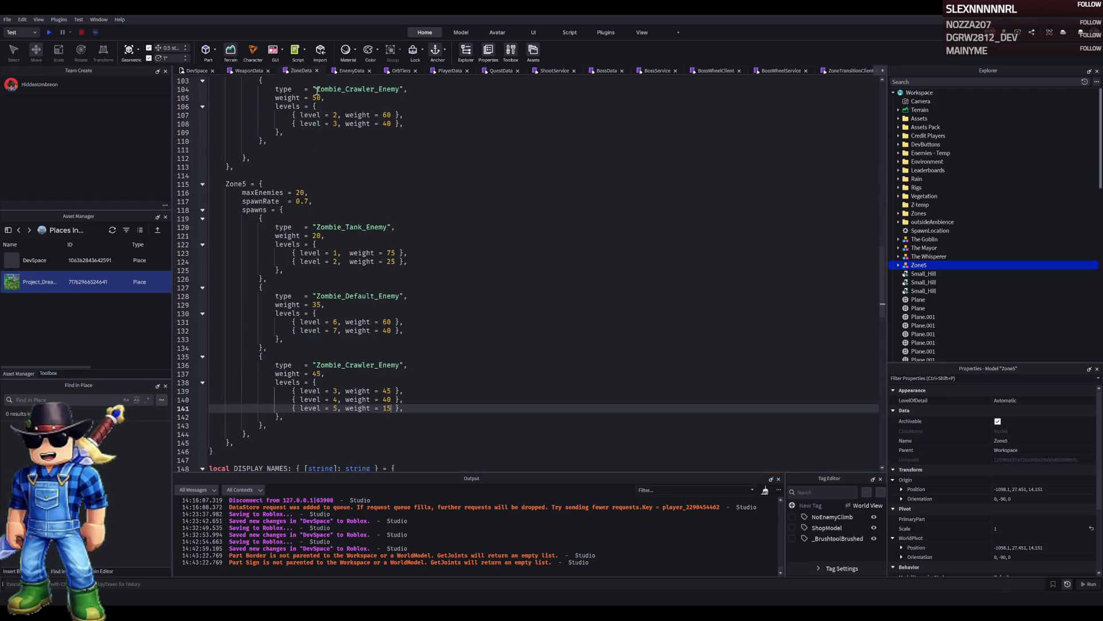
Scroll ZoneData to the DISPLAY_NAMES table and place the cursor after the Zone5 name.
{"action": "scroll", "coordinate": [392, 376], "scroll_direction": "down", "scroll_amount": 6}
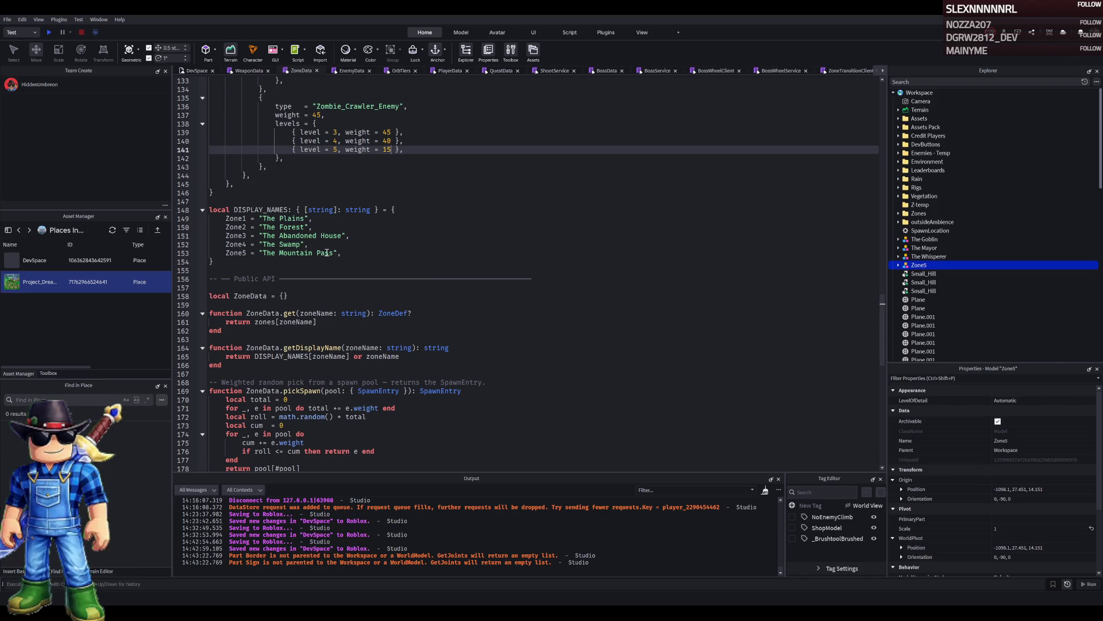
{"action": "scroll", "coordinate": [354, 264], "scroll_direction": "up", "scroll_amount": 1}
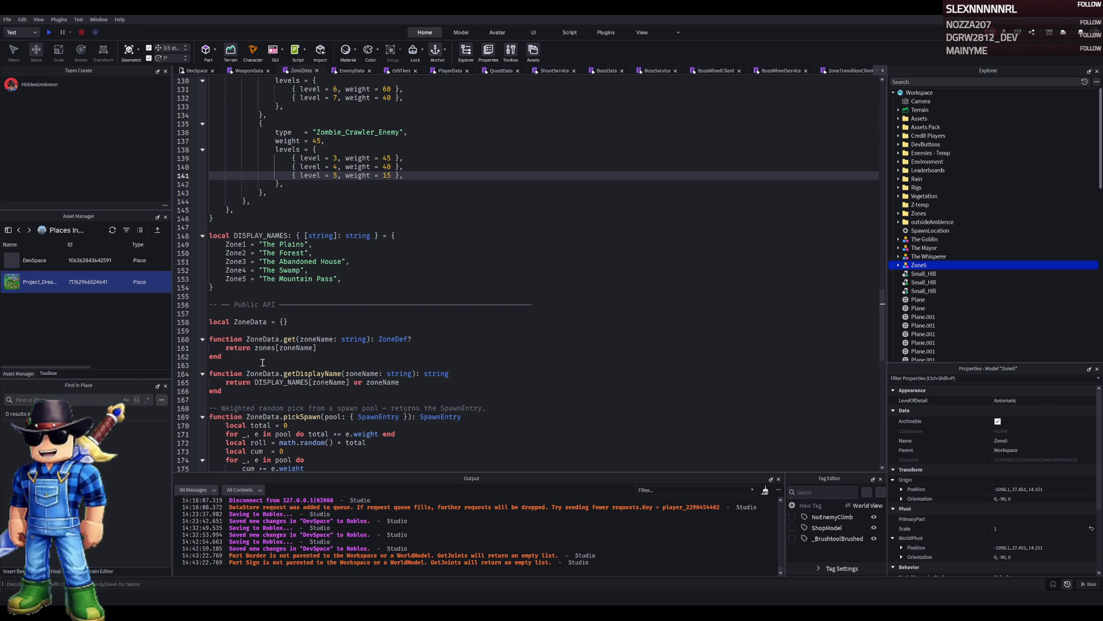
{"action": "left_click", "coordinate": [351, 280]}
Add Zone6 'Snowy Mountain Pass' and Zone7 'Snowy Mineral Cavern' names, then expand UnlockBorders.
{"action": "key", "text": "Return"}
{"action": "key", "text": "Tab"}
{"action": "type", "text": "Zone7 = \"Snowy Mineral Cavern\","}
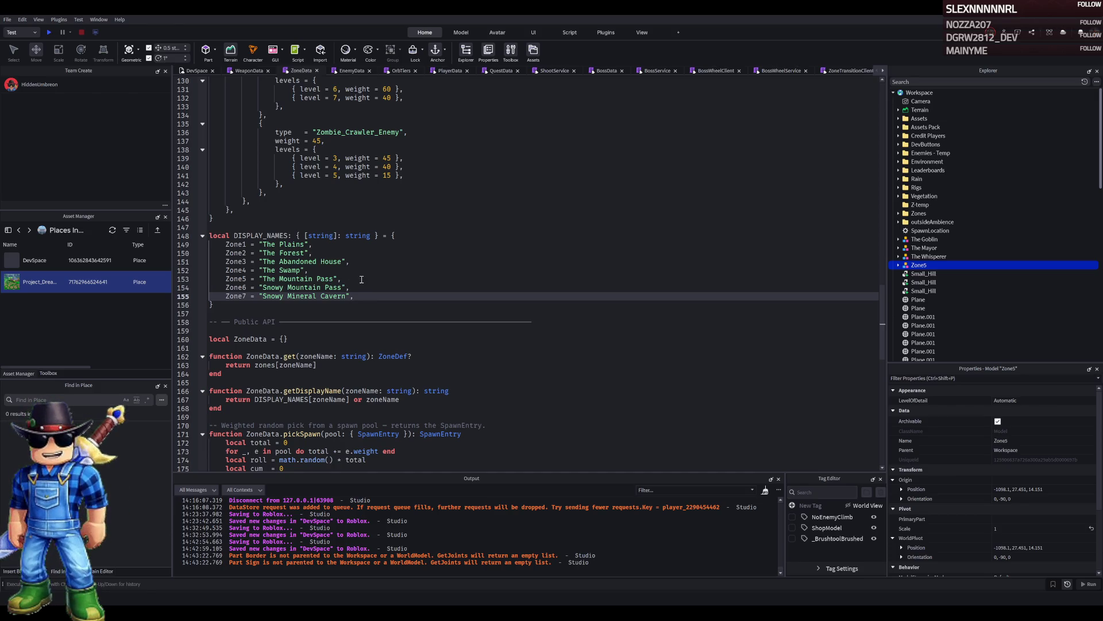
{"action": "scroll", "coordinate": [953, 204], "scroll_direction": "down", "scroll_amount": 10}
{"action": "scroll", "coordinate": [953, 204], "scroll_direction": "down", "scroll_amount": 5}
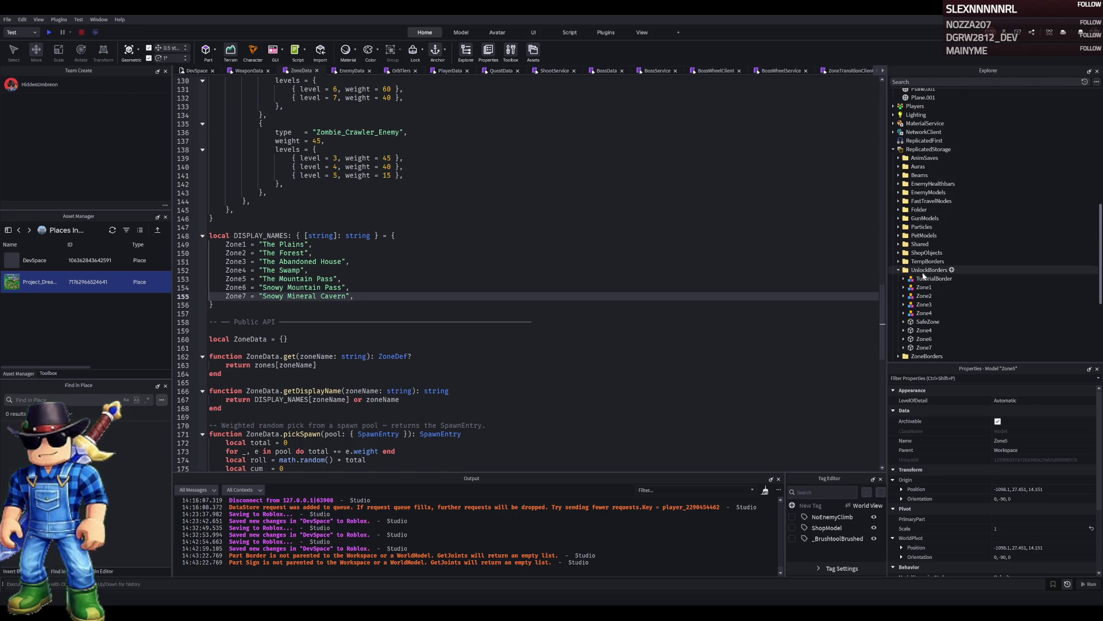
{"action": "left_click", "coordinate": [926, 270]}
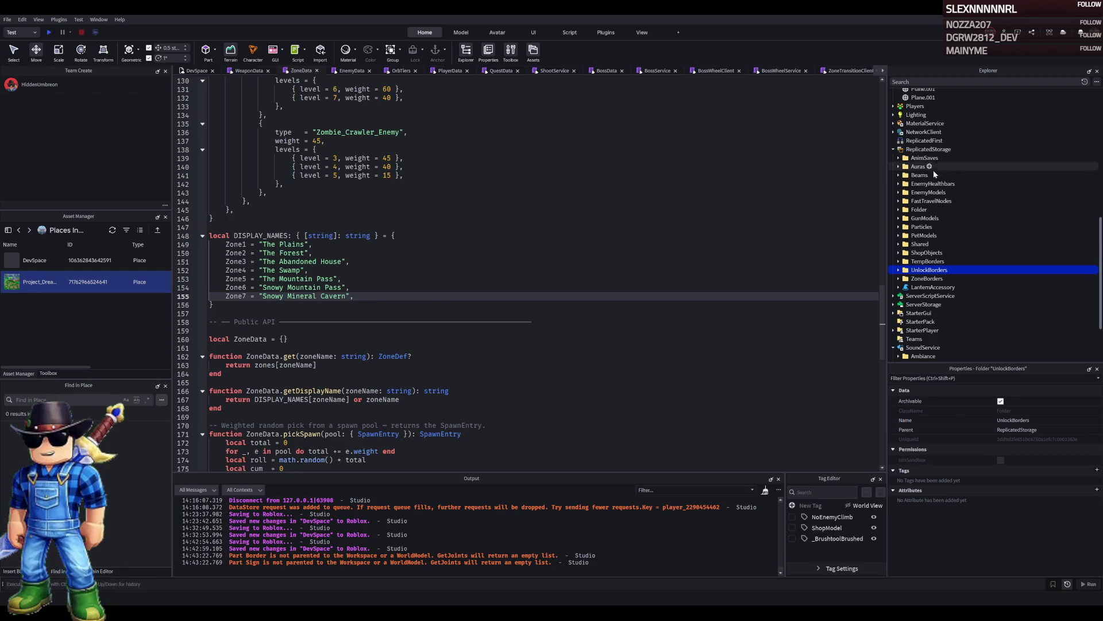
{"action": "double_click", "coordinate": [931, 269]}
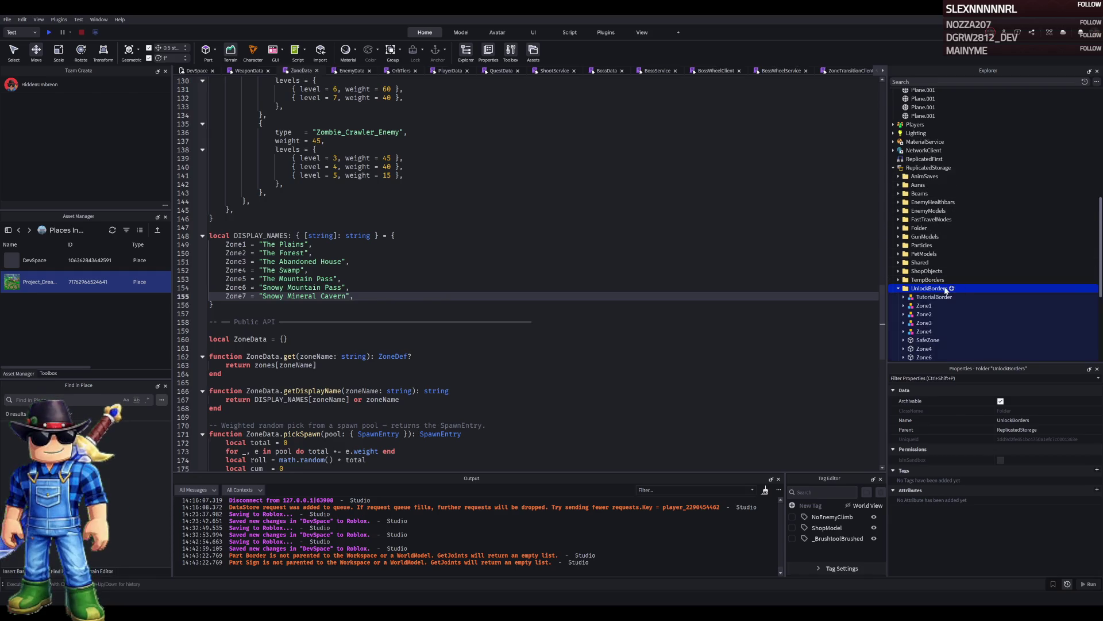
Lower the SafeZone border by 27 studs in the 3D view.
{"action": "scroll", "coordinate": [949, 307], "scroll_direction": "down", "scroll_amount": 1}
{"action": "left_click", "coordinate": [928, 304]}
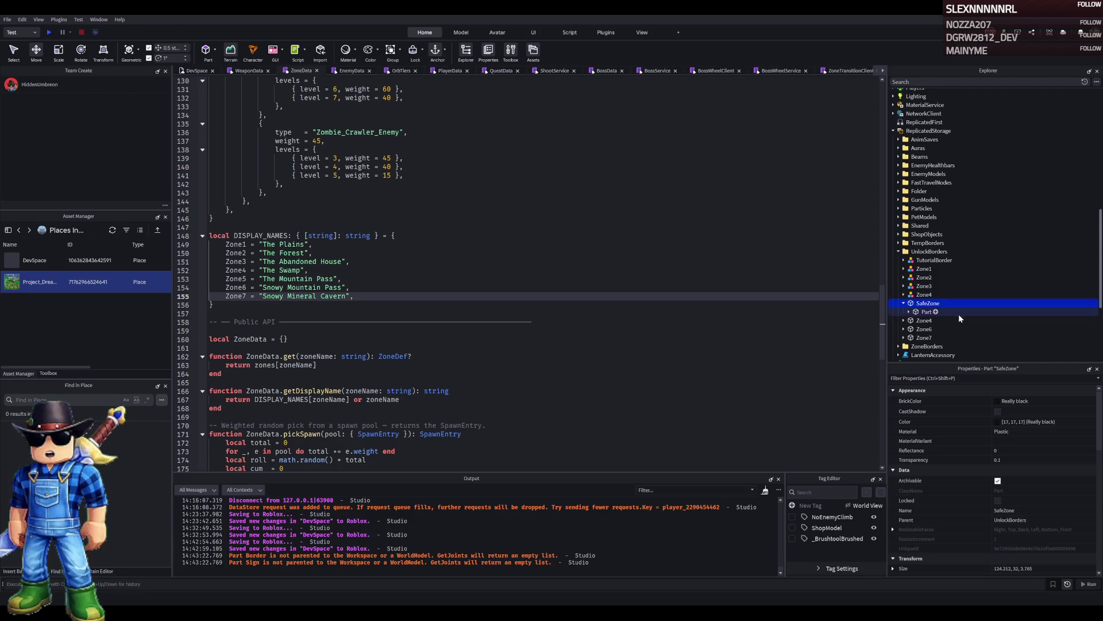
{"action": "left_click", "coordinate": [197, 71]}
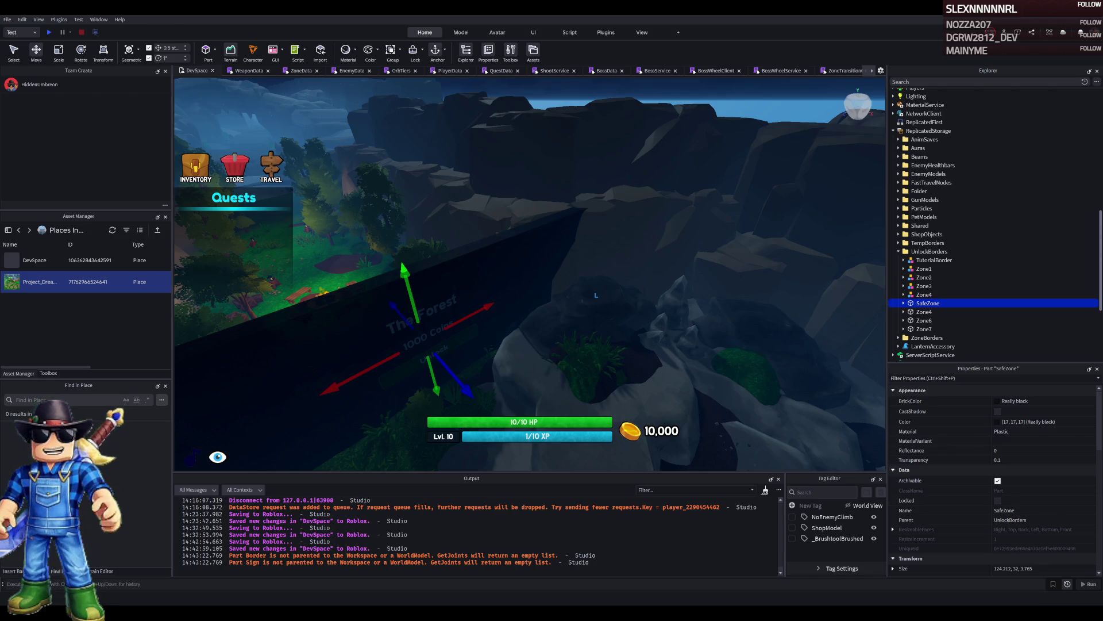
{"action": "key", "text": "f"}
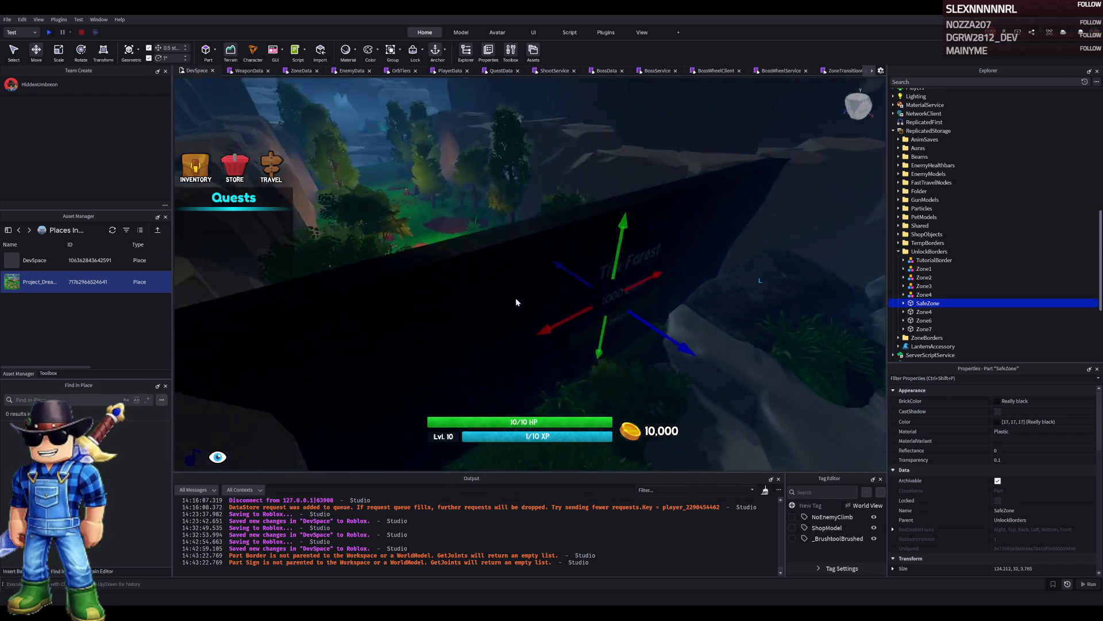
{"action": "mouse_move", "coordinate": [579, 247]}
{"action": "left_mouse_down"}
{"action": "mouse_move", "coordinate": [737, 251]}
{"action": "mouse_move", "coordinate": [628, 256]}
{"action": "left_mouse_up"}
Lower the Zone5 border by 6.5 studs and start a playtest.
{"action": "left_click", "coordinate": [631, 190]}
{"action": "mouse_move", "coordinate": [575, 319]}
{"action": "left_mouse_down"}
{"action": "mouse_move", "coordinate": [568, 301]}
{"action": "mouse_move", "coordinate": [627, 234]}
{"action": "left_mouse_up"}
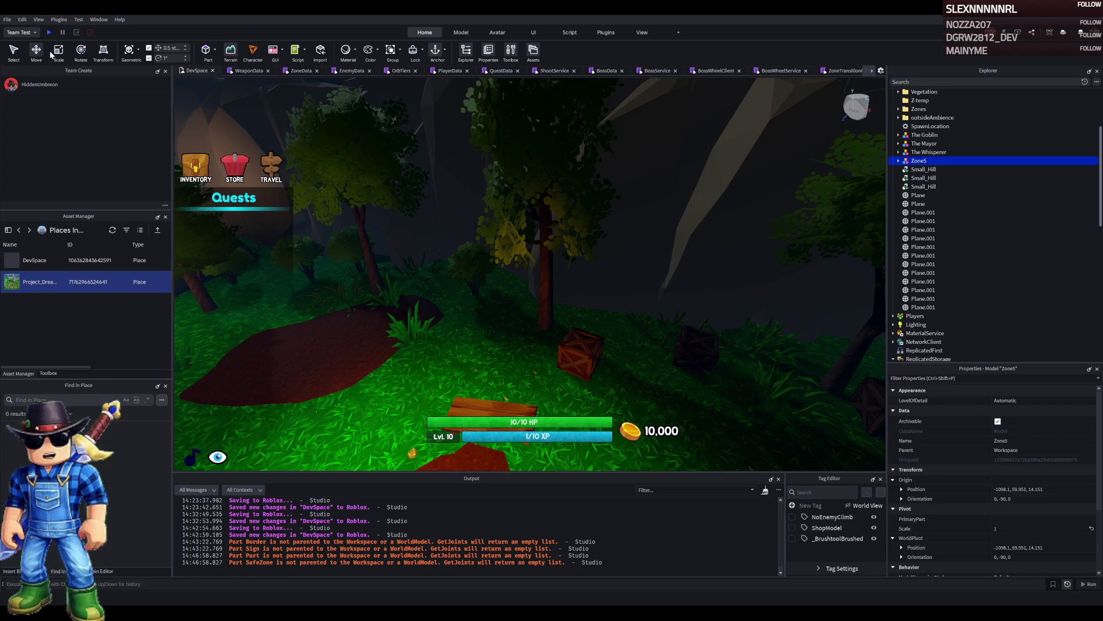
{"action": "left_click", "coordinate": [48, 32]}
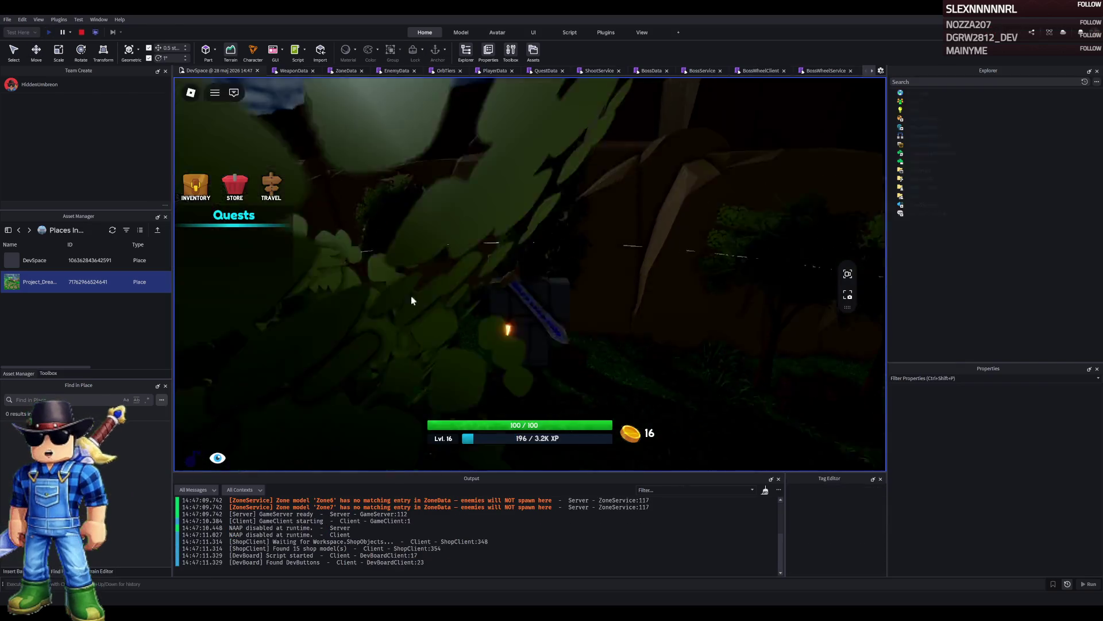
Walk the character forward into Zone5 toward the campfire until the zone banner appears.
{"action": "key", "text": "w"}
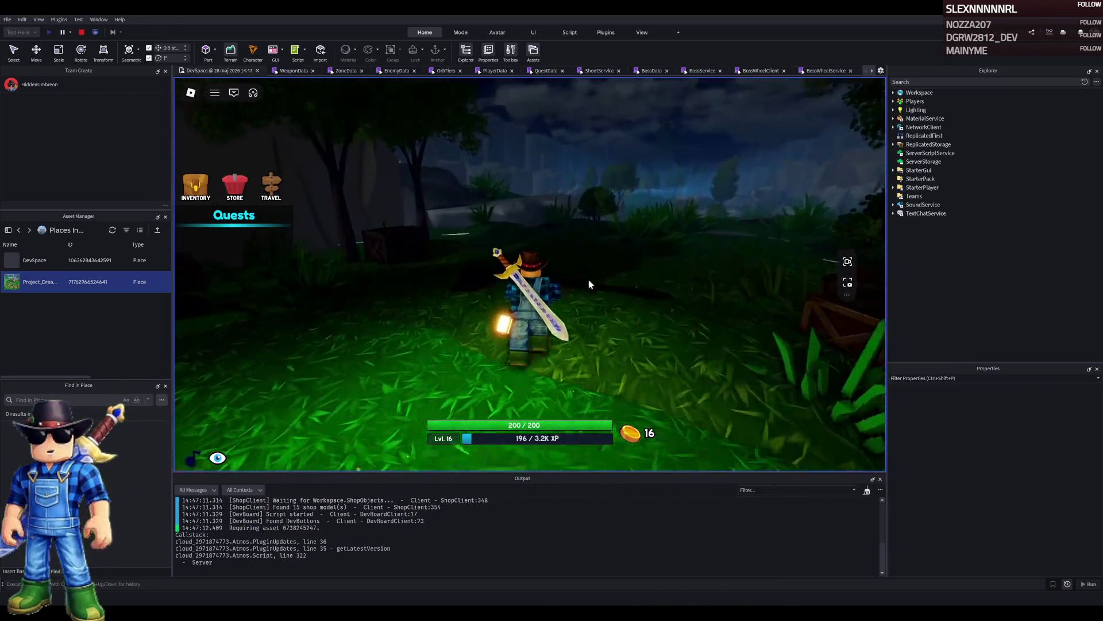
{"action": "key", "text": "w"}
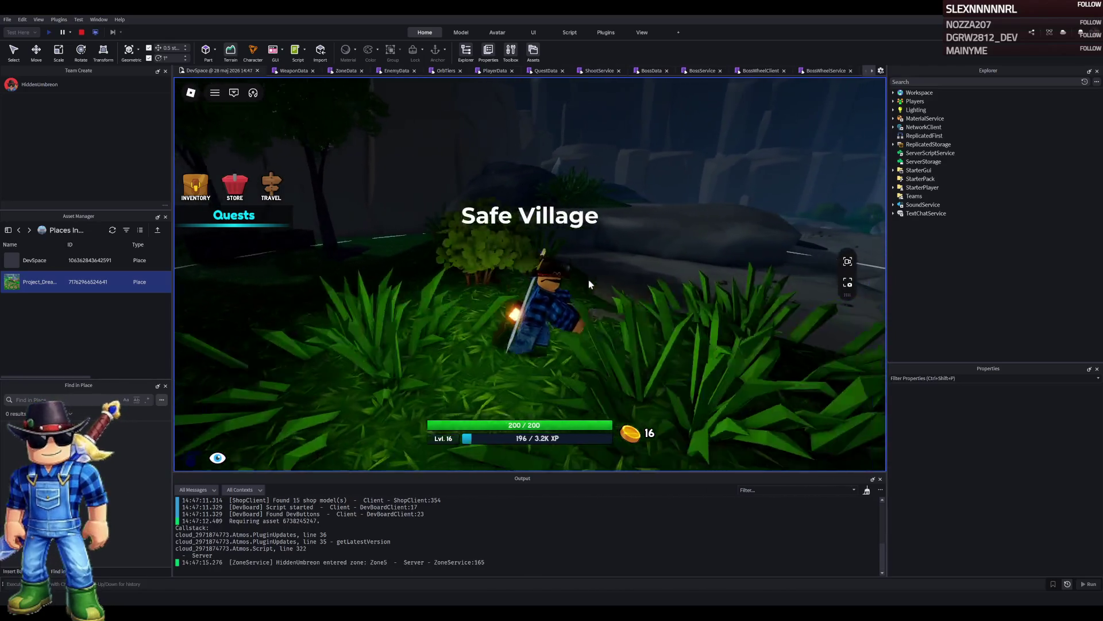
{"action": "key", "text": "w"}
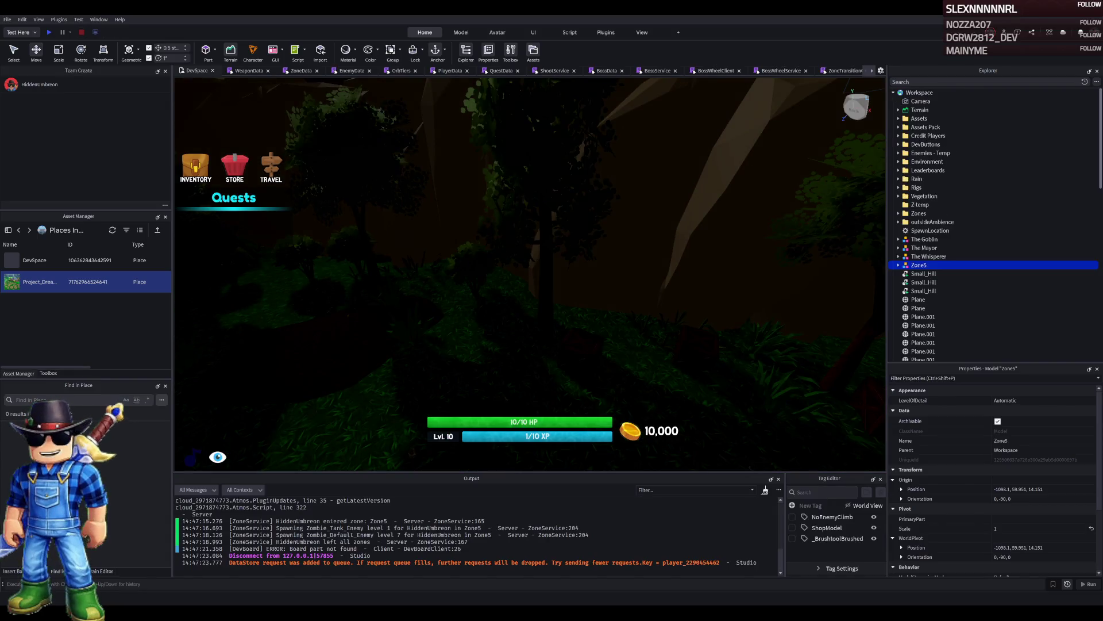
Search the place for 'safe vill' and open the matching script line.
{"action": "type", "text": "safe vill"}
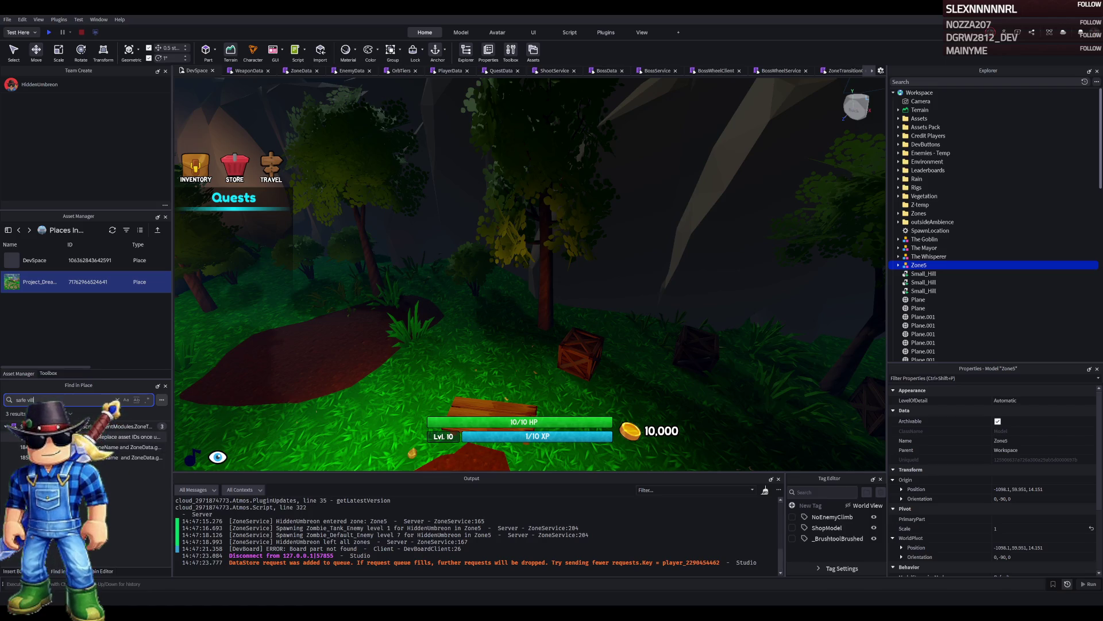
{"action": "key", "text": "Return"}
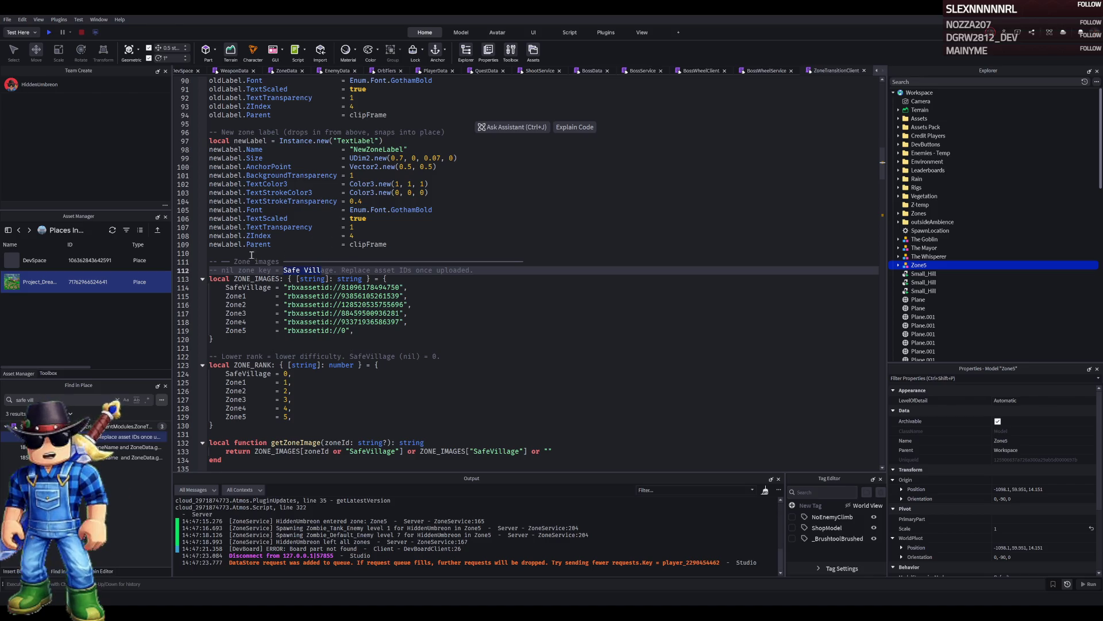
{"action": "left_click", "coordinate": [201, 70]}
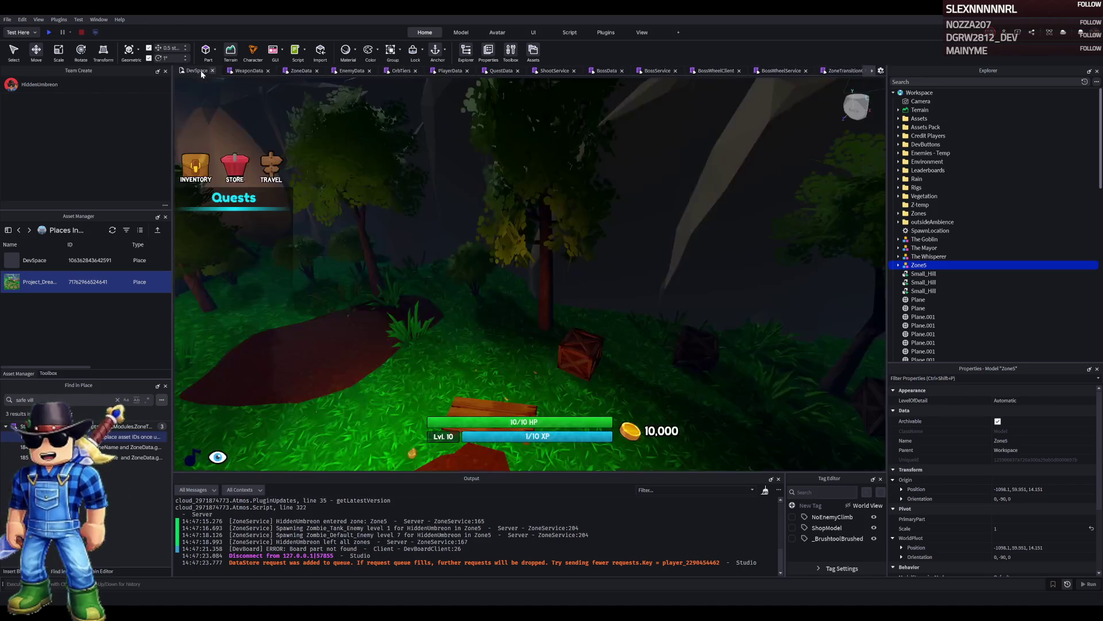
Select the 'Snowy Mountain Pass' name in ZoneData's Zone6 entry, then return to the 3D view.
{"action": "key", "text": "ctrl+Tab"}
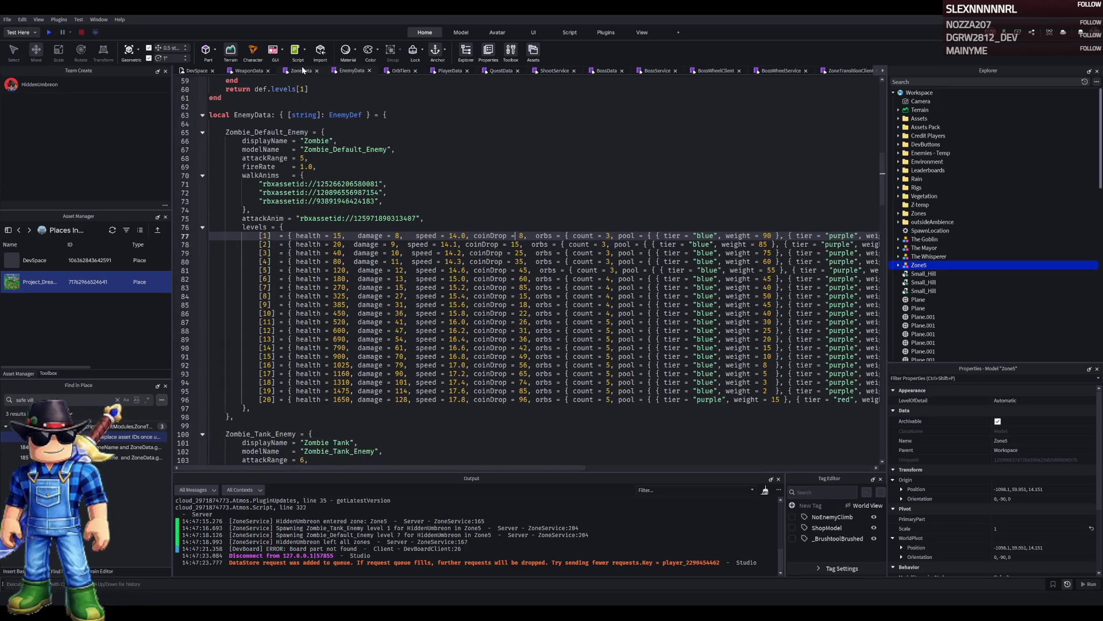
{"action": "left_click", "coordinate": [302, 70]}
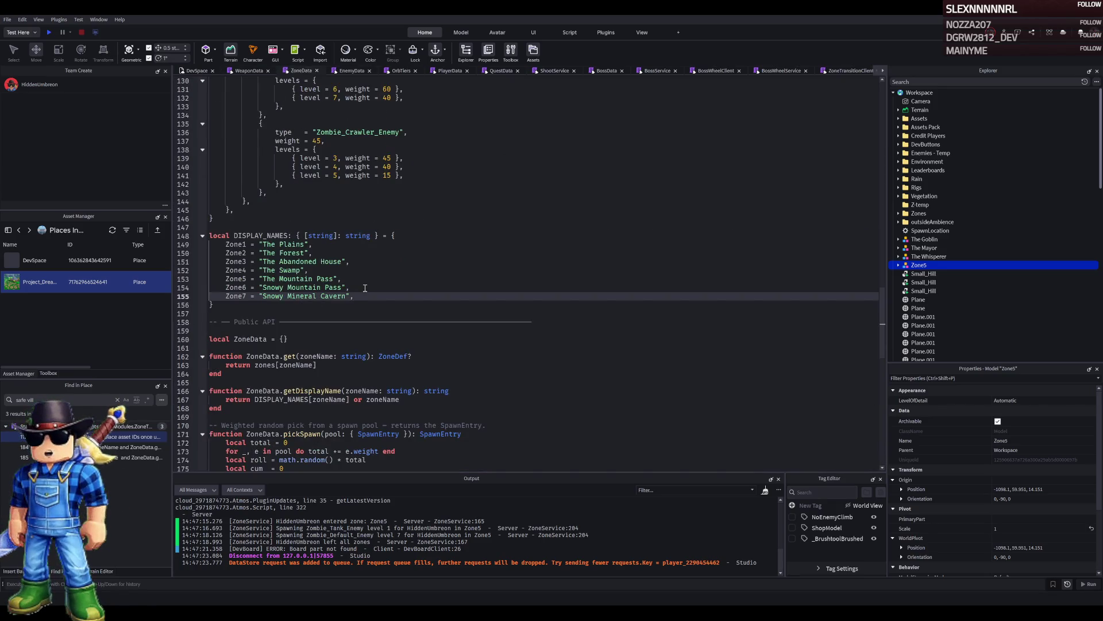
{"action": "left_click_drag", "start_coordinate": [351, 288], "coordinate": [226, 287]}
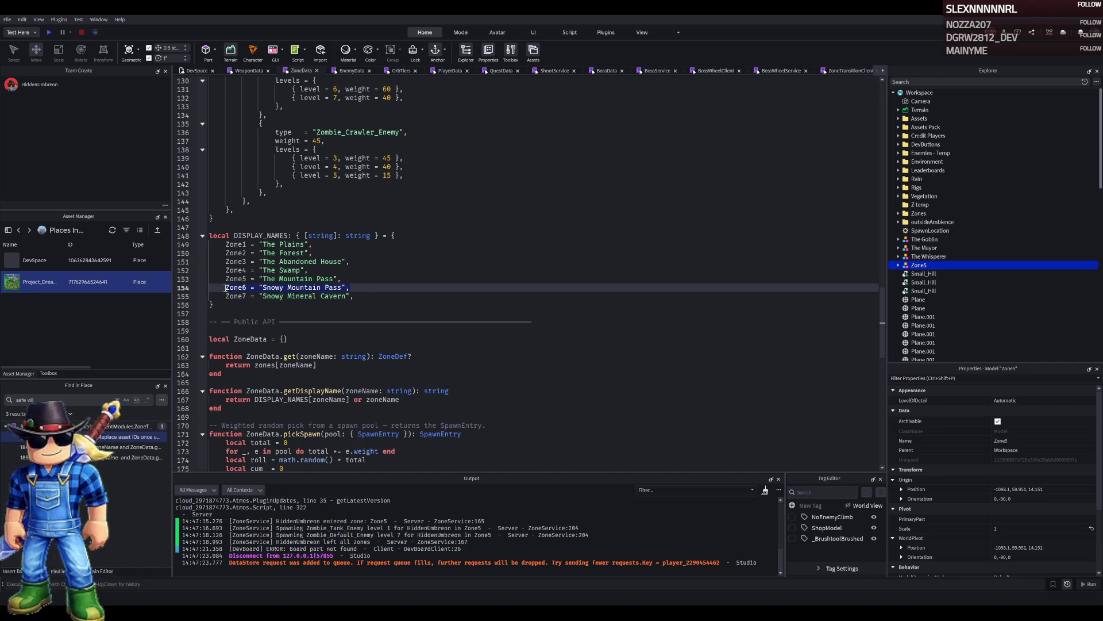
{"action": "left_click_drag", "start_coordinate": [263, 287], "coordinate": [343, 288]}
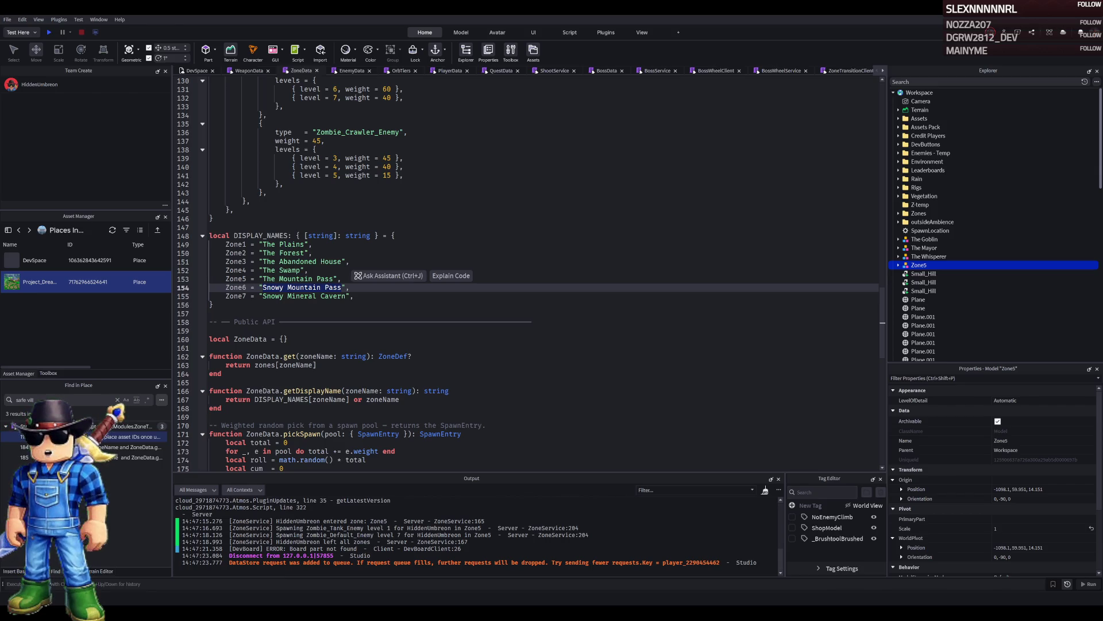
{"action": "left_click", "coordinate": [195, 70]}
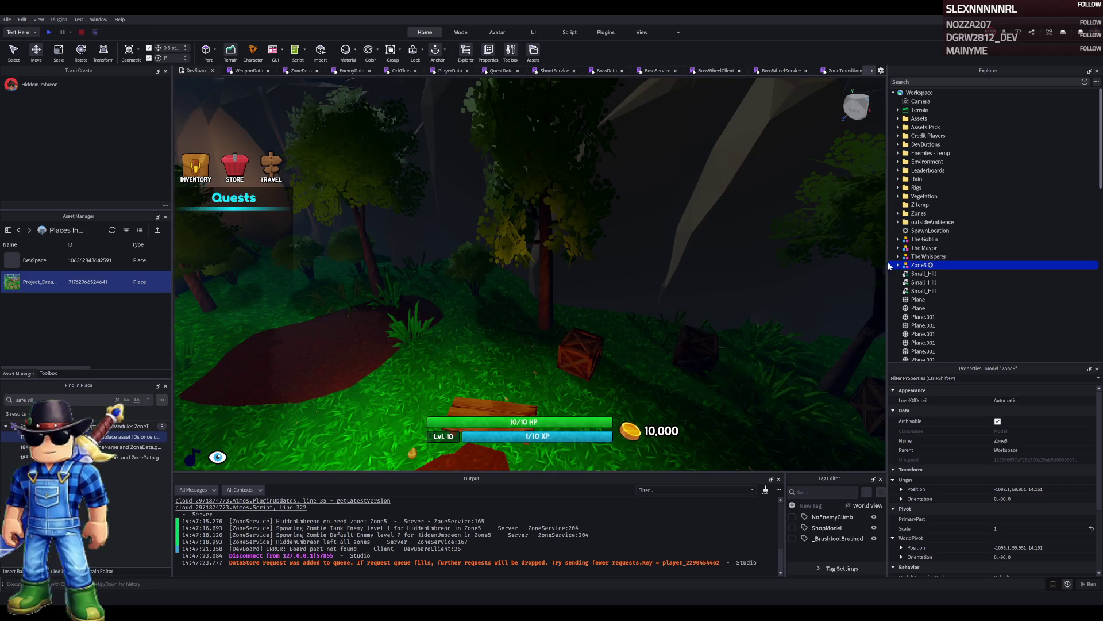
Set Zone5's Description to 'Snowy Mountain Pass' and its Title to 'Snowy Mountain'.
{"action": "scroll", "coordinate": [1049, 510], "scroll_direction": "down", "scroll_amount": 3}
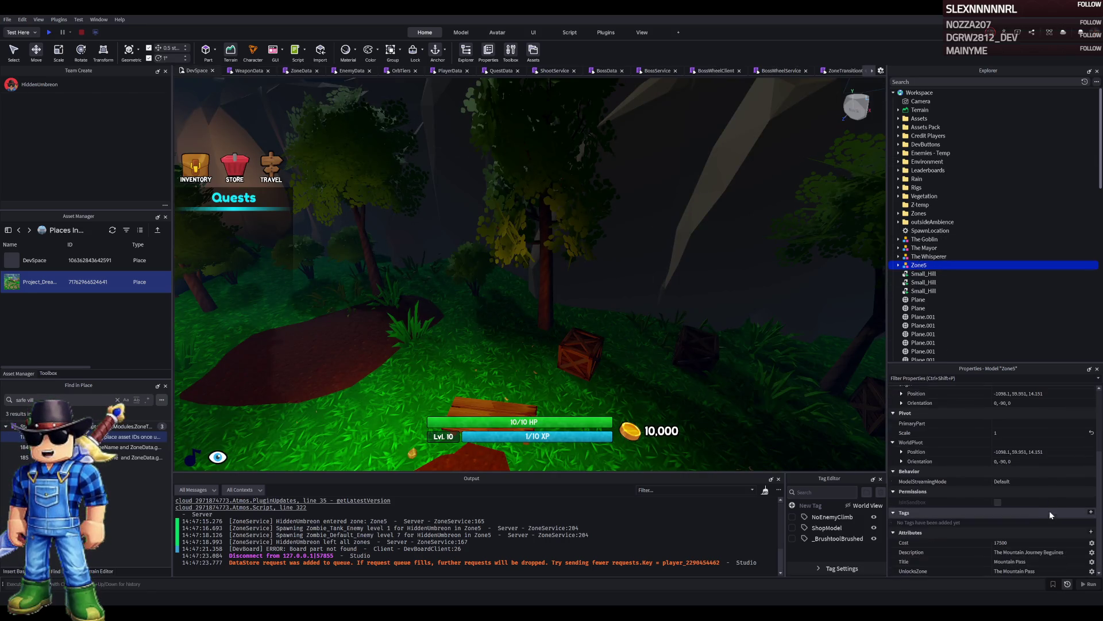
{"action": "left_click", "coordinate": [1071, 552]}
{"action": "type", "text": "Snowy Mountain Pass"}
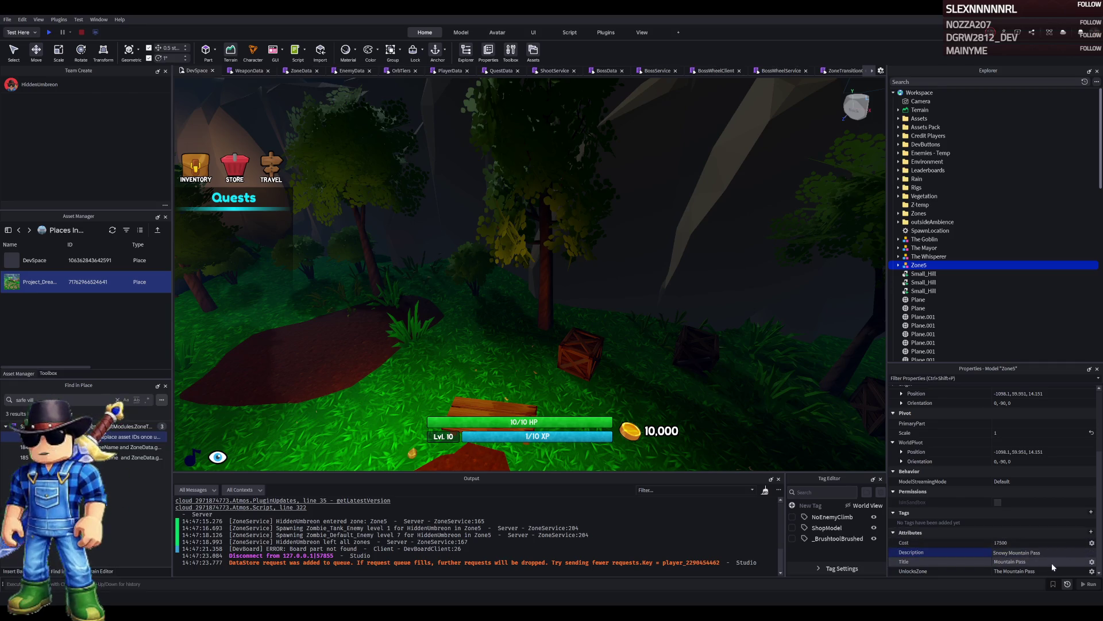
{"action": "left_click", "coordinate": [1049, 562]}
{"action": "type", "text": "Snowy Mountain Pass"}
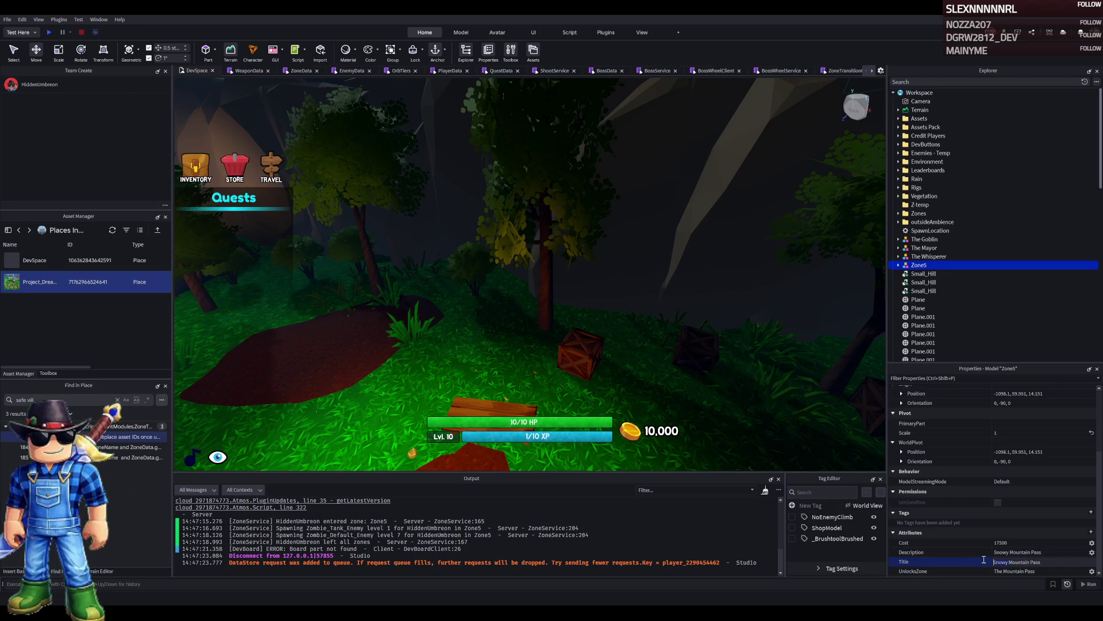
{"action": "key", "text": "Delete"}
{"action": "key", "text": "Delete"}
{"action": "key", "text": "Delete"}
{"action": "key", "text": "ctrl+z"}
{"action": "key", "text": "BackSpace"}
{"action": "key", "text": "BackSpace"}
{"action": "key", "text": "BackSpace"}
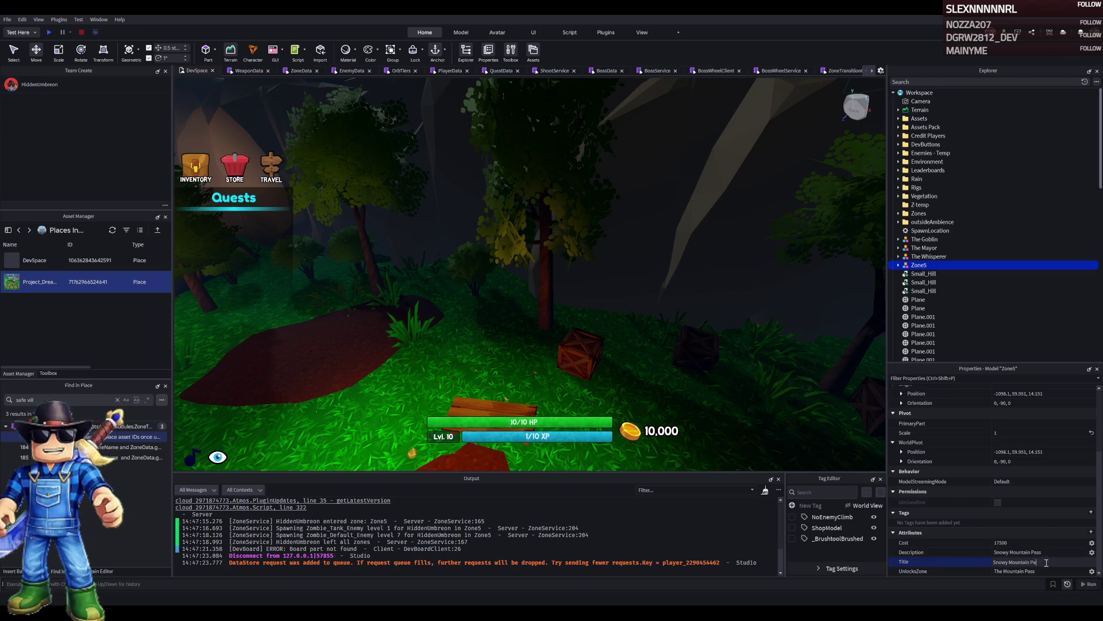
{"action": "key", "text": "Return"}
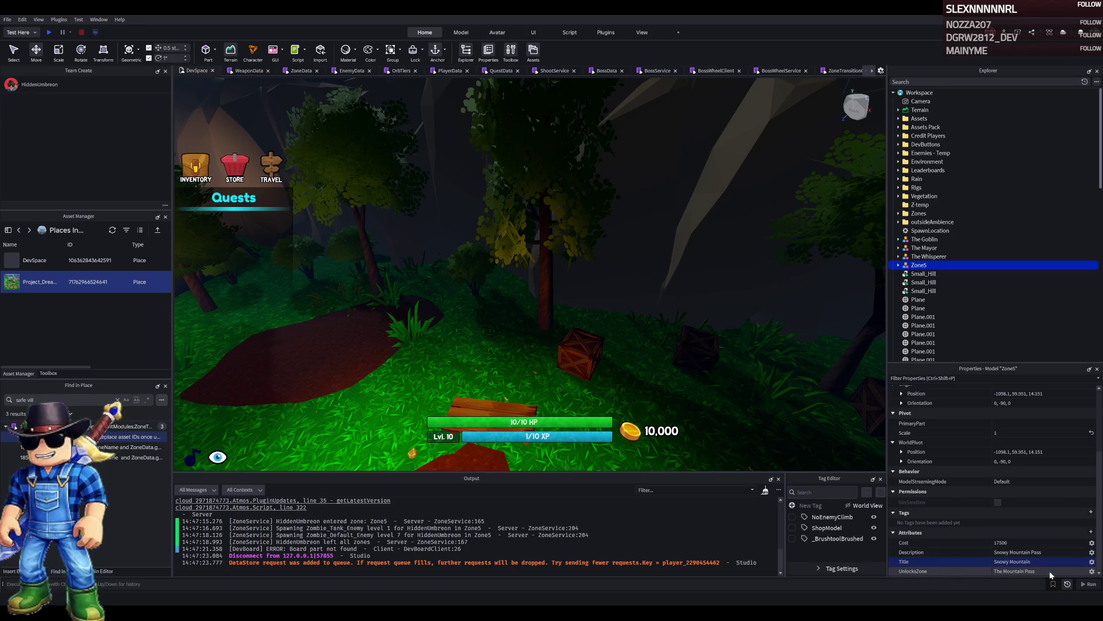
Set Zone5's UnlocksZone to Snowy and its Cost to 25000.
{"action": "left_click", "coordinate": [1002, 571]}
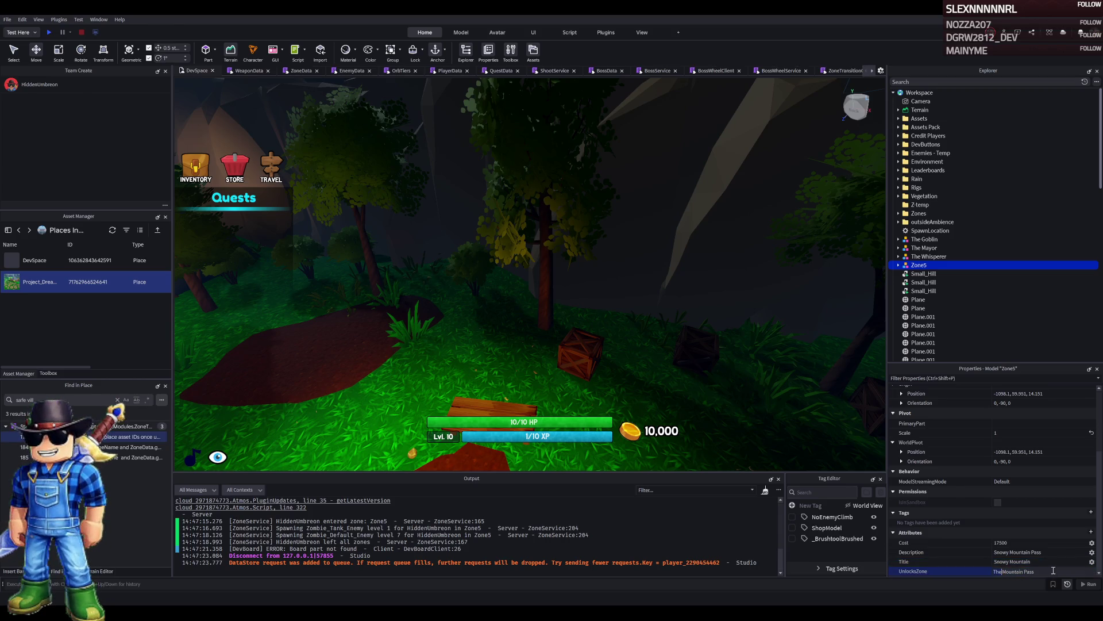
{"action": "type", "text": "Snowy"}
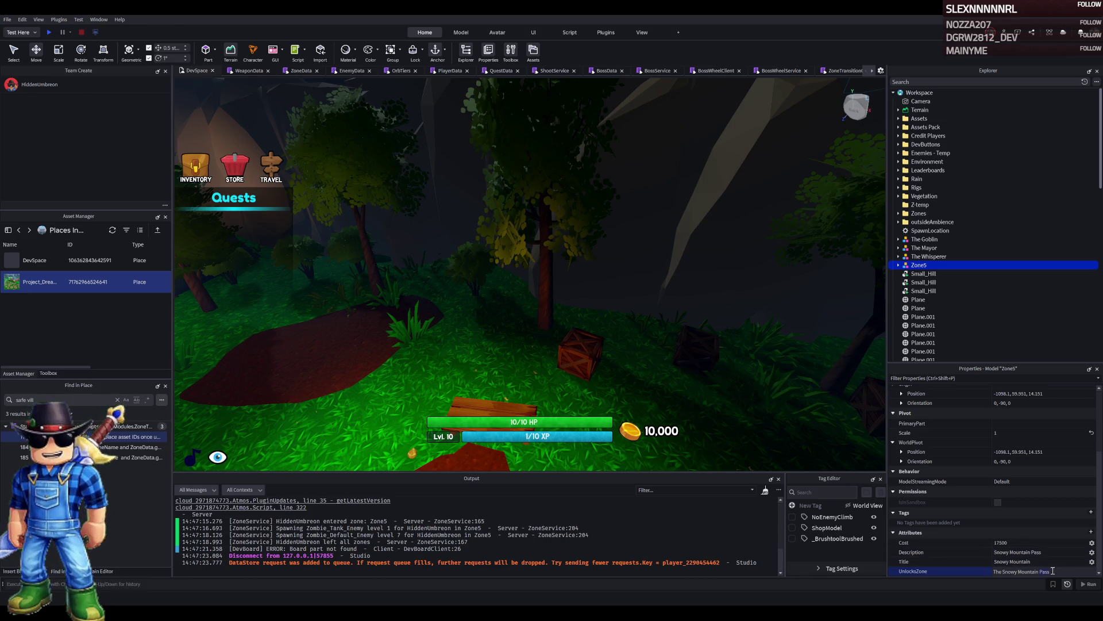
{"action": "left_click", "coordinate": [1025, 543]}
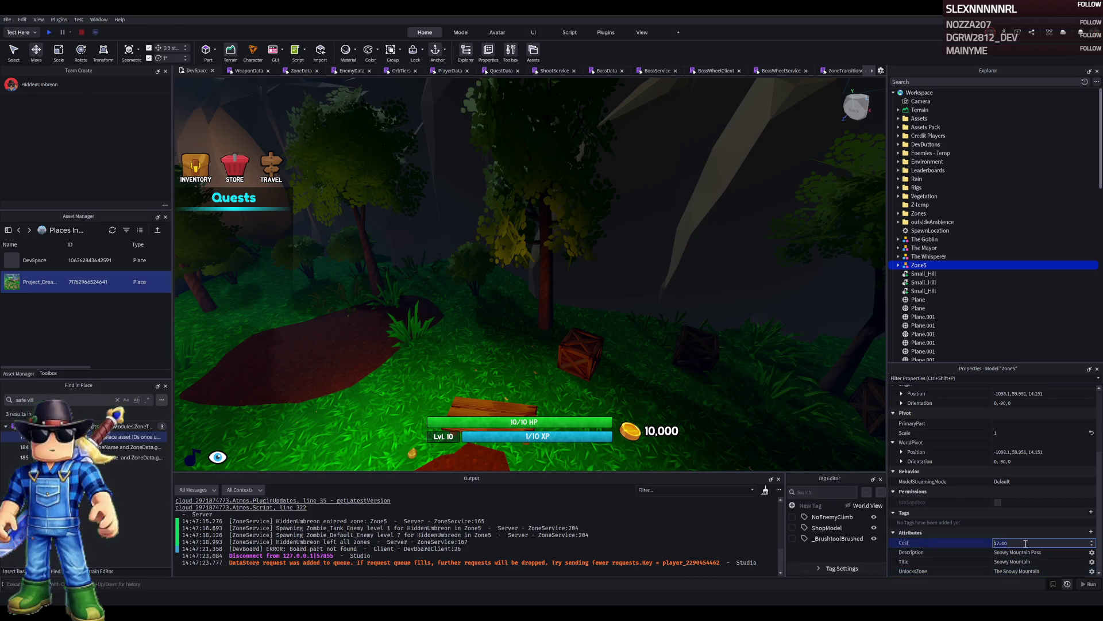
{"action": "type", "text": "2500"}
{"action": "key", "text": "Return"}
Move the Zone5 border into the UnlockBorders folder.
{"action": "key", "text": "f"}
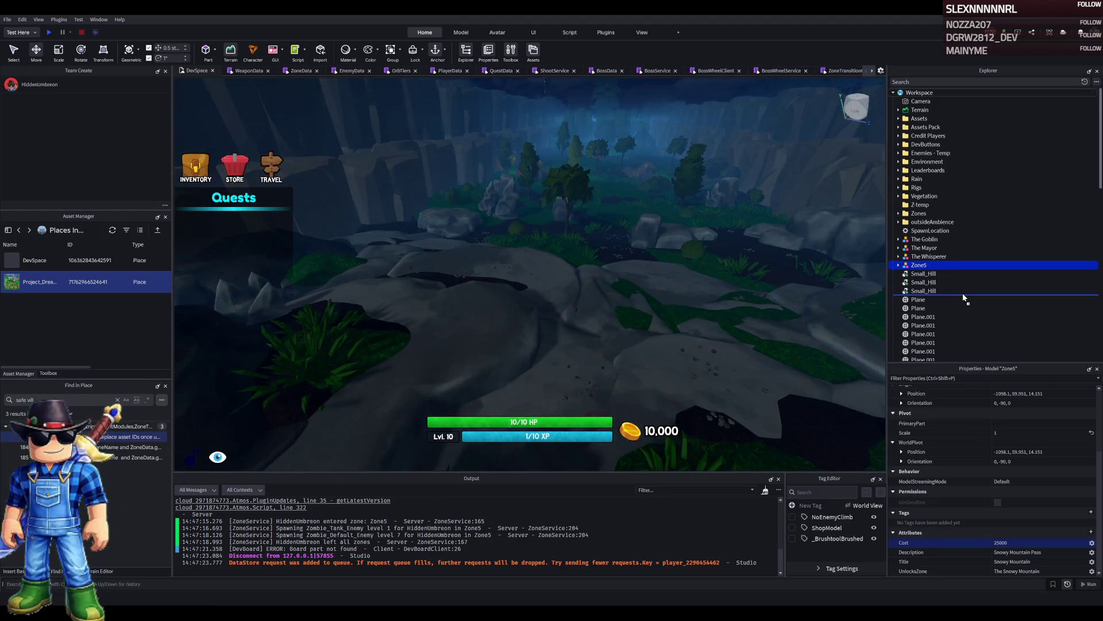
{"action": "scroll", "coordinate": [963, 270], "scroll_direction": "down", "scroll_amount": 5}
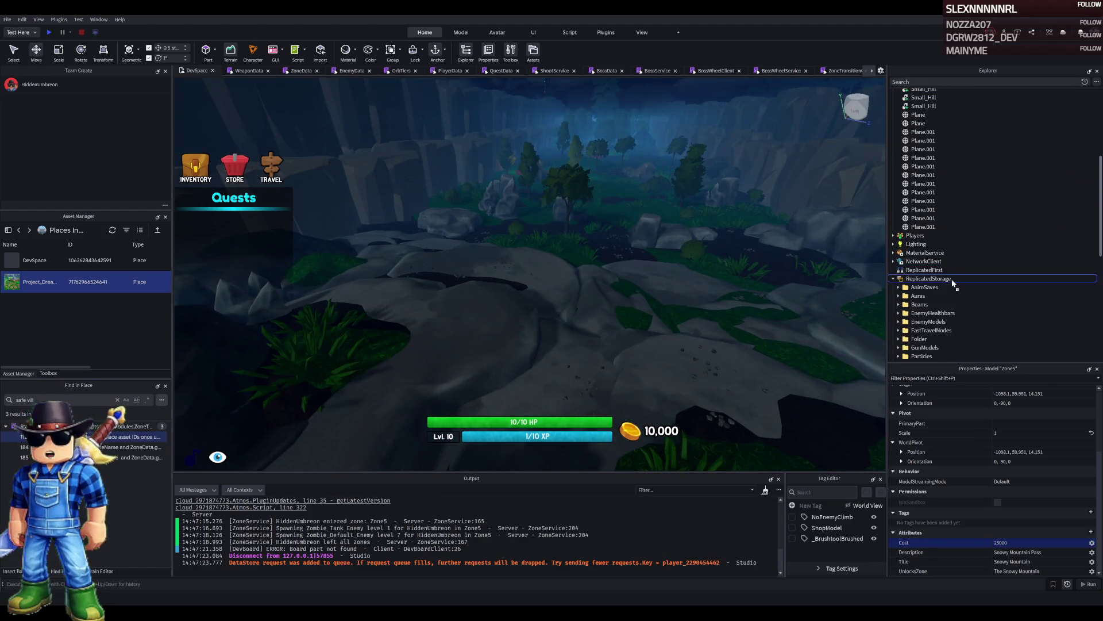
{"action": "scroll", "coordinate": [936, 303], "scroll_direction": "down", "scroll_amount": 5}
{"action": "left_click_drag", "start_coordinate": [937, 303], "coordinate": [926, 225]}
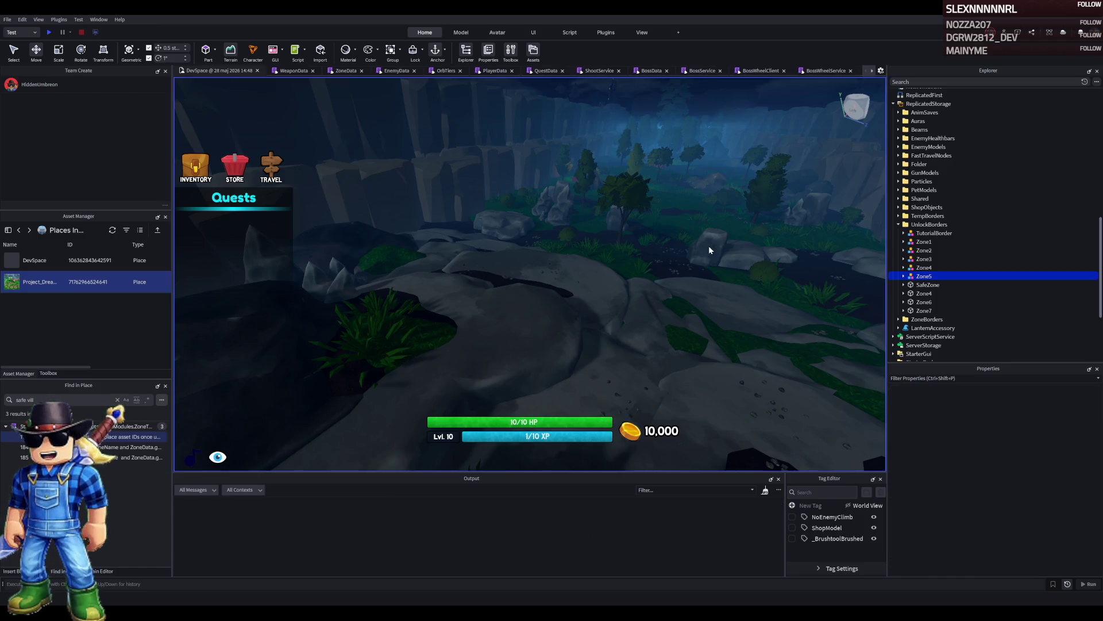
Restart the playtest, walk toward Daily Quests, and open then close the store and inventory.
{"action": "key", "text": "shift+F5"}
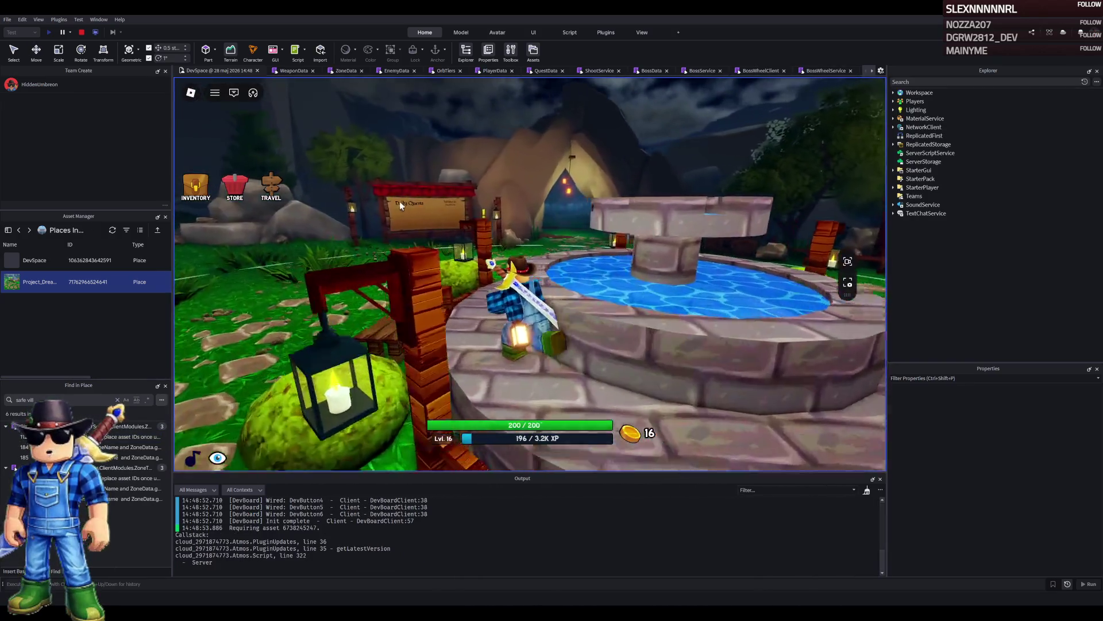
{"action": "key", "text": "w"}
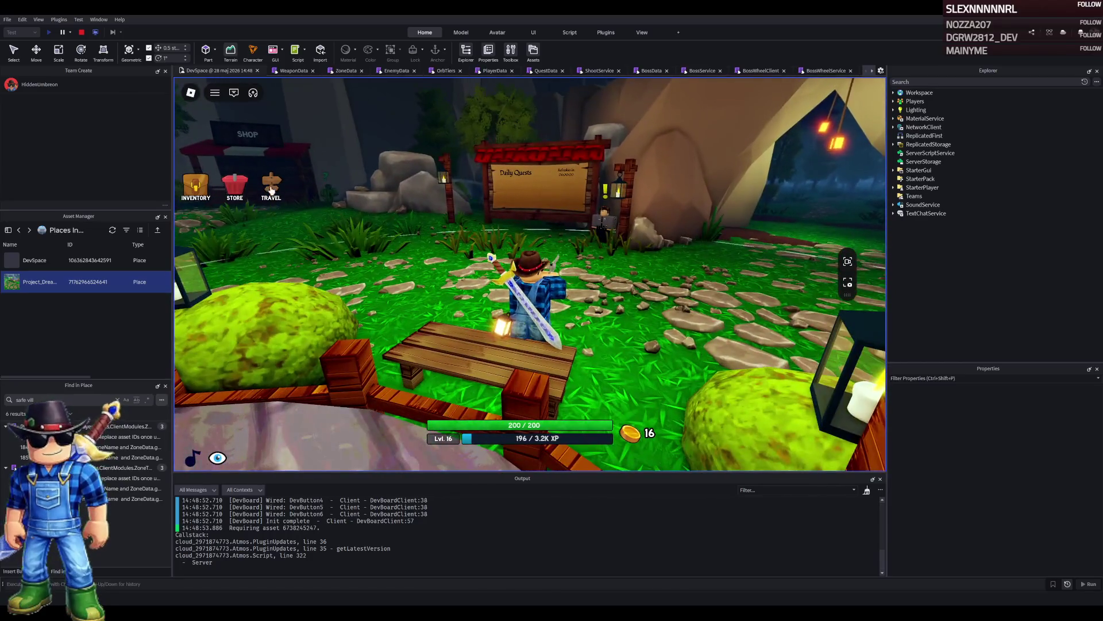
{"action": "left_click", "coordinate": [240, 192]}
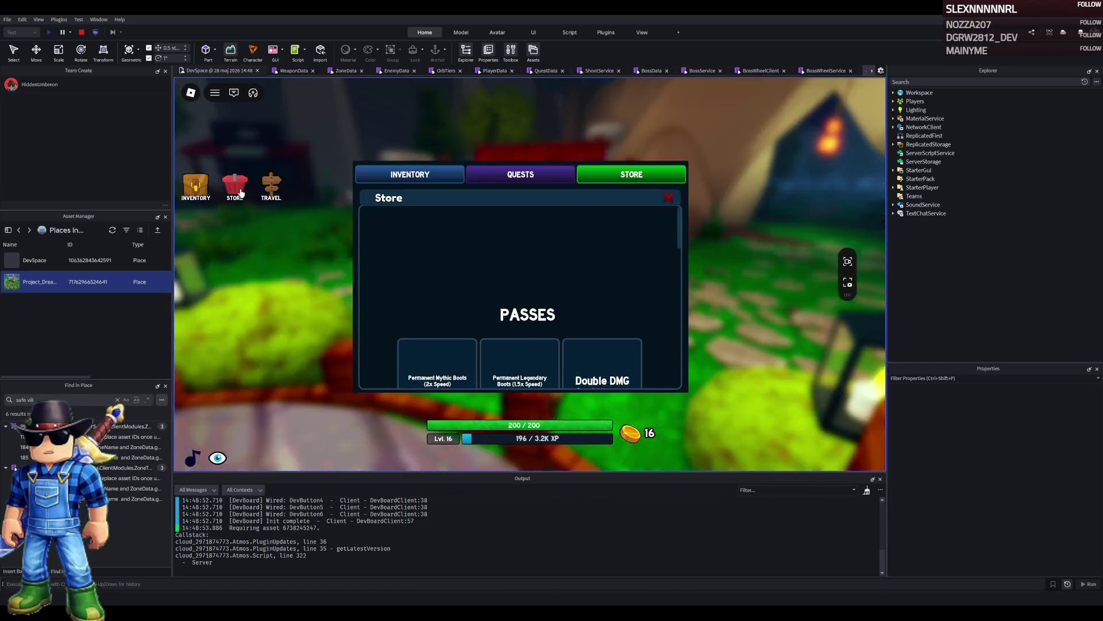
{"action": "left_click", "coordinate": [196, 187]}
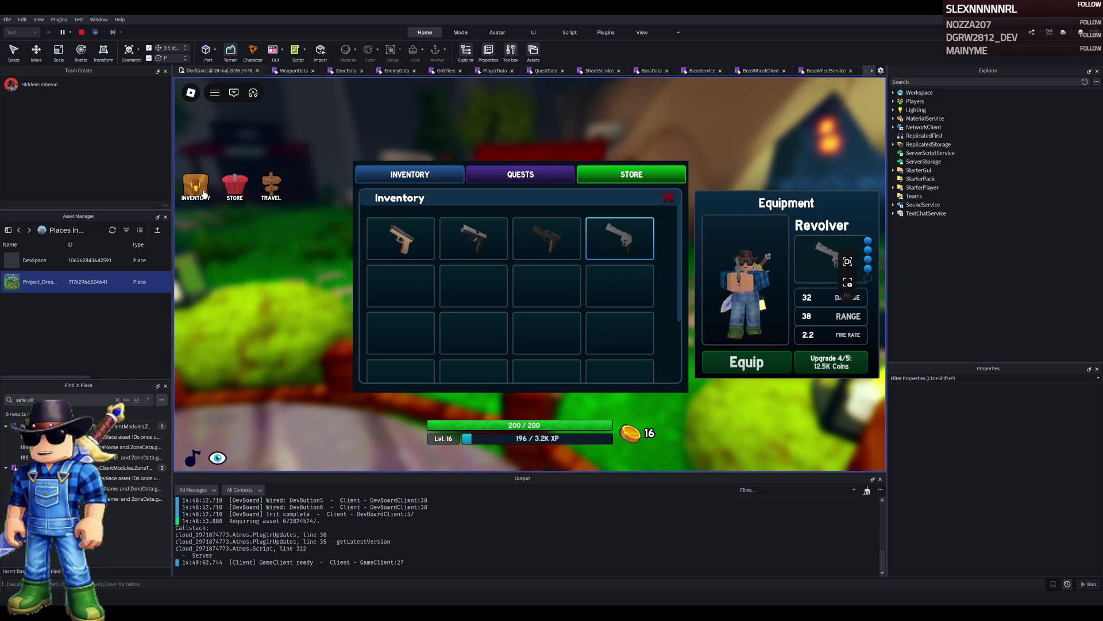
{"action": "left_click", "coordinate": [204, 194]}
Walk into the Weapon Shop cave and open then close the Desert Eagle purchase panel.
{"action": "key", "text": "w"}
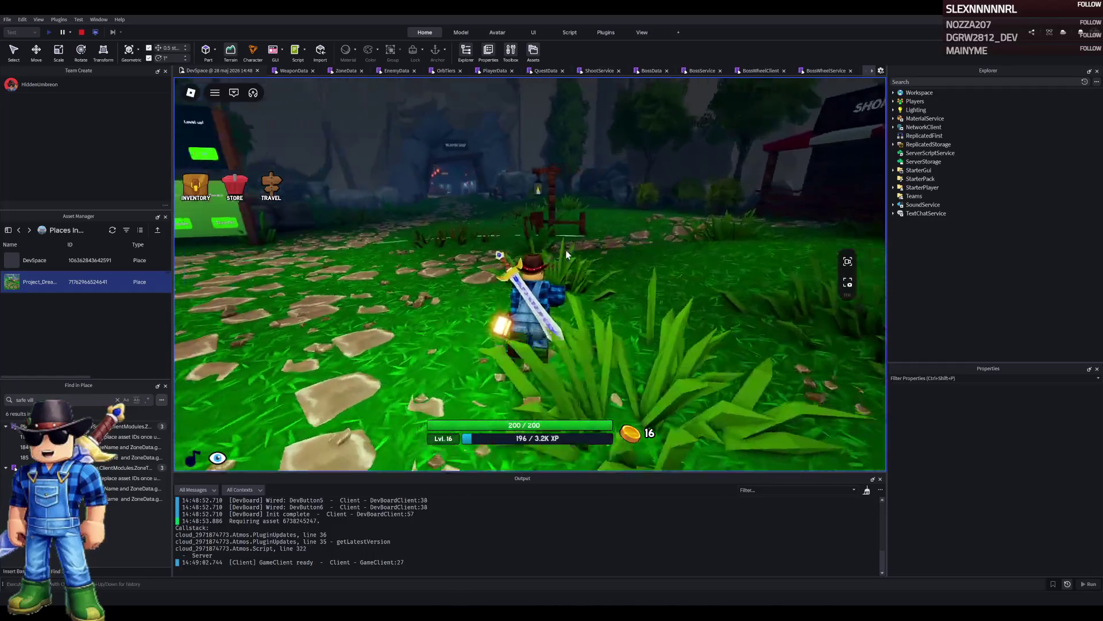
{"action": "key", "text": "a"}
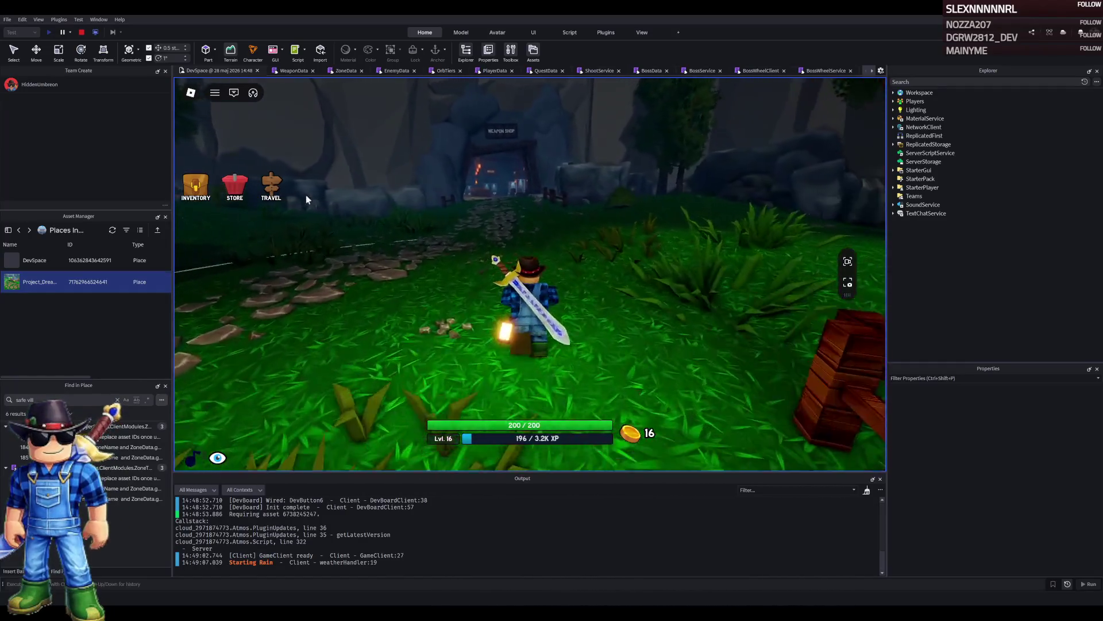
{"action": "key", "text": "w"}
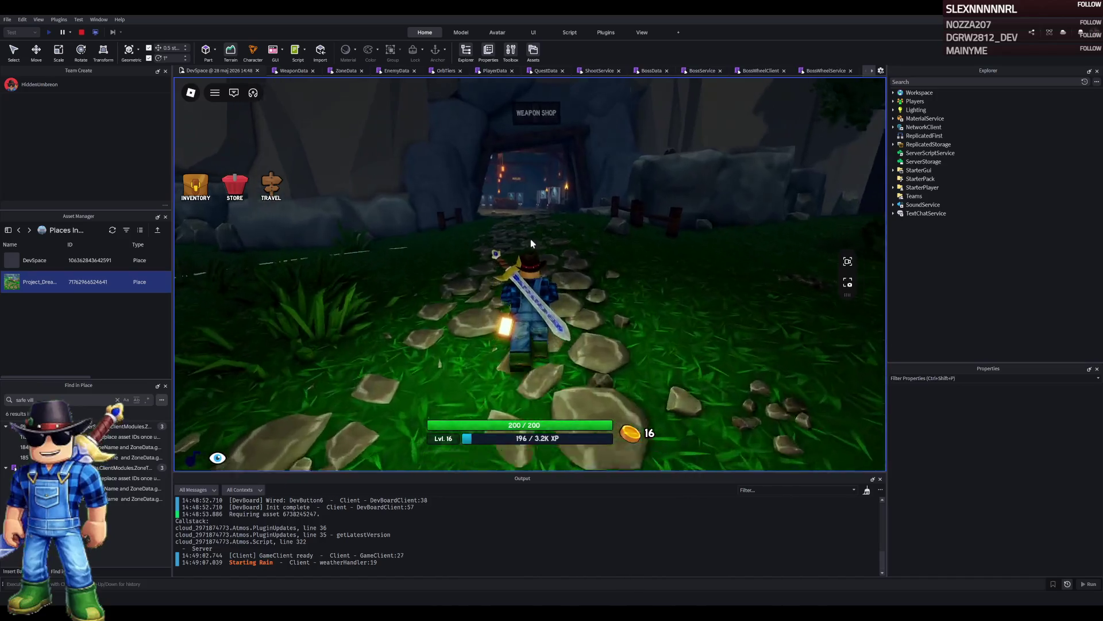
{"action": "key", "text": "w"}
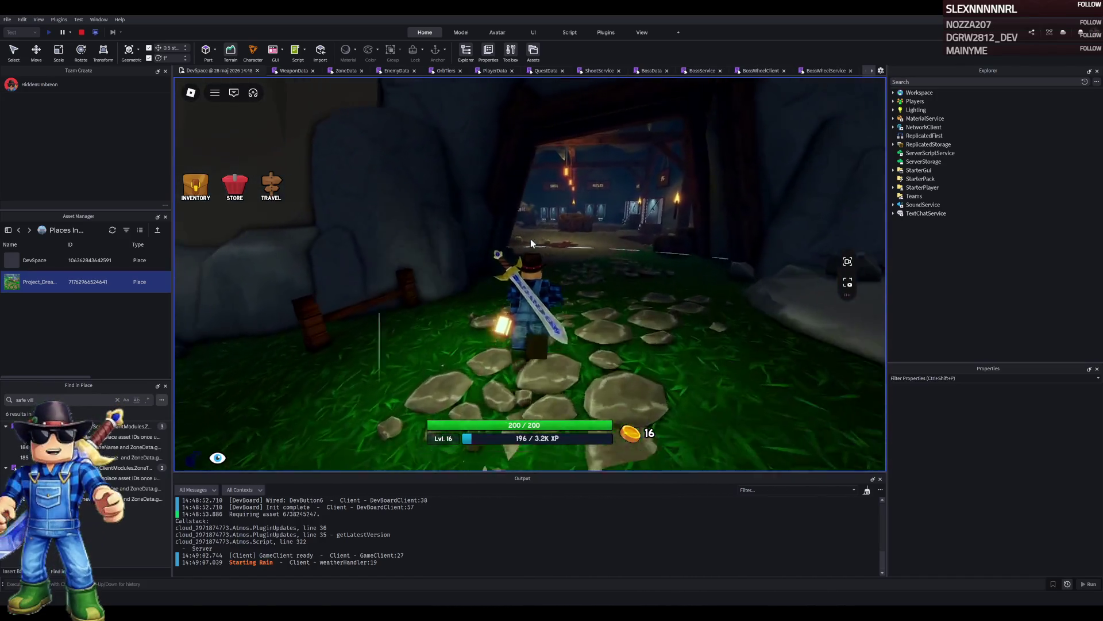
{"action": "key", "text": "w"}
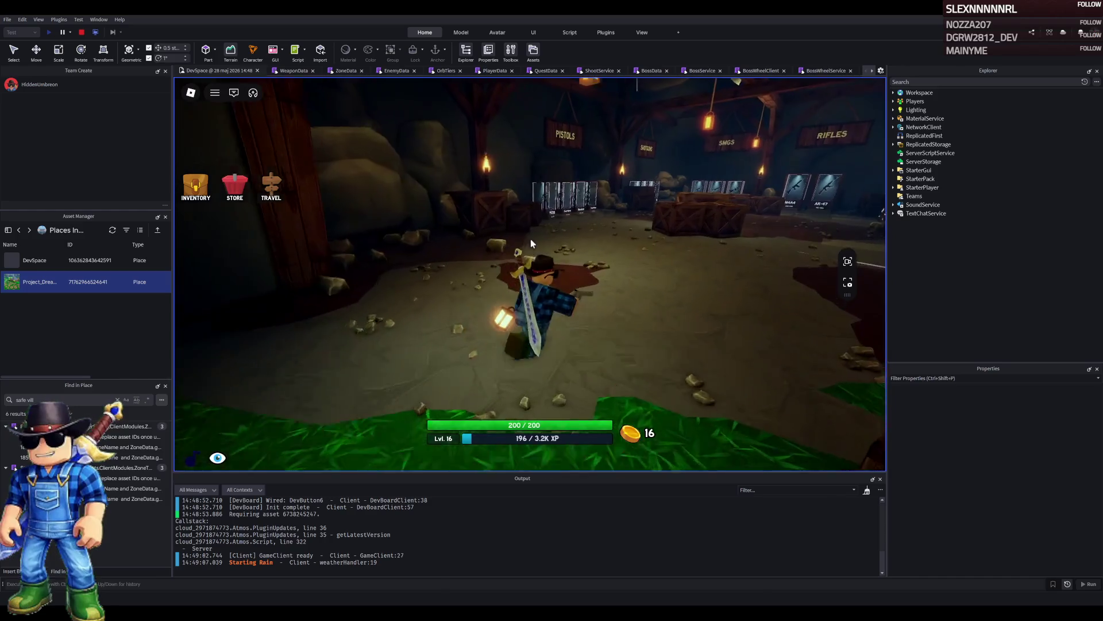
{"action": "key", "text": "w"}
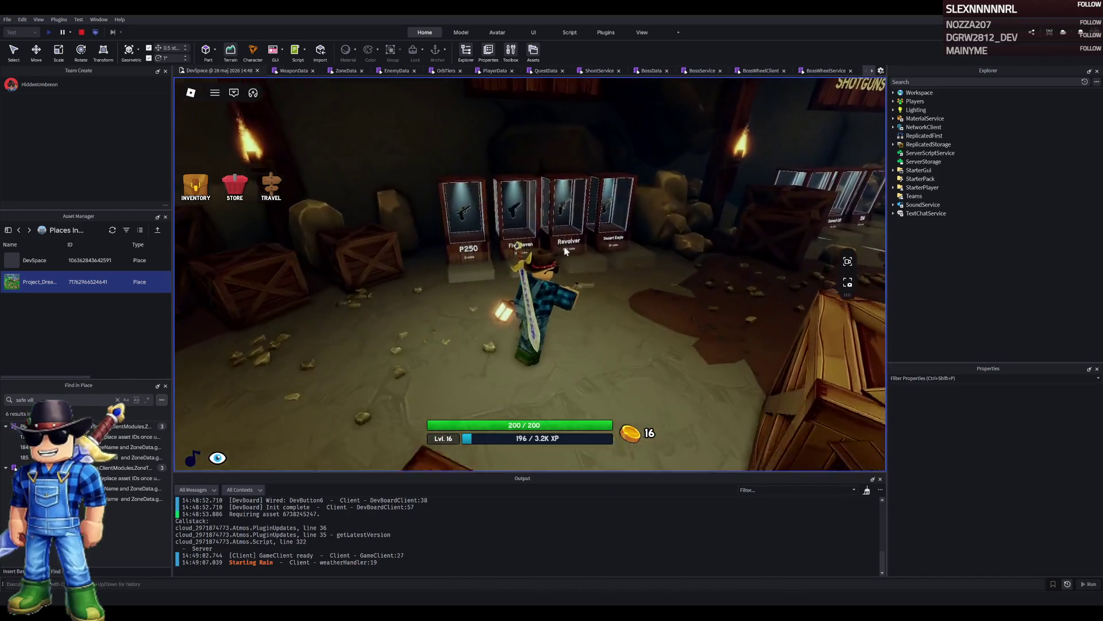
{"action": "key", "text": "w"}
{"action": "left_click", "coordinate": [544, 355]}
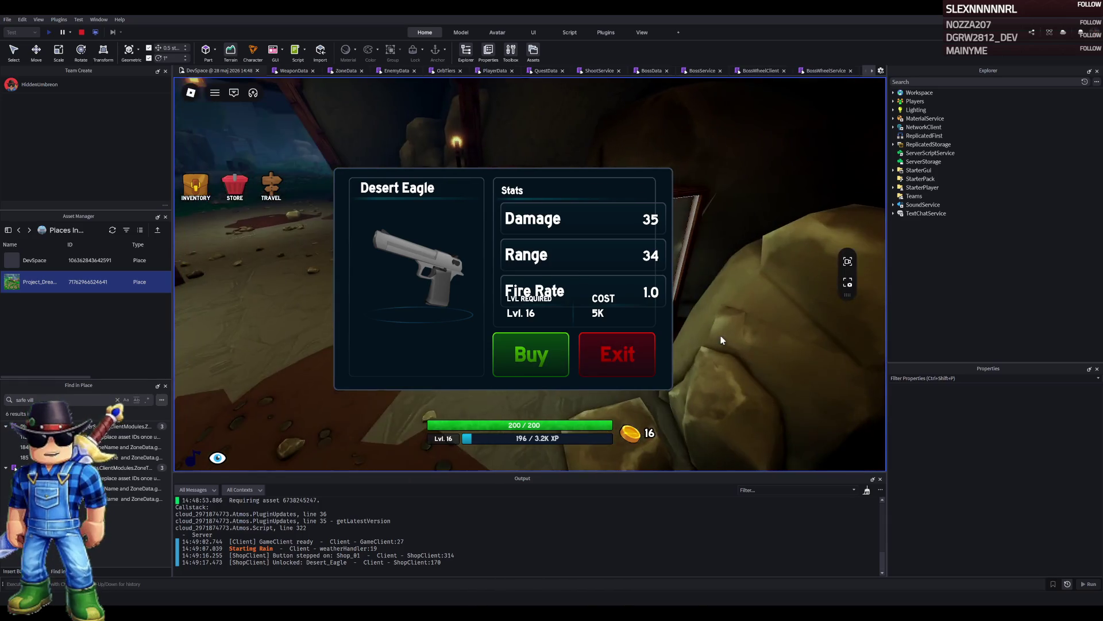
{"action": "left_click", "coordinate": [652, 356]}
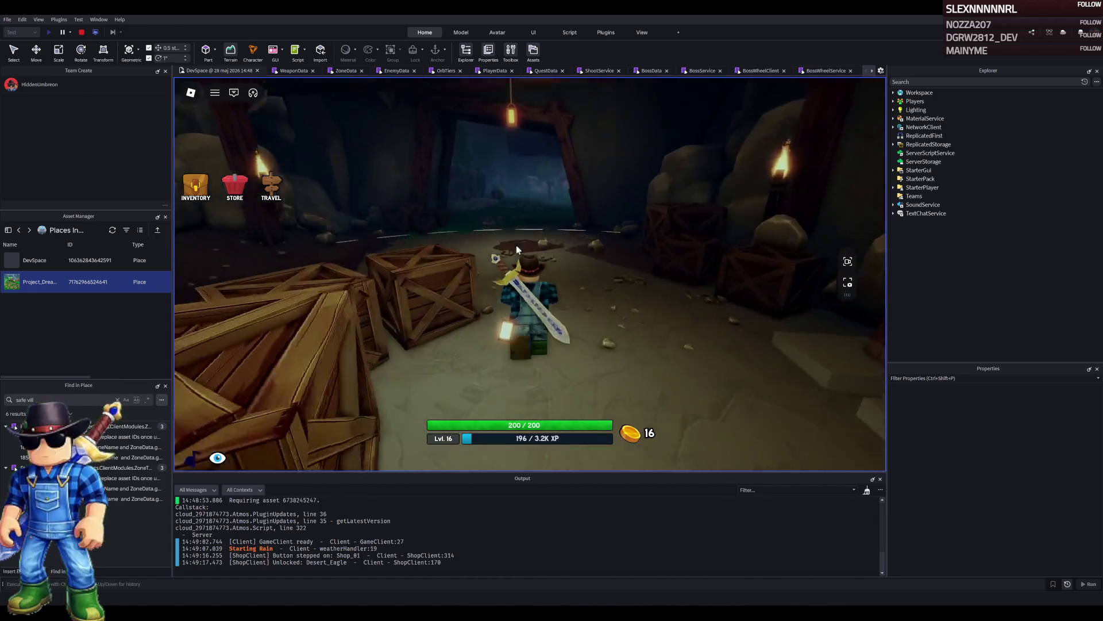
Walk out of the cave and further along the grassy path.
{"action": "key", "text": "w"}
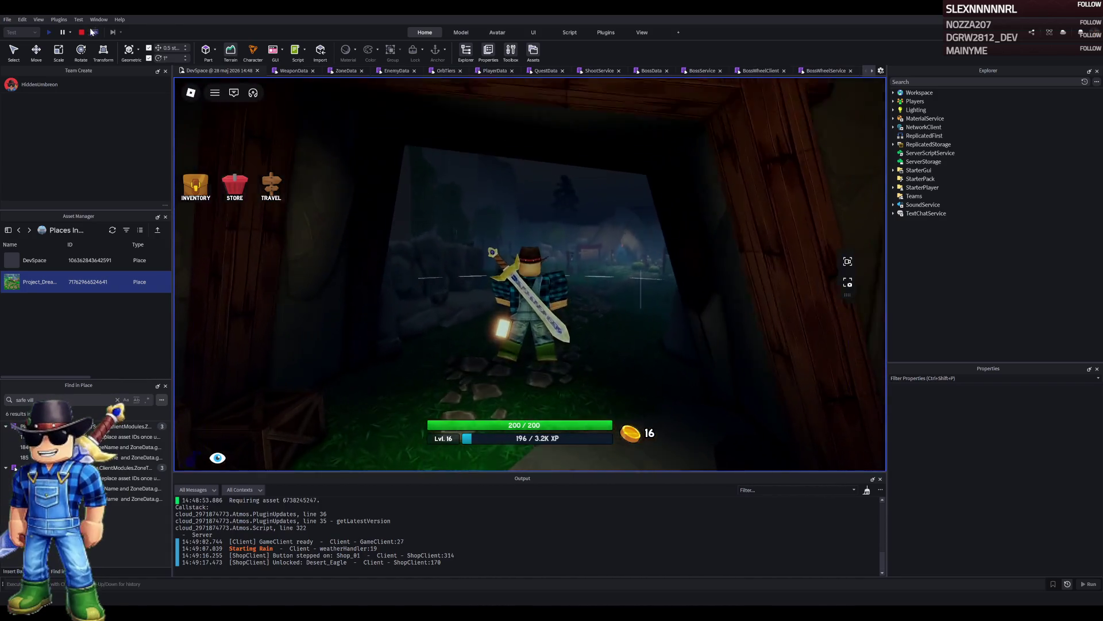
{"action": "key", "text": "w"}
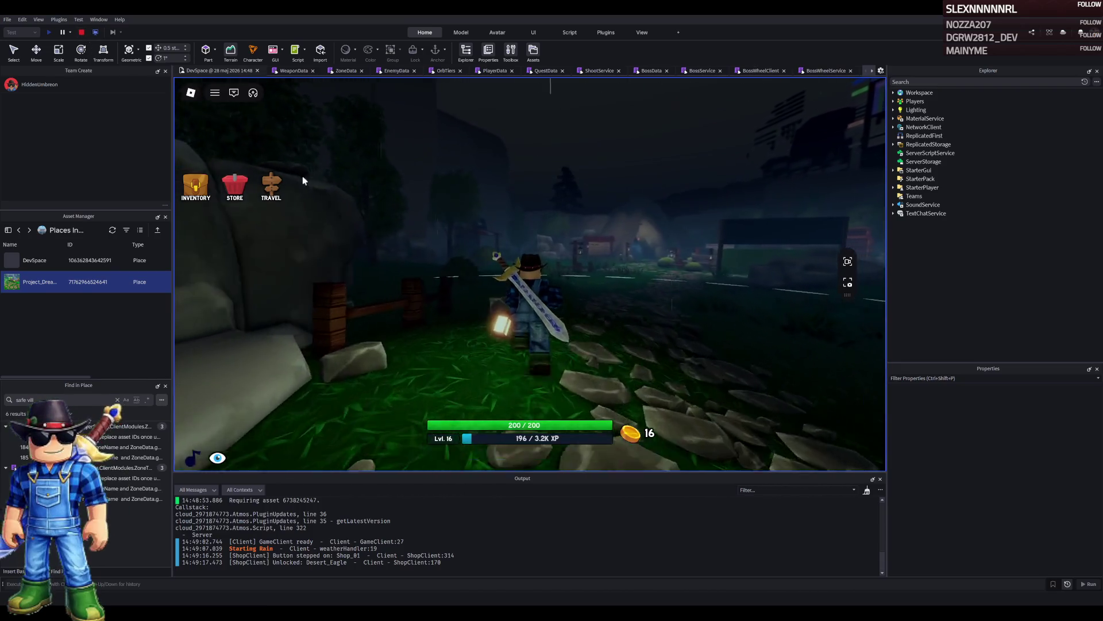
{"action": "key", "text": "w"}
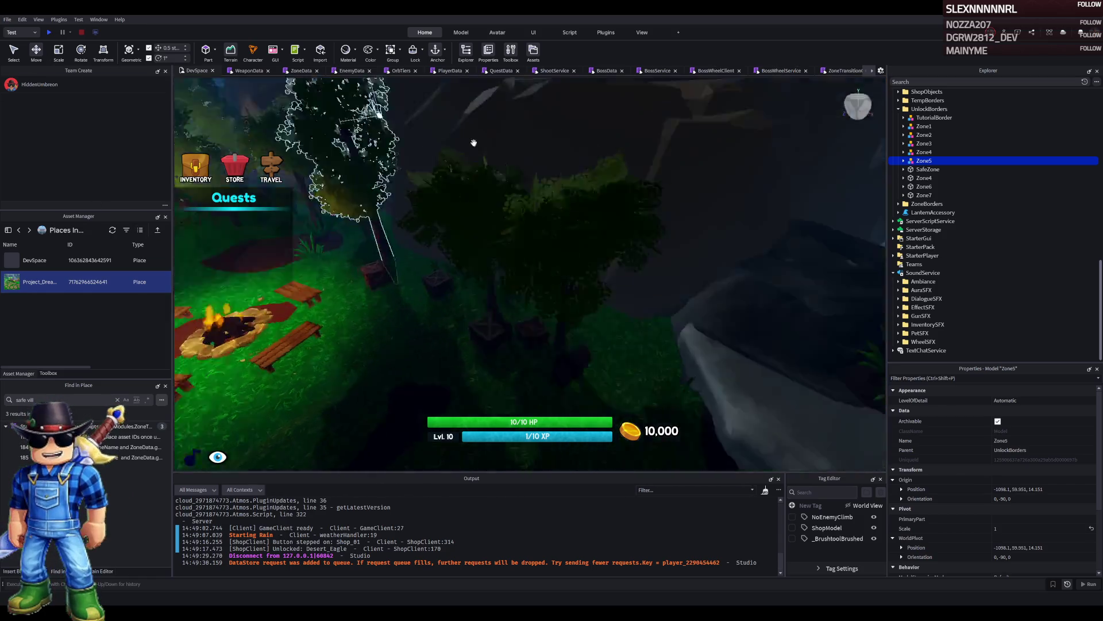
Start a playtest with Test Here so the player spawns at the current camera position.
{"action": "left_click", "coordinate": [30, 33]}
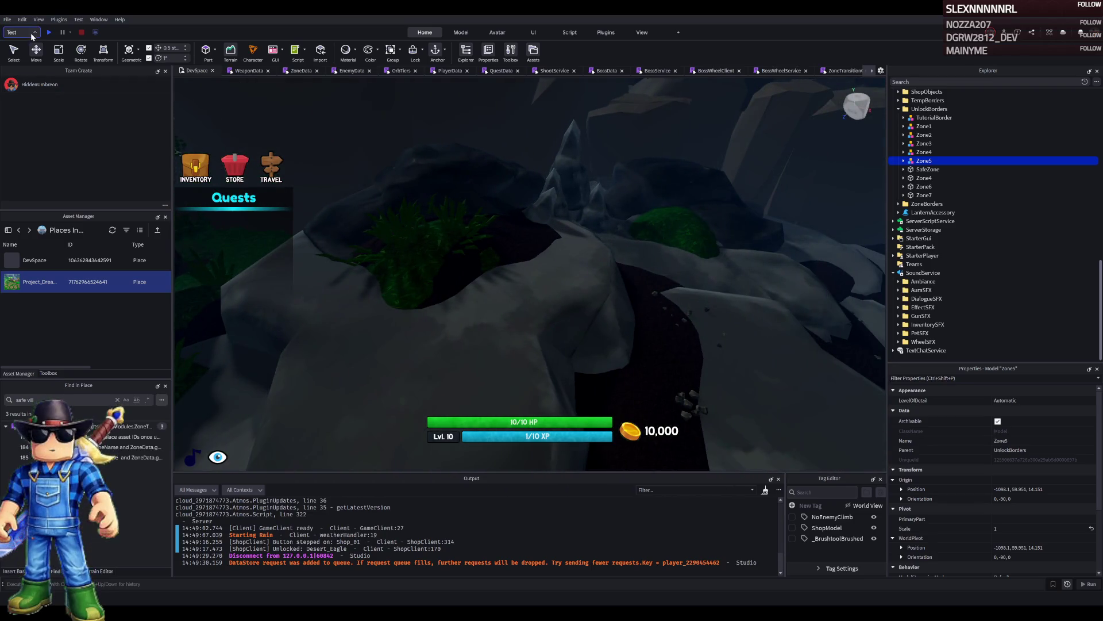
{"action": "left_click", "coordinate": [25, 60]}
{"action": "left_click", "coordinate": [51, 33]}
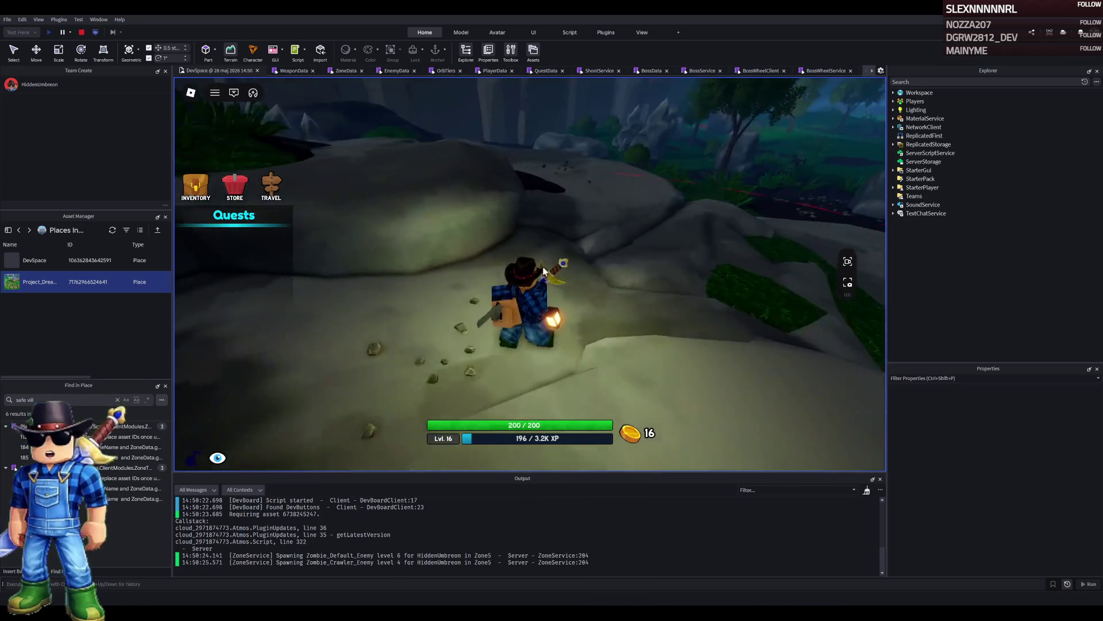
Walk the character through The Mountain Pass to the Safe Village campfire camp, then stop the playtest.
{"action": "key", "text": "w"}
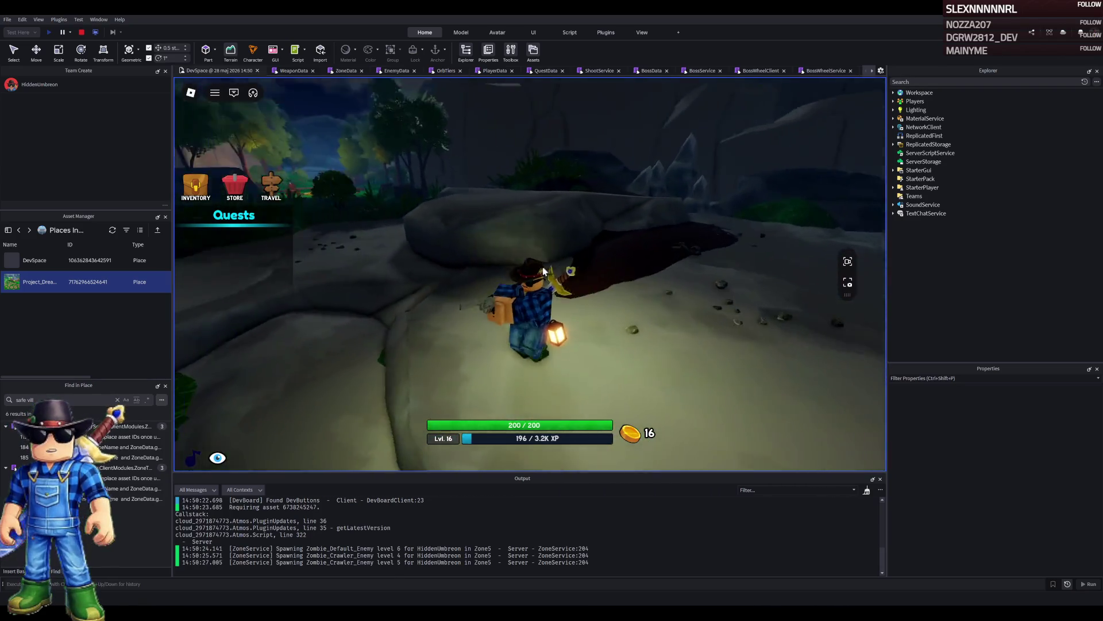
{"action": "key", "text": "w"}
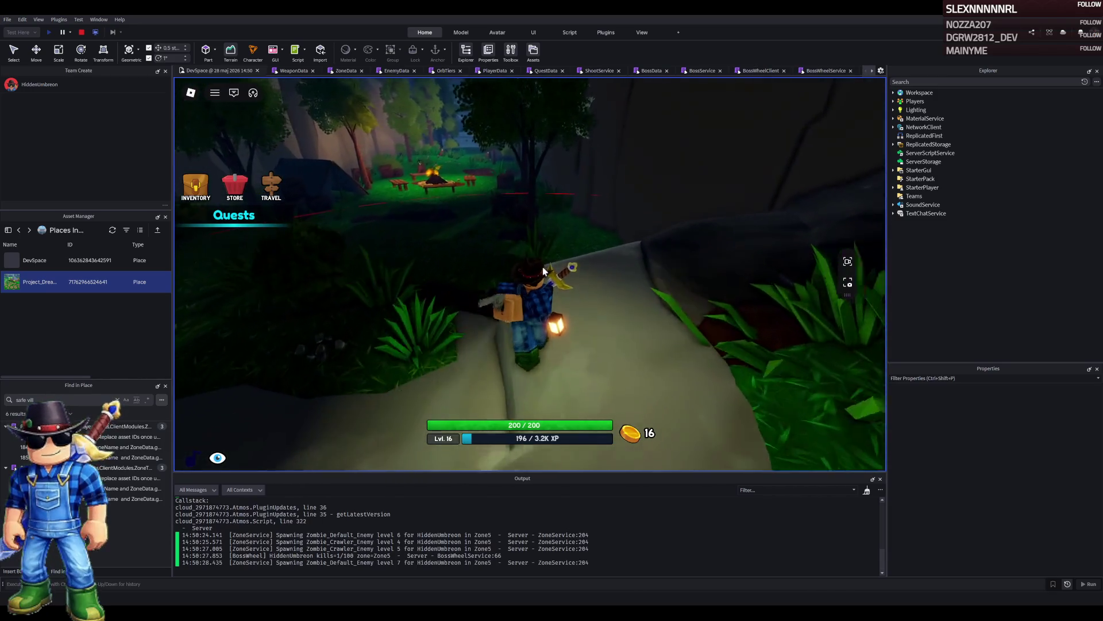
{"action": "key", "text": "w"}
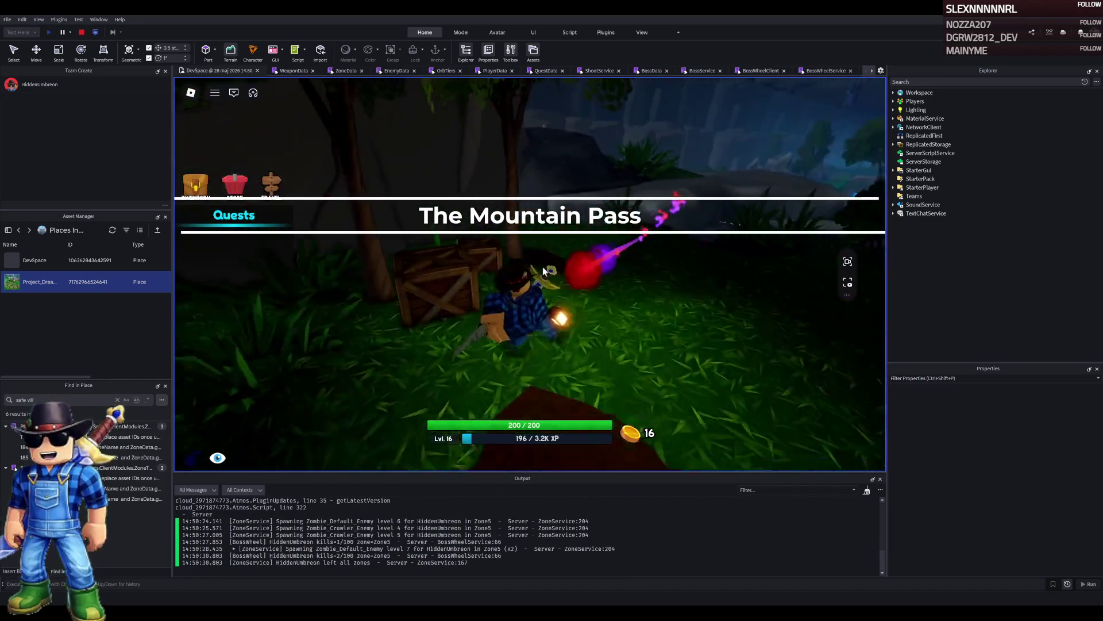
{"action": "key", "text": "w"}
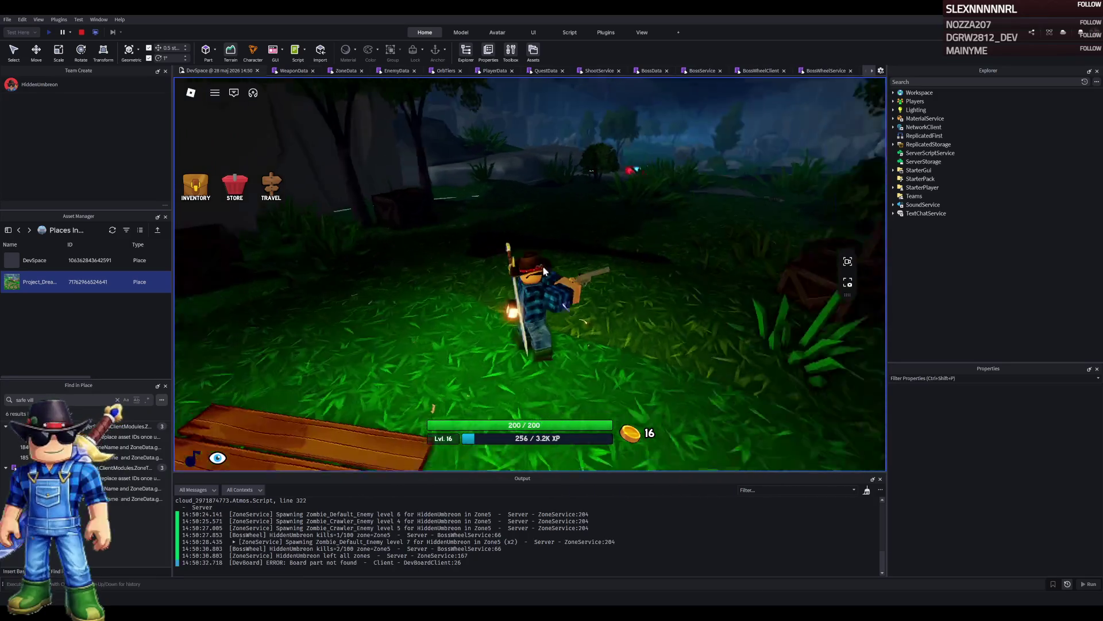
{"action": "key", "text": "w"}
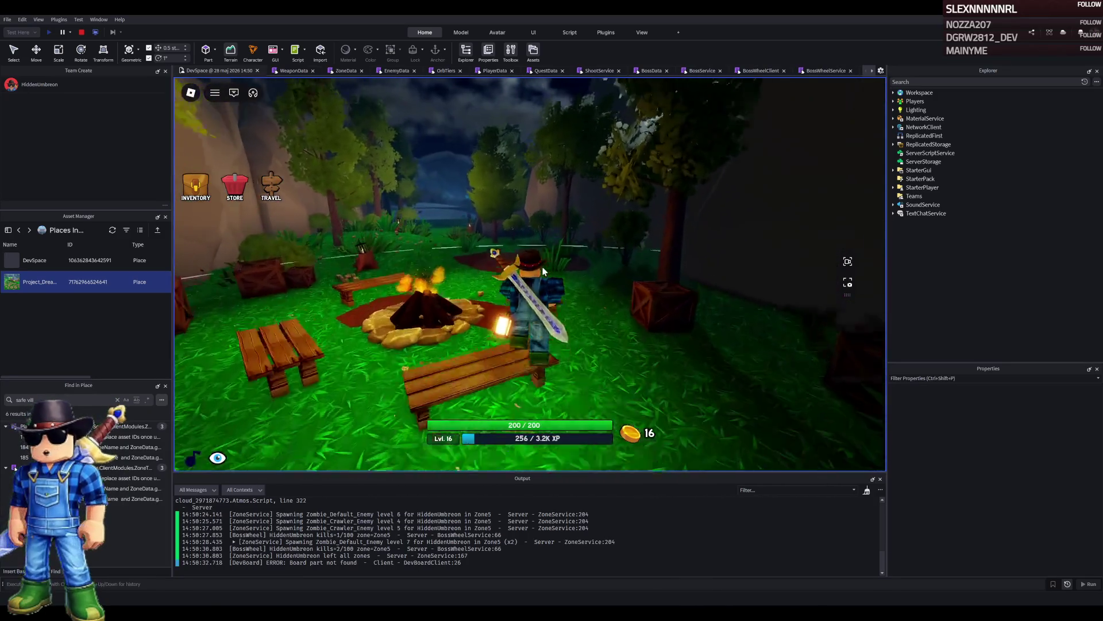
{"action": "key", "text": "w"}
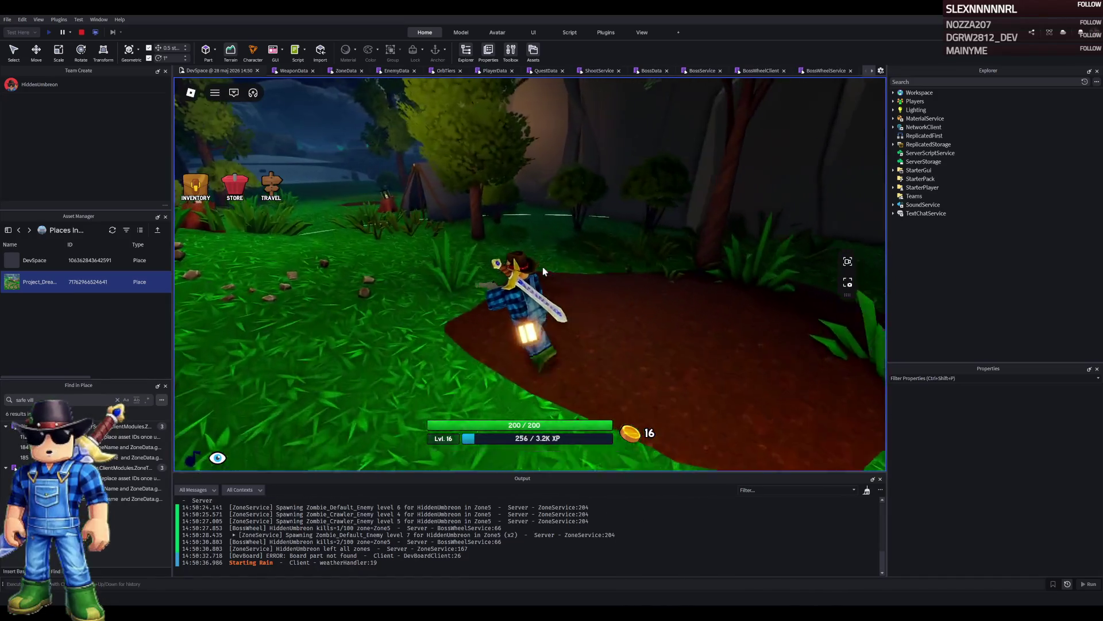
{"action": "key", "text": "s"}
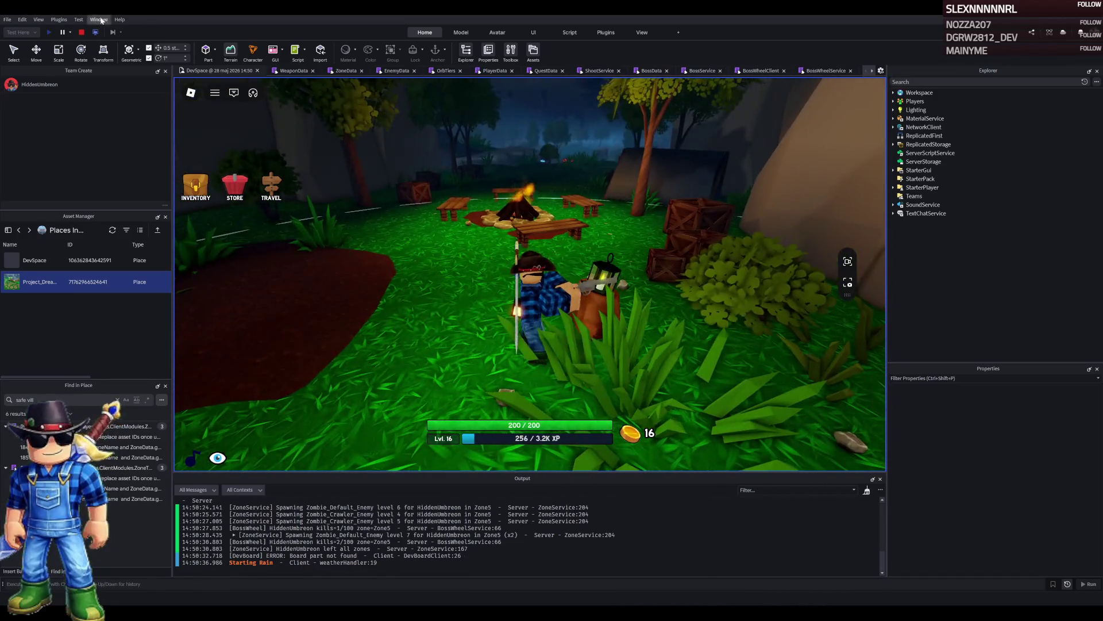
{"action": "left_click", "coordinate": [81, 32]}
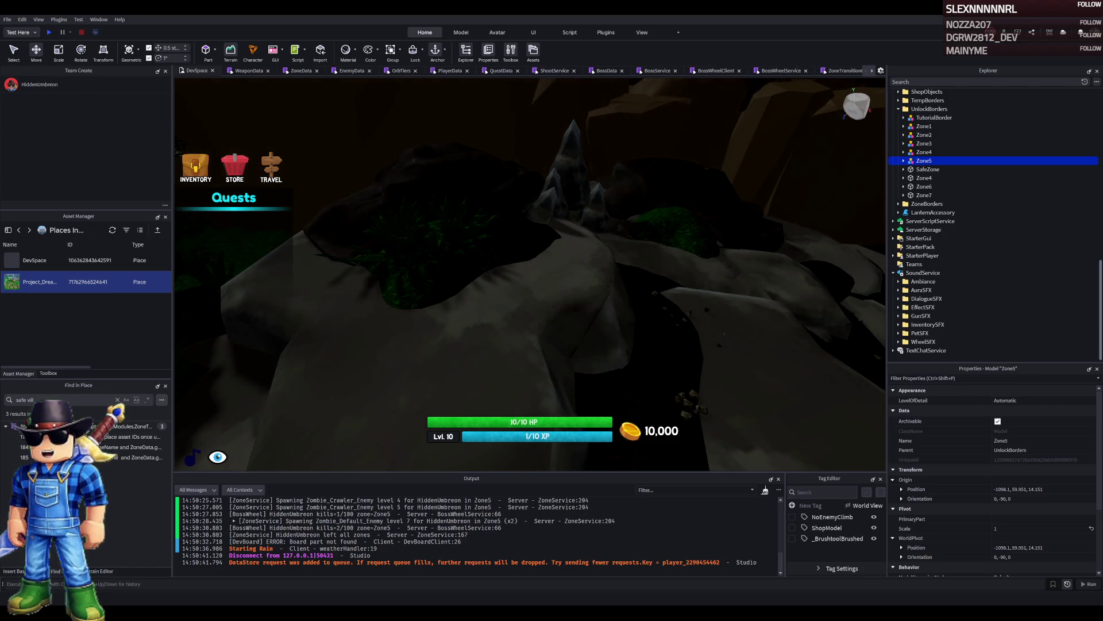
Select the Zone5 border in Explorer and frame it in the viewport.
{"action": "scroll", "coordinate": [417, 212], "scroll_direction": "down", "scroll_amount": 5}
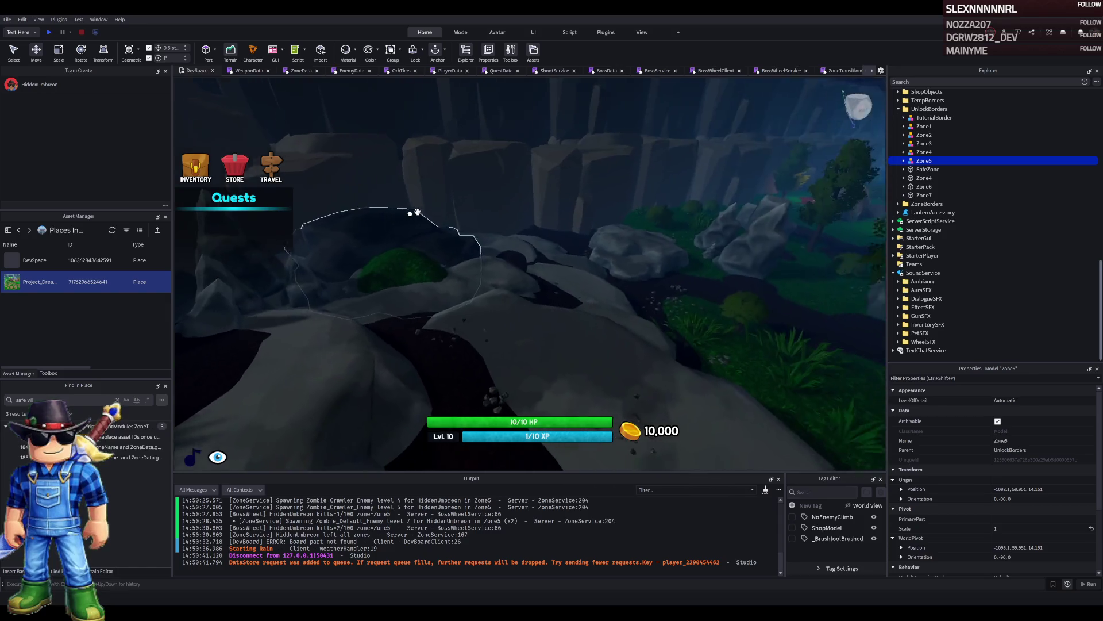
{"action": "scroll", "coordinate": [417, 213], "scroll_direction": "up", "scroll_amount": 3}
{"action": "scroll", "coordinate": [460, 277], "scroll_direction": "up", "scroll_amount": 3}
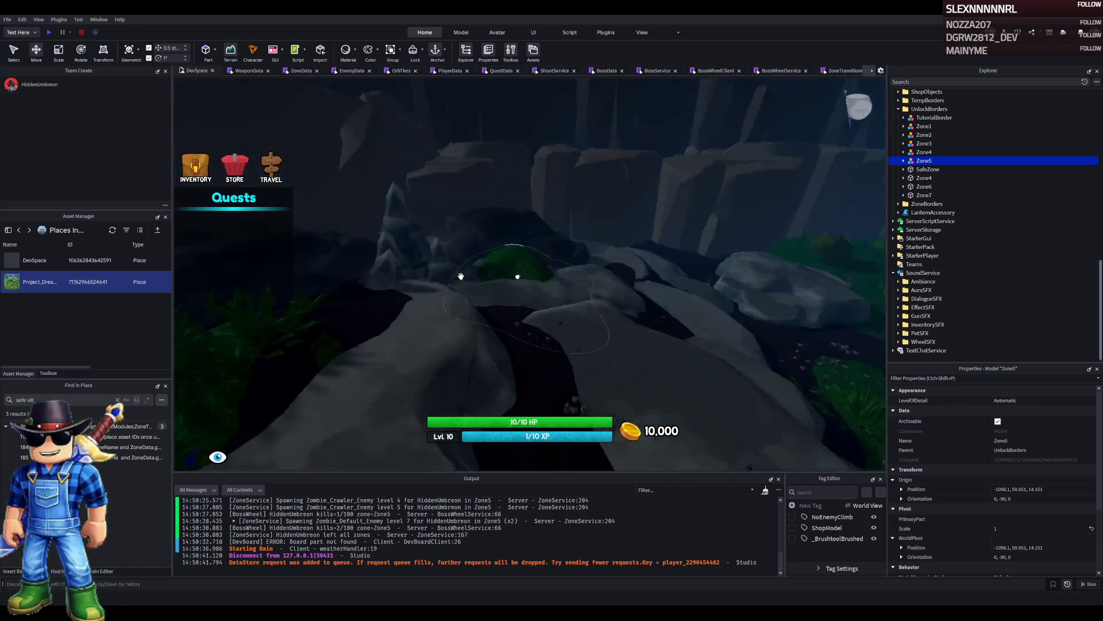
{"action": "scroll", "coordinate": [461, 276], "scroll_direction": "up", "scroll_amount": 5}
{"action": "scroll", "coordinate": [982, 477], "scroll_direction": "down", "scroll_amount": 3}
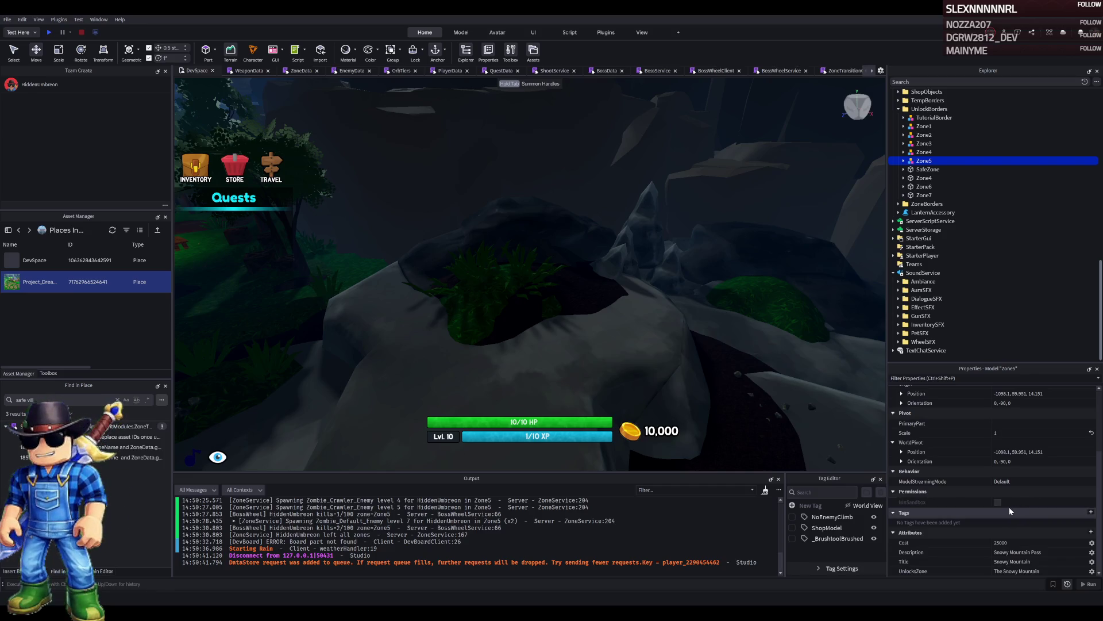
{"action": "scroll", "coordinate": [1009, 507], "scroll_direction": "up", "scroll_amount": 2}
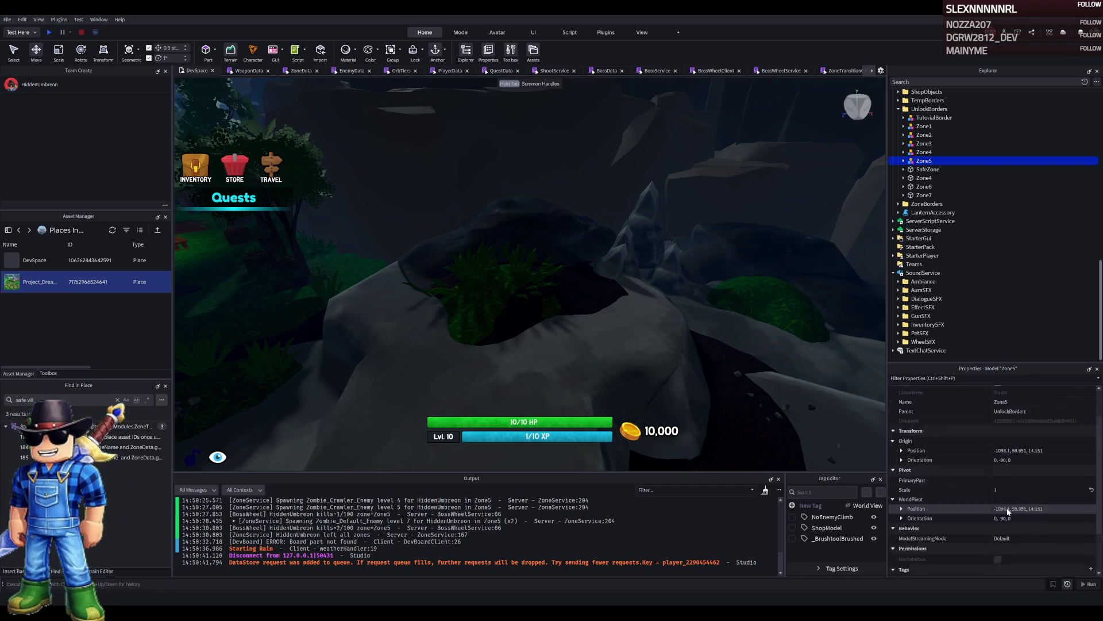
{"action": "scroll", "coordinate": [1023, 510], "scroll_direction": "down", "scroll_amount": 3}
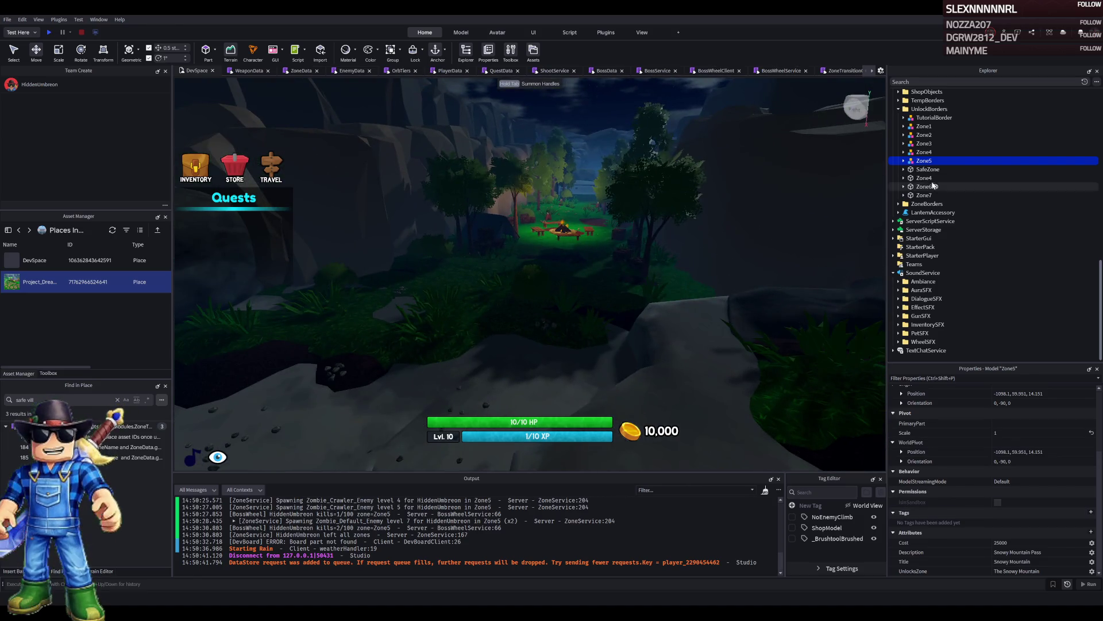
{"action": "key", "text": "f"}
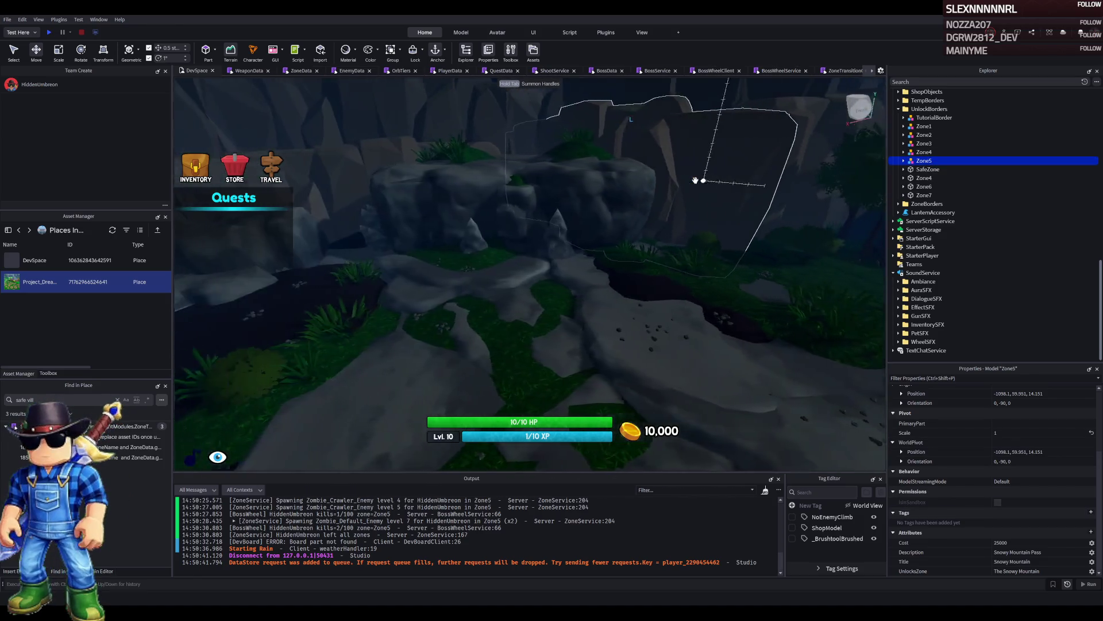
{"action": "left_click", "coordinate": [915, 152]}
{"action": "left_click", "coordinate": [919, 161]}
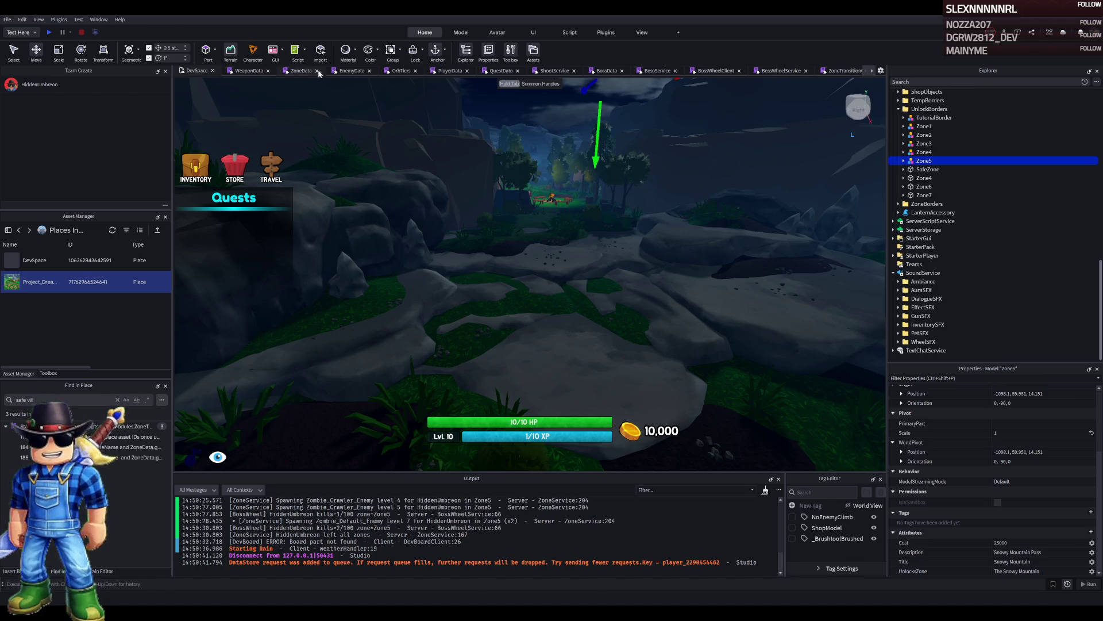
{"action": "key", "text": "f"}
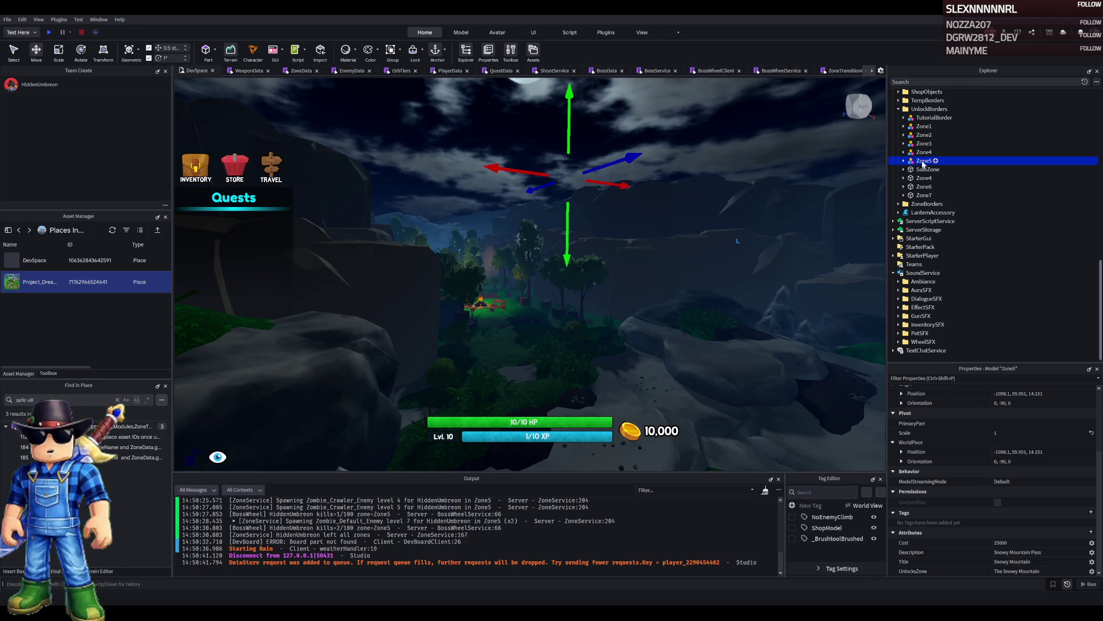
Lower the Zone5 border from Y 59.951 to 27.451 with the Move tool's Y handle.
{"action": "scroll", "coordinate": [923, 164], "scroll_direction": "up", "scroll_amount": 10}
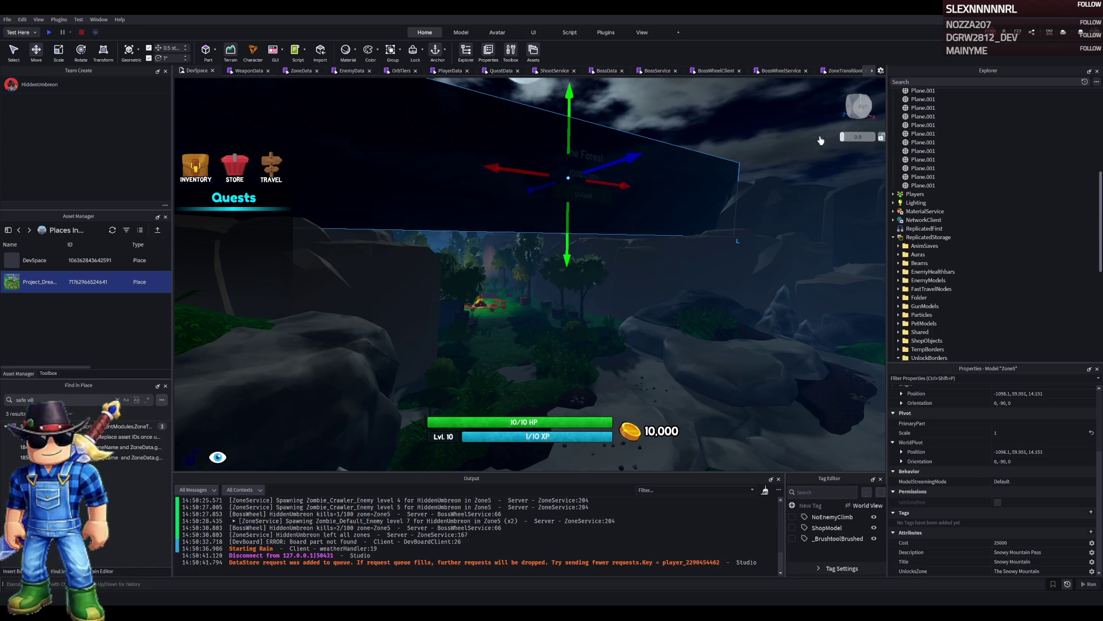
{"action": "mouse_move", "coordinate": [568, 241]}
{"action": "left_mouse_down"}
{"action": "mouse_move", "coordinate": [564, 324]}
{"action": "mouse_move", "coordinate": [569, 315]}
{"action": "left_mouse_up"}
{"action": "scroll", "coordinate": [940, 230], "scroll_direction": "down", "scroll_amount": 3}
{"action": "scroll", "coordinate": [940, 230], "scroll_direction": "down", "scroll_amount": 7}
{"action": "scroll", "coordinate": [977, 235], "scroll_direction": "up", "scroll_amount": 9}
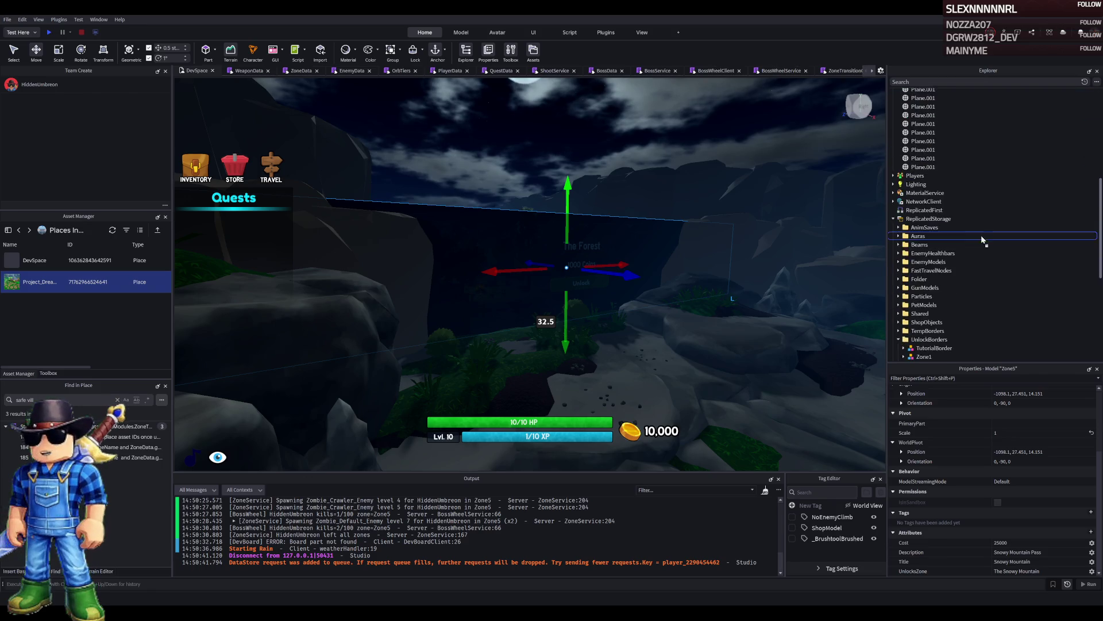
{"action": "scroll", "coordinate": [977, 247], "scroll_direction": "down", "scroll_amount": 3}
{"action": "scroll", "coordinate": [649, 232], "scroll_direction": "up", "scroll_amount": 5}
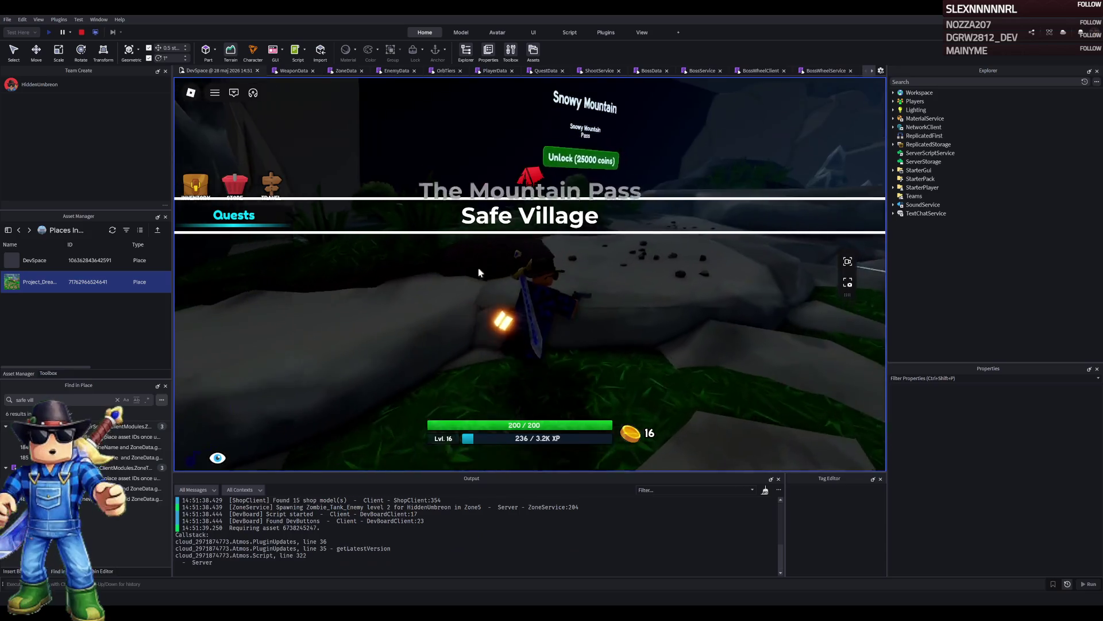
Walk back to the Snowy Mountain 'Unlock (25000 coins)' sign, then stop the playtest.
{"action": "key", "text": "a"}
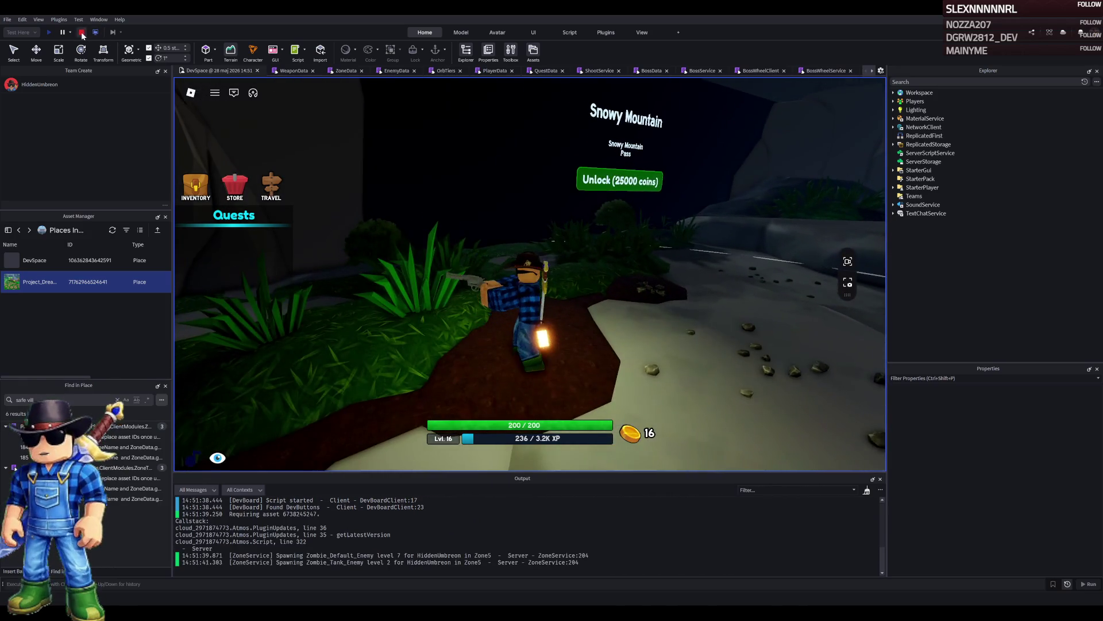
{"action": "left_click", "coordinate": [82, 33]}
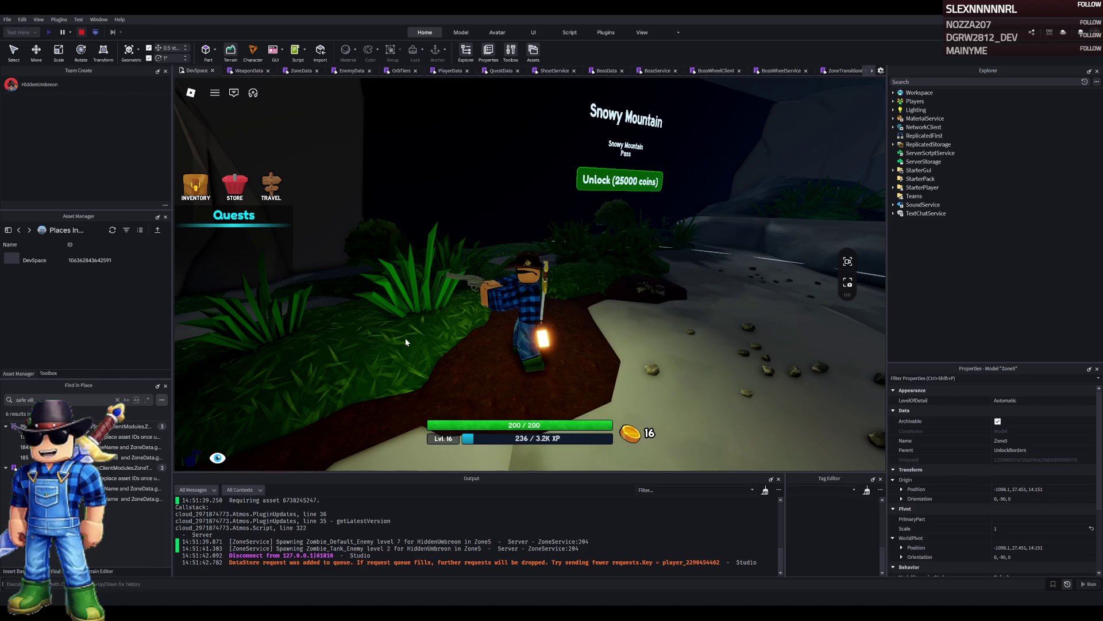